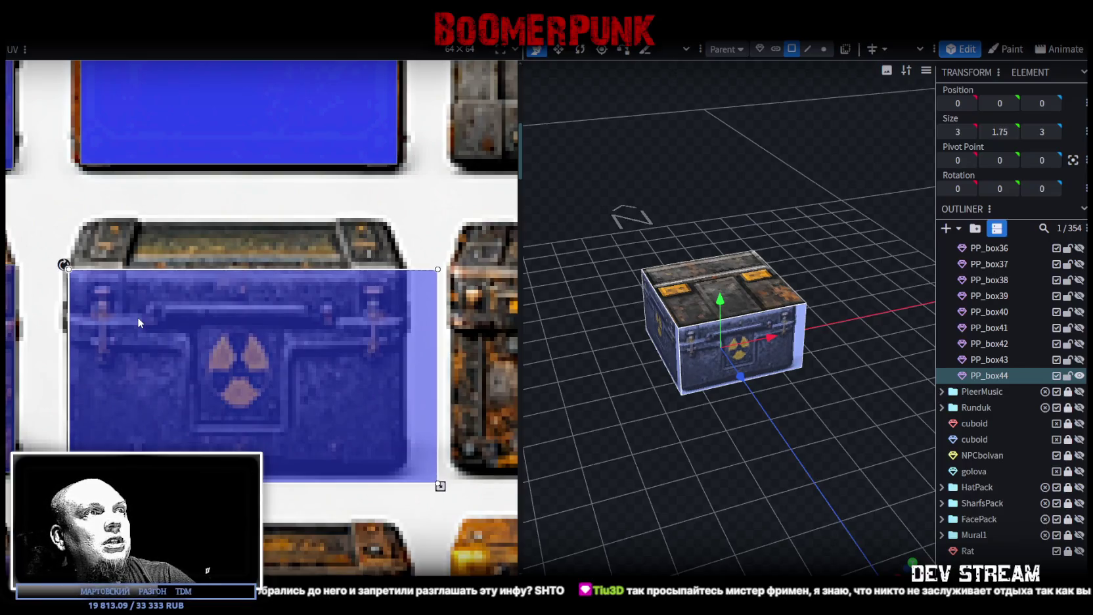
Shrink PP_box44's front mapping to fit the radiation-symbol blue crate's front
{"action": "left_click_drag", "start_coordinate": [440, 486], "coordinate": [406, 473]}
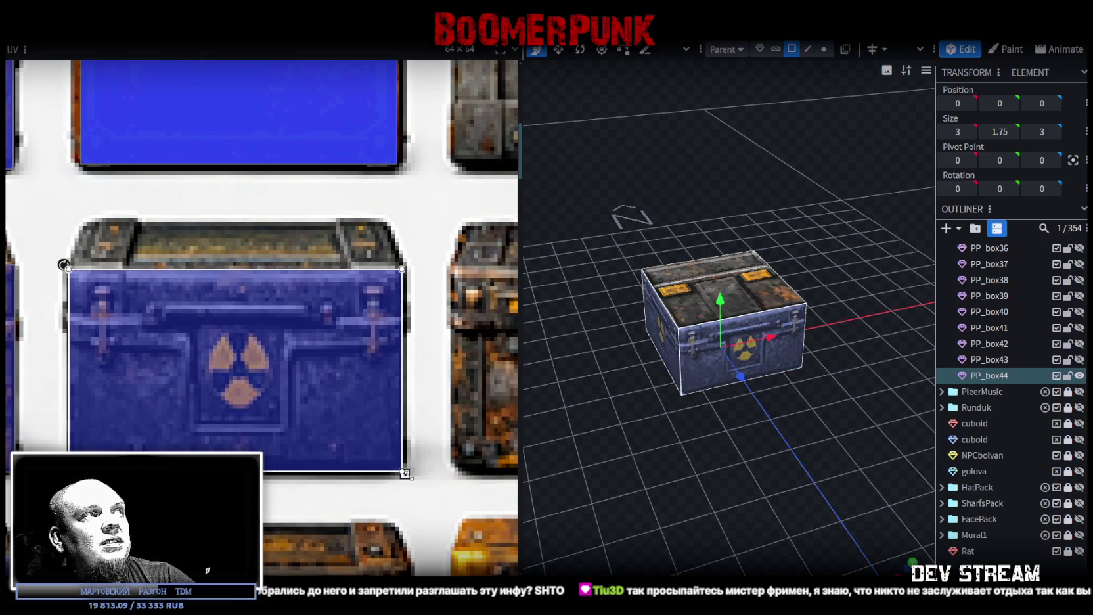
{"action": "left_click_drag", "start_coordinate": [405, 474], "coordinate": [403, 474]}
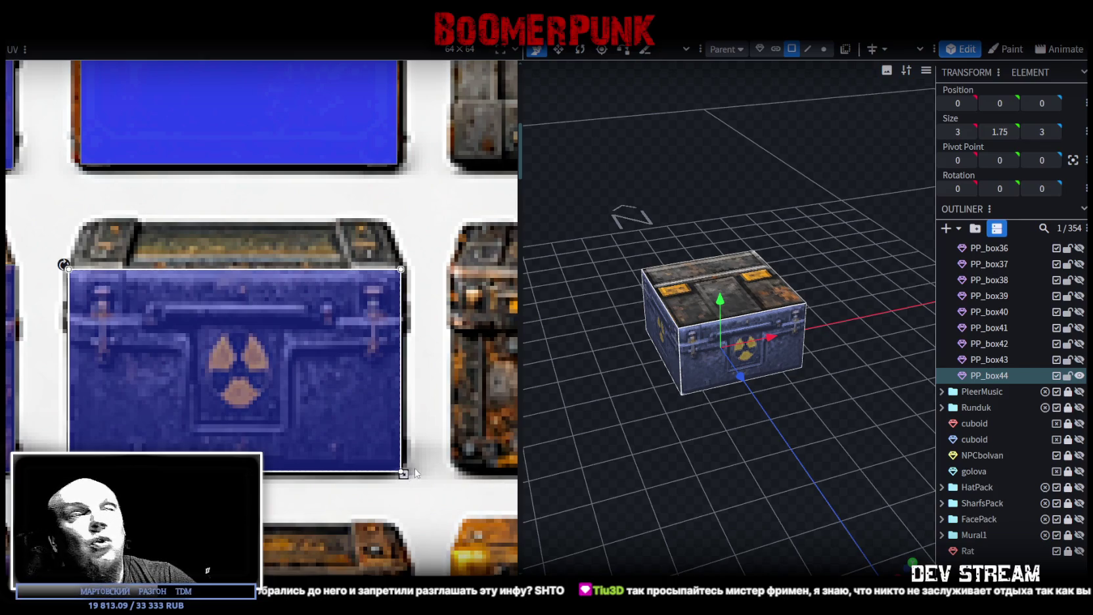
{"action": "left_click", "coordinate": [774, 450]}
Lower PP_box44's top face by 0.25 and check the result from above
{"action": "mouse_move", "coordinate": [774, 451]}
{"action": "left_mouse_down"}
{"action": "mouse_move", "coordinate": [785, 442]}
{"action": "mouse_move", "coordinate": [748, 443]}
{"action": "mouse_move", "coordinate": [715, 248]}
{"action": "left_mouse_up"}
{"action": "left_click", "coordinate": [715, 248]}
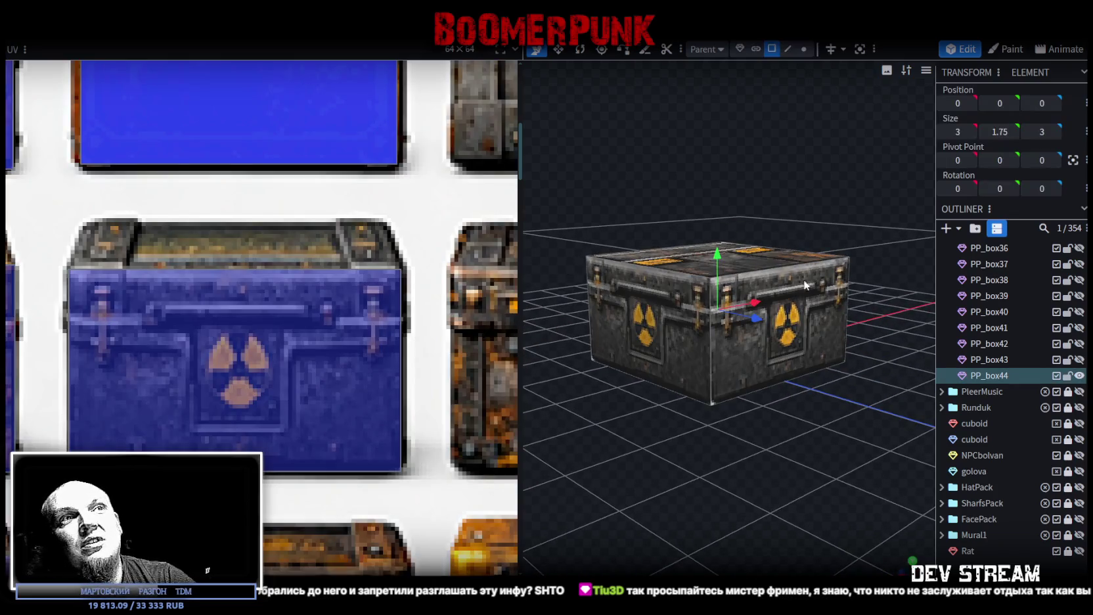
{"action": "left_click", "coordinate": [760, 265]}
{"action": "left_click_drag", "start_coordinate": [716, 208], "coordinate": [716, 218]}
{"action": "left_click_drag", "start_coordinate": [784, 445], "coordinate": [766, 457]}
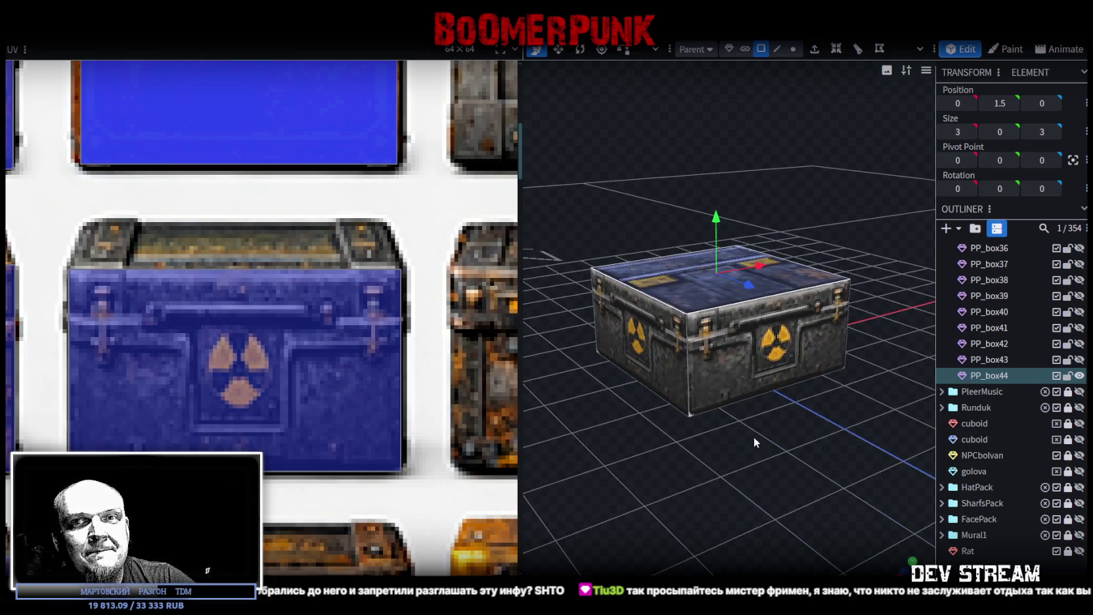
{"action": "mouse_move", "coordinate": [741, 447]}
{"action": "left_mouse_down"}
{"action": "mouse_move", "coordinate": [683, 493]}
{"action": "mouse_move", "coordinate": [695, 464]}
{"action": "mouse_move", "coordinate": [690, 486]}
{"action": "mouse_move", "coordinate": [652, 495]}
{"action": "left_mouse_up"}
{"action": "left_click", "coordinate": [666, 470]}
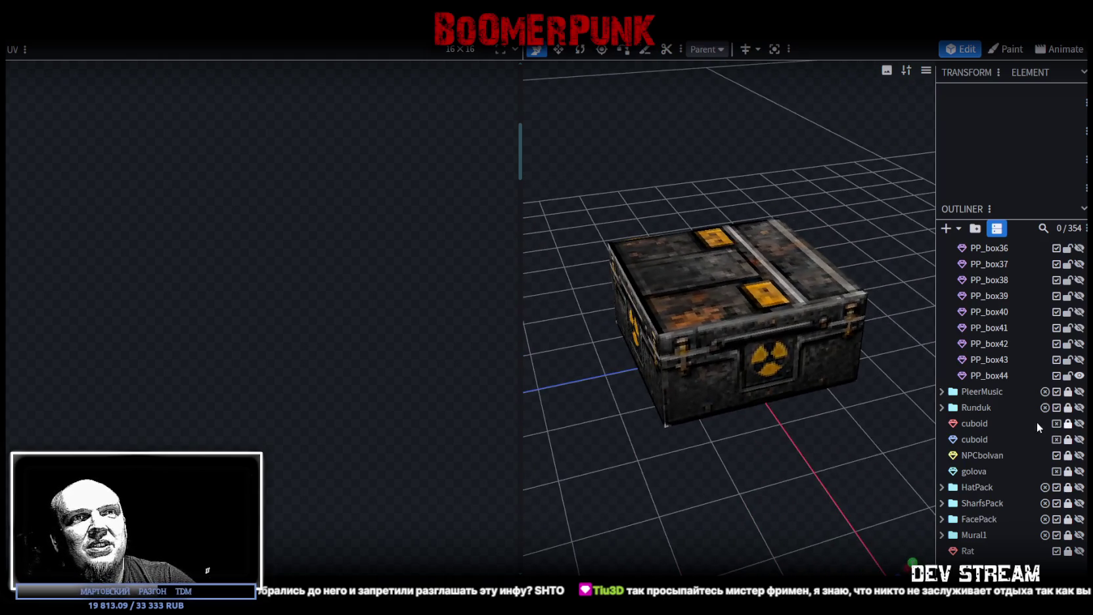
{"action": "left_click", "coordinate": [997, 376]}
Duplicate PP_box44 as PP_box45 and raise its top face to height 2
{"action": "key", "text": "ctrl+d"}
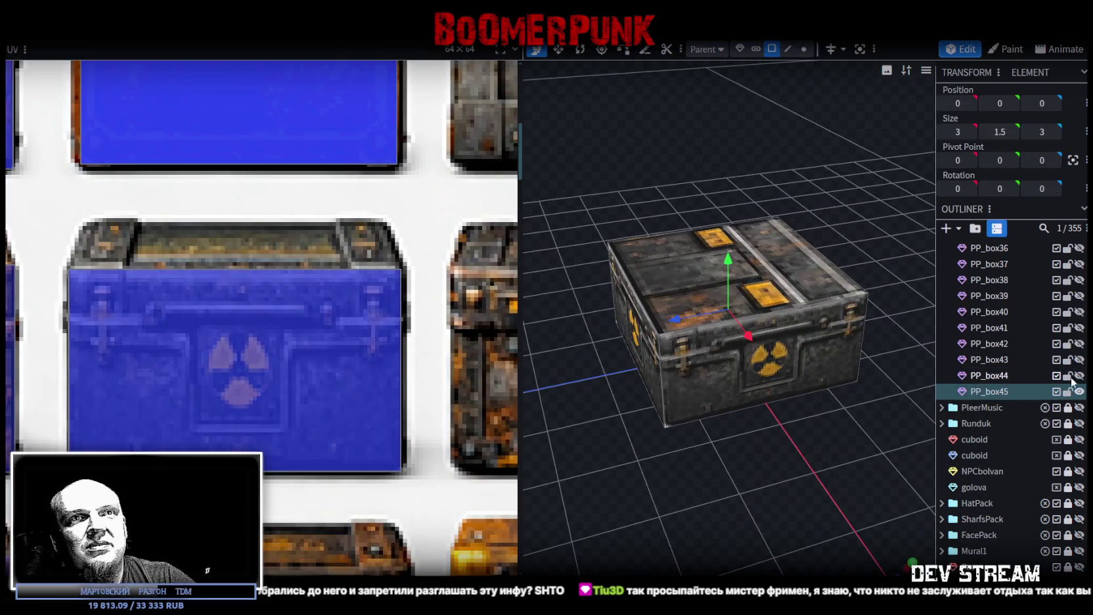
{"action": "mouse_move", "coordinate": [678, 376]}
{"action": "left_mouse_down"}
{"action": "mouse_move", "coordinate": [792, 419]}
{"action": "mouse_move", "coordinate": [782, 394]}
{"action": "left_mouse_up"}
{"action": "scroll", "coordinate": [188, 389], "scroll_direction": "down", "scroll_amount": 4}
{"action": "mouse_move", "coordinate": [596, 311]}
{"action": "left_mouse_down"}
{"action": "mouse_move", "coordinate": [710, 245]}
{"action": "mouse_move", "coordinate": [731, 197]}
{"action": "left_mouse_up"}
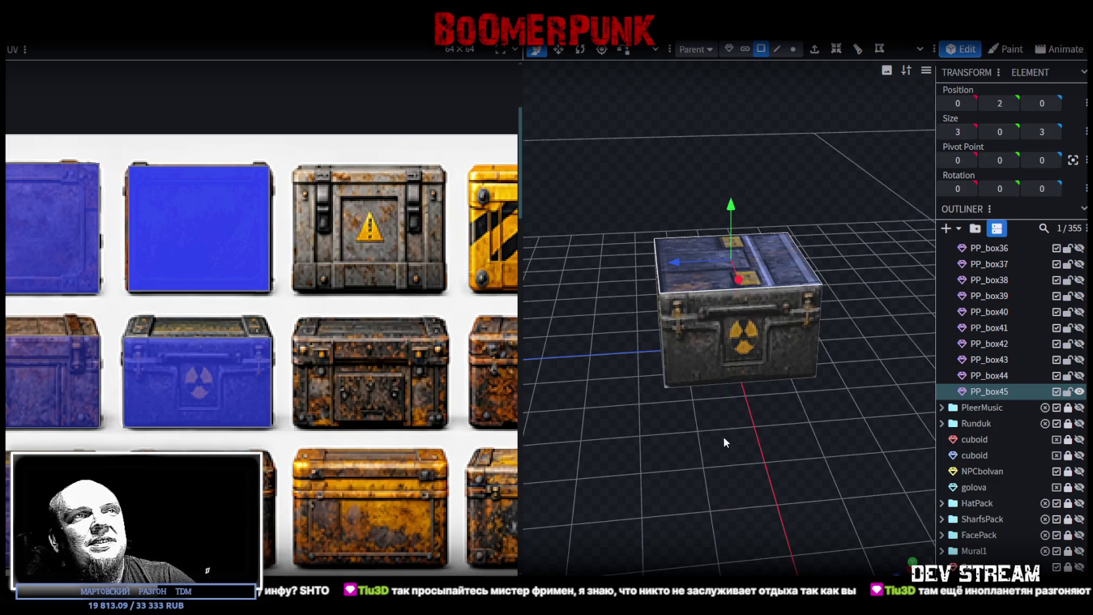
Map PP_box45's front face onto the whole plain rusty blue crate front
{"action": "left_click_drag", "start_coordinate": [723, 436], "coordinate": [702, 384]}
{"action": "scroll", "coordinate": [260, 379], "scroll_direction": "down", "scroll_amount": 3}
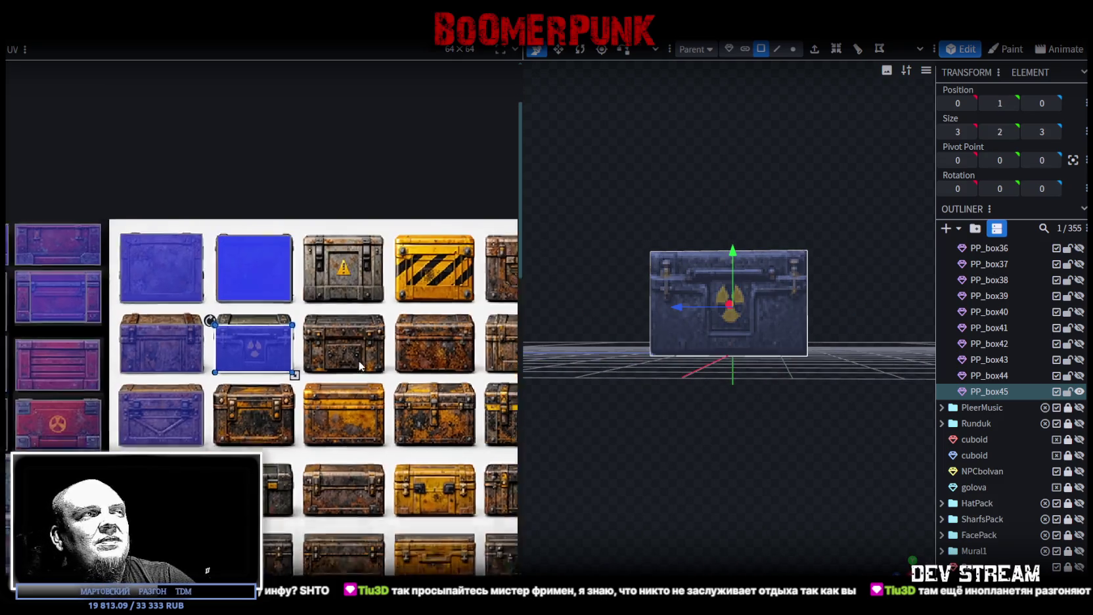
{"action": "scroll", "coordinate": [254, 340], "scroll_direction": "up", "scroll_amount": 3}
{"action": "mouse_move", "coordinate": [254, 340]}
{"action": "left_mouse_down"}
{"action": "mouse_move", "coordinate": [299, 445]}
{"action": "mouse_move", "coordinate": [228, 455]}
{"action": "left_mouse_up"}
{"action": "scroll", "coordinate": [225, 434], "scroll_direction": "up", "scroll_amount": 4}
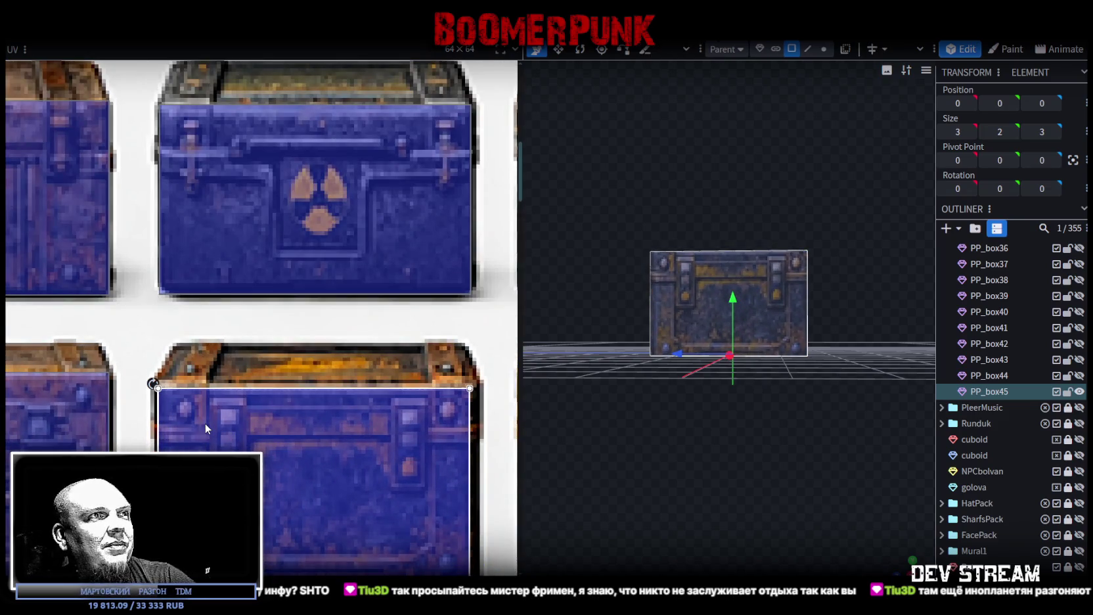
{"action": "scroll", "coordinate": [205, 423], "scroll_direction": "up", "scroll_amount": 2}
{"action": "scroll", "coordinate": [174, 407], "scroll_direction": "up", "scroll_amount": 2}
{"action": "left_click_drag", "start_coordinate": [192, 414], "coordinate": [196, 406]}
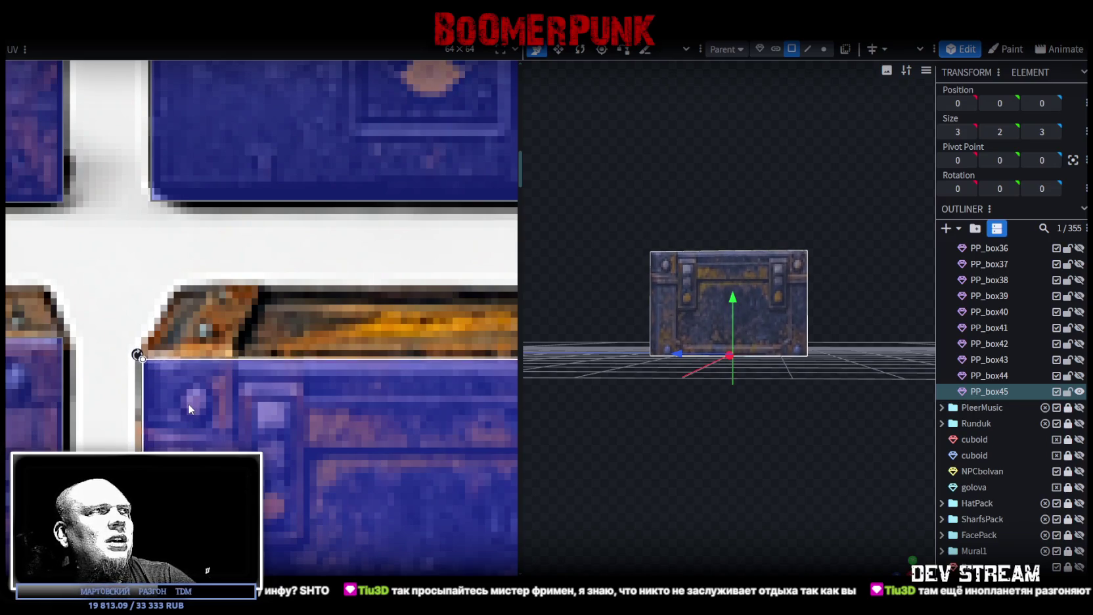
{"action": "scroll", "coordinate": [195, 406], "scroll_direction": "down", "scroll_amount": 3}
{"action": "scroll", "coordinate": [335, 429], "scroll_direction": "up", "scroll_amount": 2}
{"action": "scroll", "coordinate": [363, 456], "scroll_direction": "up", "scroll_amount": 1}
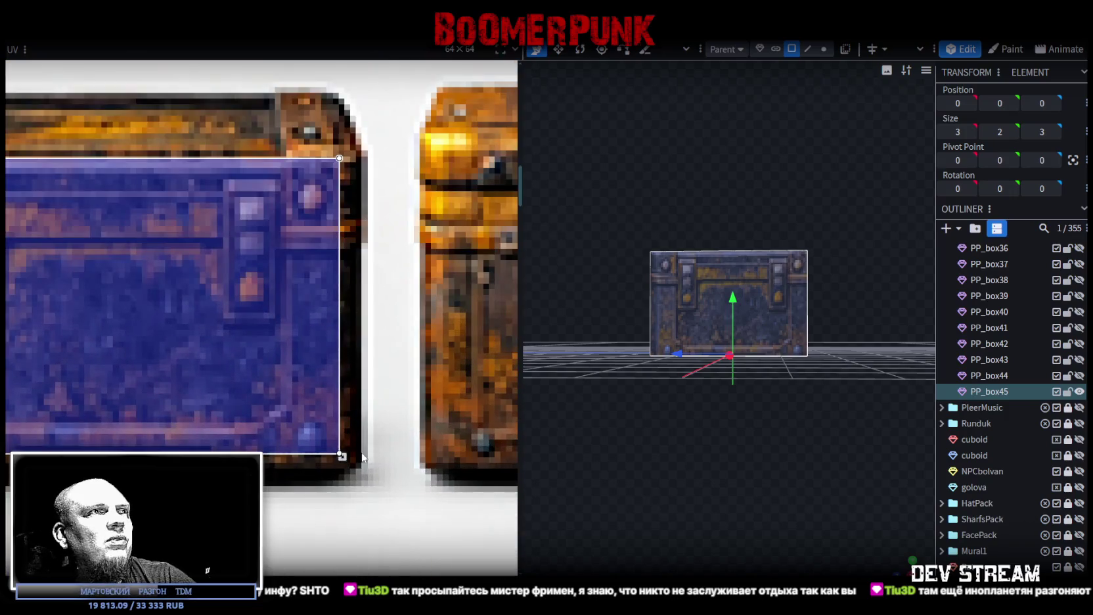
{"action": "left_click_drag", "start_coordinate": [342, 456], "coordinate": [361, 481]}
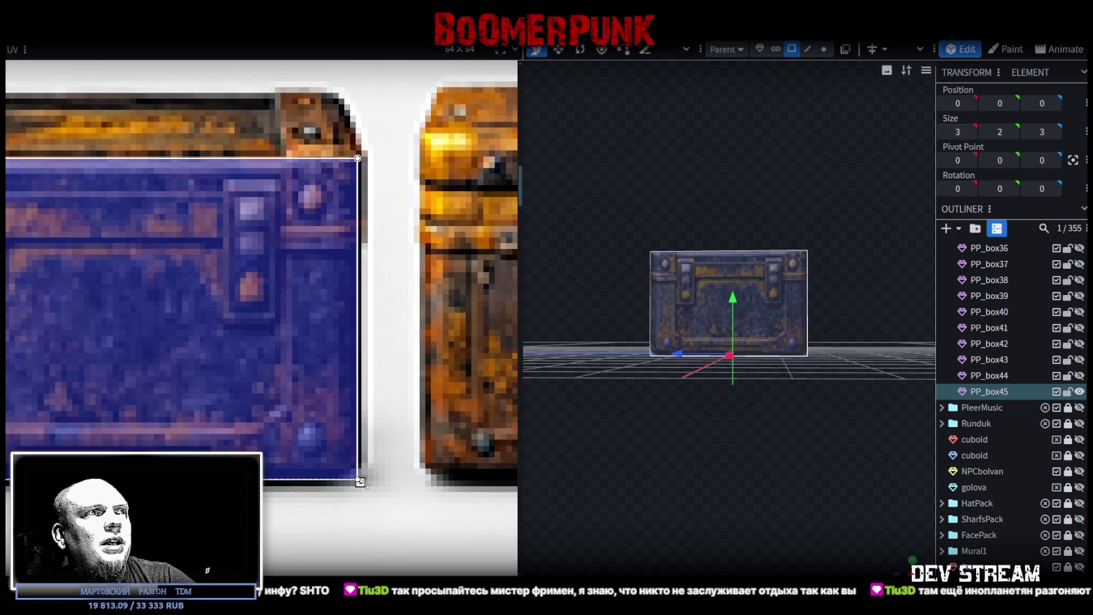
{"action": "scroll", "coordinate": [308, 413], "scroll_direction": "down", "scroll_amount": 3}
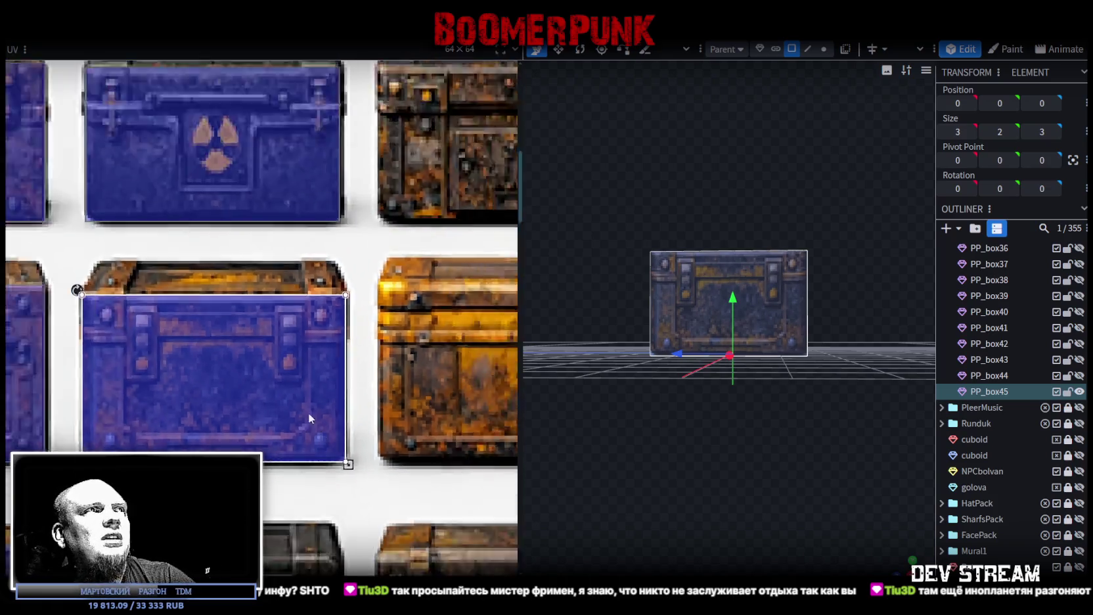
{"action": "scroll", "coordinate": [282, 328], "scroll_direction": "down", "scroll_amount": 2}
Inspect PP_box45's top and front faces, then duplicate it as PP_box46
{"action": "left_click_drag", "start_coordinate": [902, 573], "coordinate": [911, 567]}
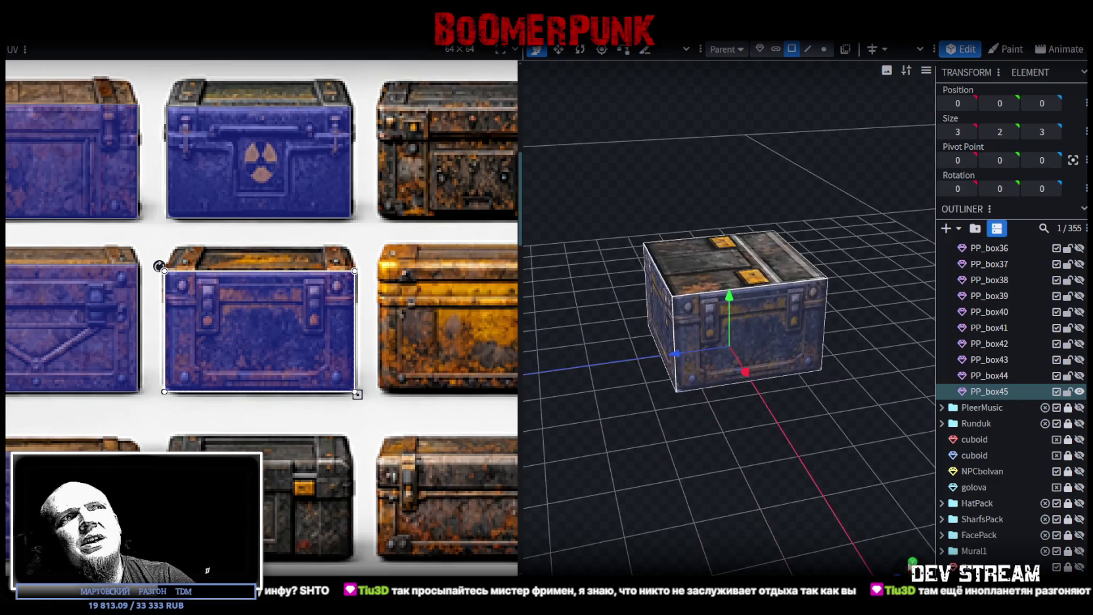
{"action": "mouse_move", "coordinate": [707, 472]}
{"action": "left_mouse_down"}
{"action": "mouse_move", "coordinate": [724, 458]}
{"action": "mouse_move", "coordinate": [702, 236]}
{"action": "left_mouse_up"}
{"action": "left_click", "coordinate": [703, 236]}
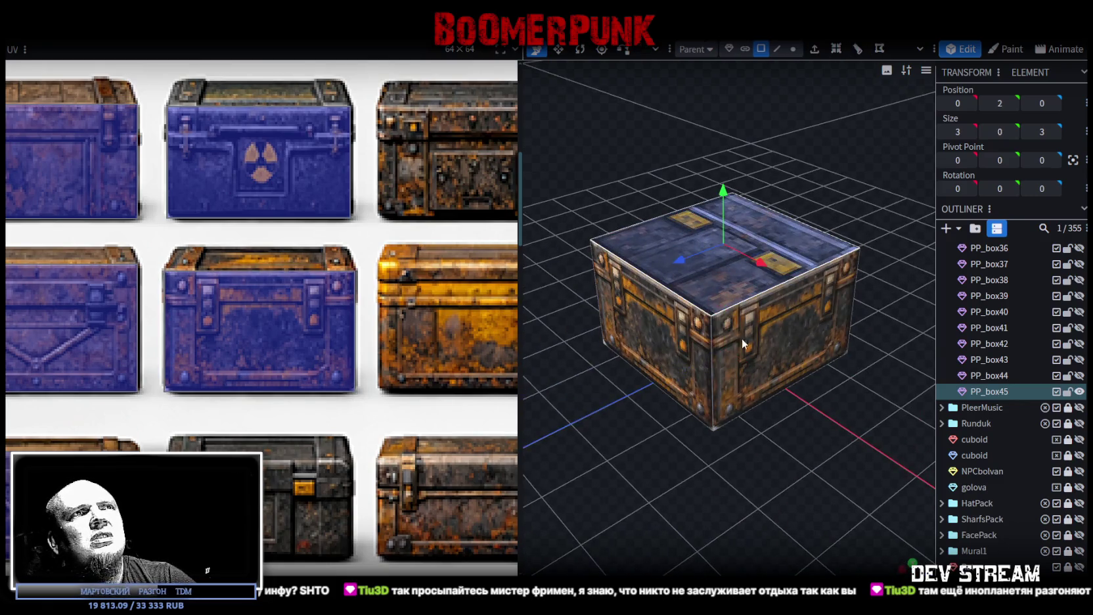
{"action": "scroll", "coordinate": [345, 432], "scroll_direction": "down", "scroll_amount": 2}
{"action": "right_click_drag", "start_coordinate": [729, 499], "coordinate": [674, 441]}
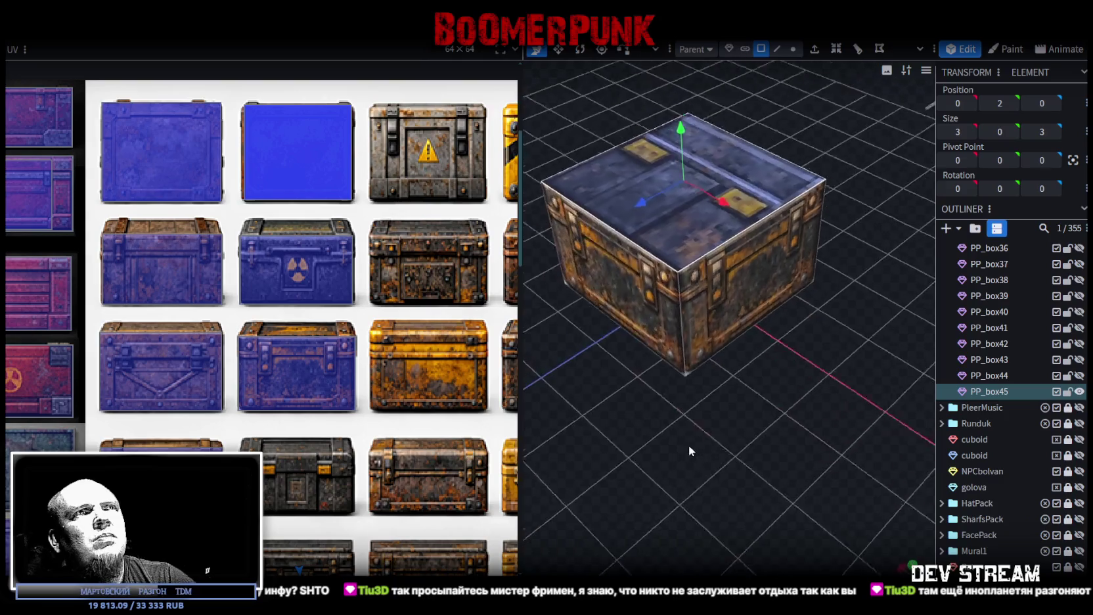
{"action": "mouse_move", "coordinate": [670, 429]}
{"action": "left_mouse_down"}
{"action": "mouse_move", "coordinate": [655, 468]}
{"action": "mouse_move", "coordinate": [714, 470]}
{"action": "mouse_move", "coordinate": [697, 368]}
{"action": "left_mouse_up"}
{"action": "left_click", "coordinate": [688, 328]}
{"action": "left_click_drag", "start_coordinate": [773, 481], "coordinate": [927, 489]}
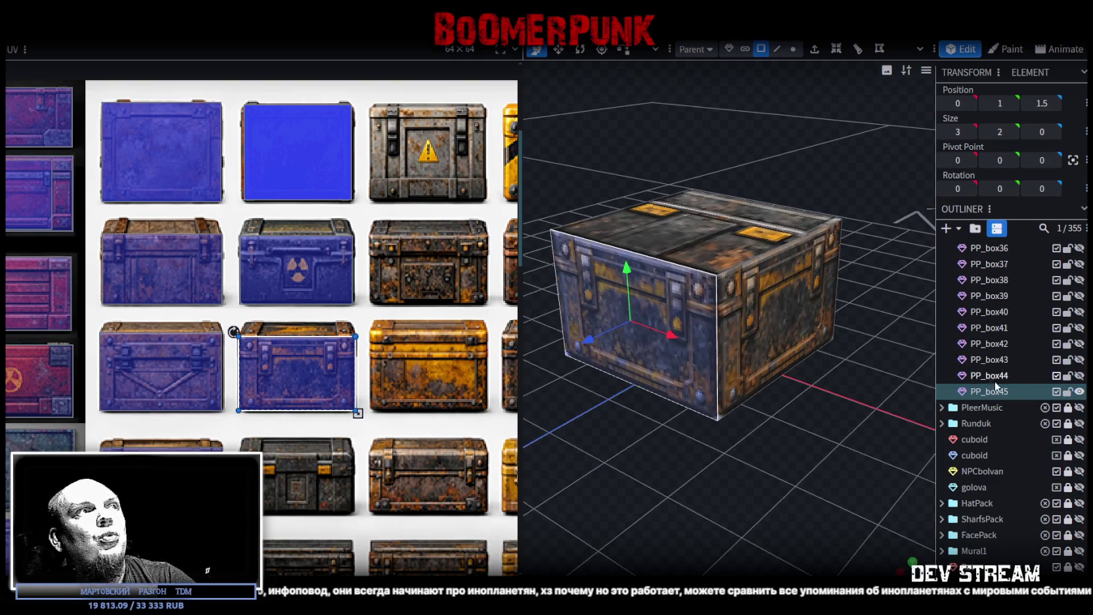
{"action": "right_click_drag", "start_coordinate": [731, 500], "coordinate": [730, 476]}
{"action": "key", "text": "ctrl+d"}
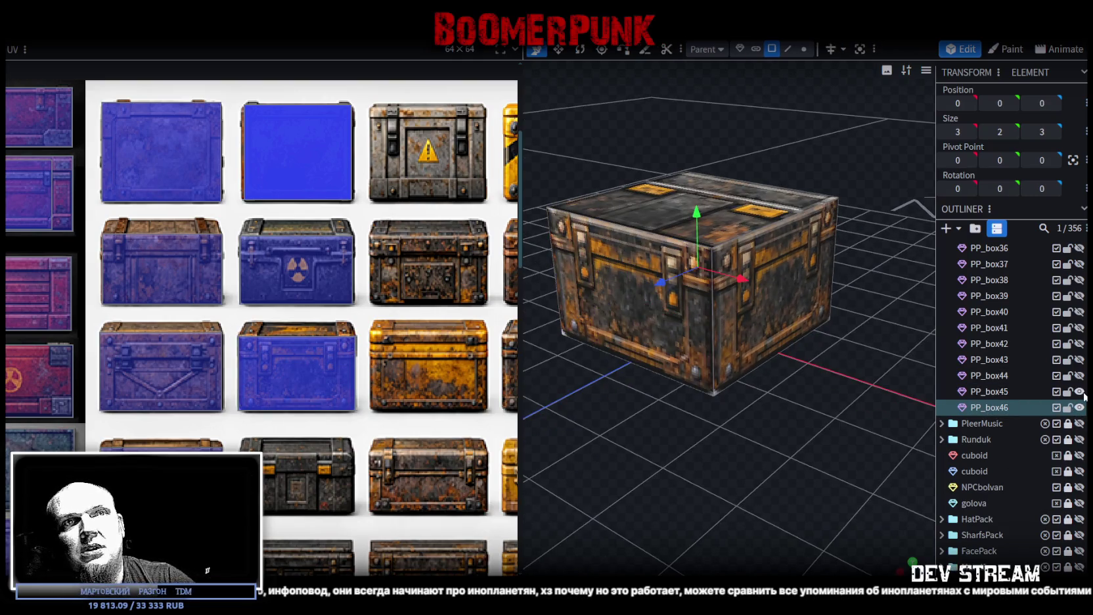
Reduce PP_box46's height to 1.5
{"action": "left_click_drag", "start_coordinate": [662, 459], "coordinate": [688, 428]}
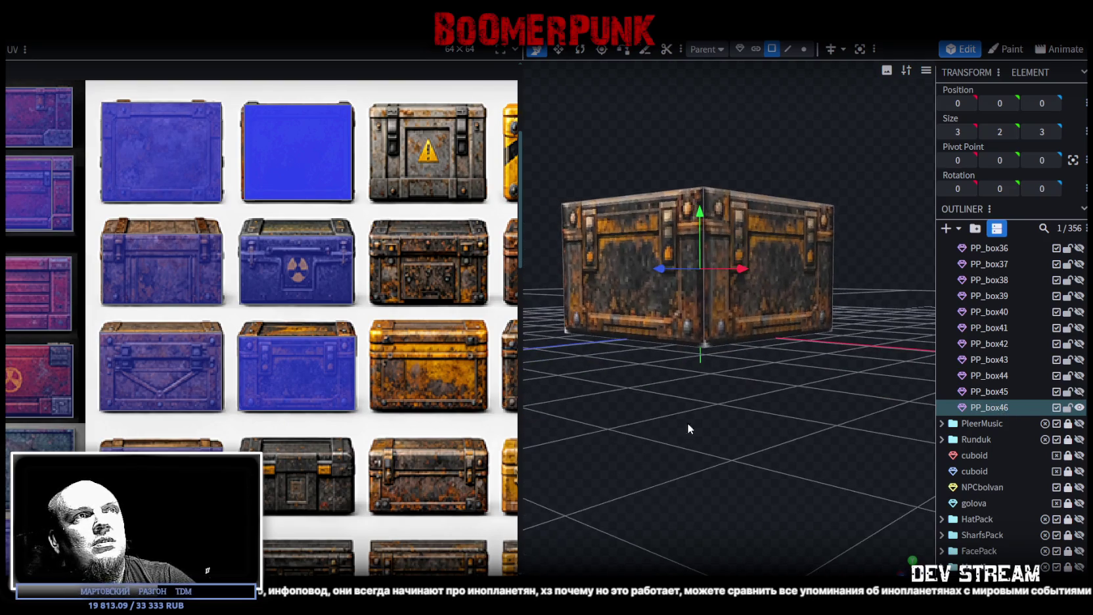
{"action": "key", "text": "ctrl+z"}
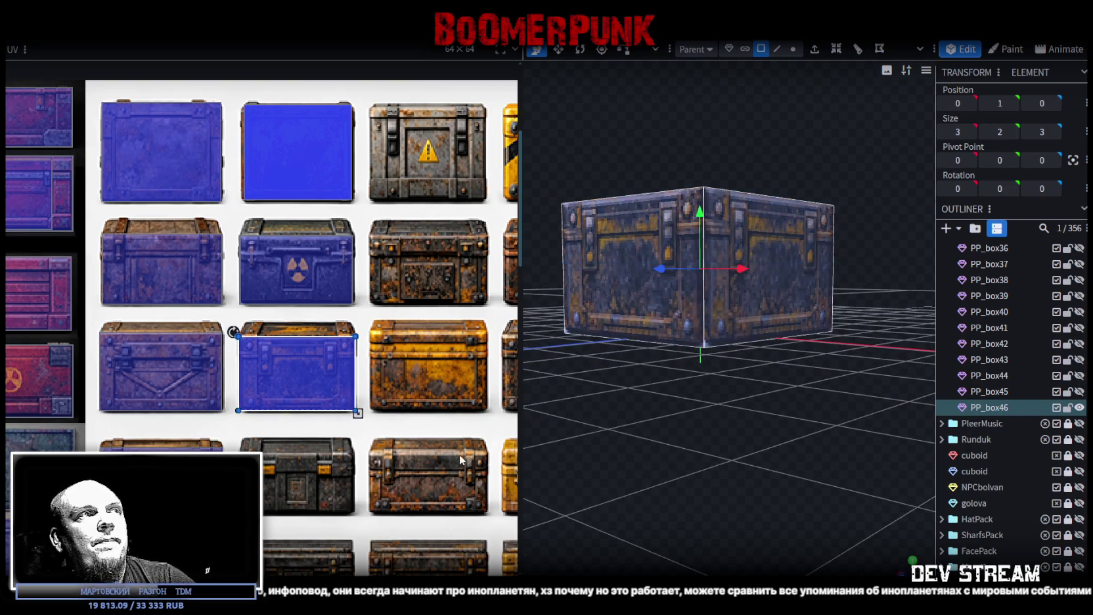
{"action": "scroll", "coordinate": [459, 454], "scroll_direction": "down", "scroll_amount": 2}
{"action": "left_click_drag", "start_coordinate": [694, 334], "coordinate": [722, 330]}
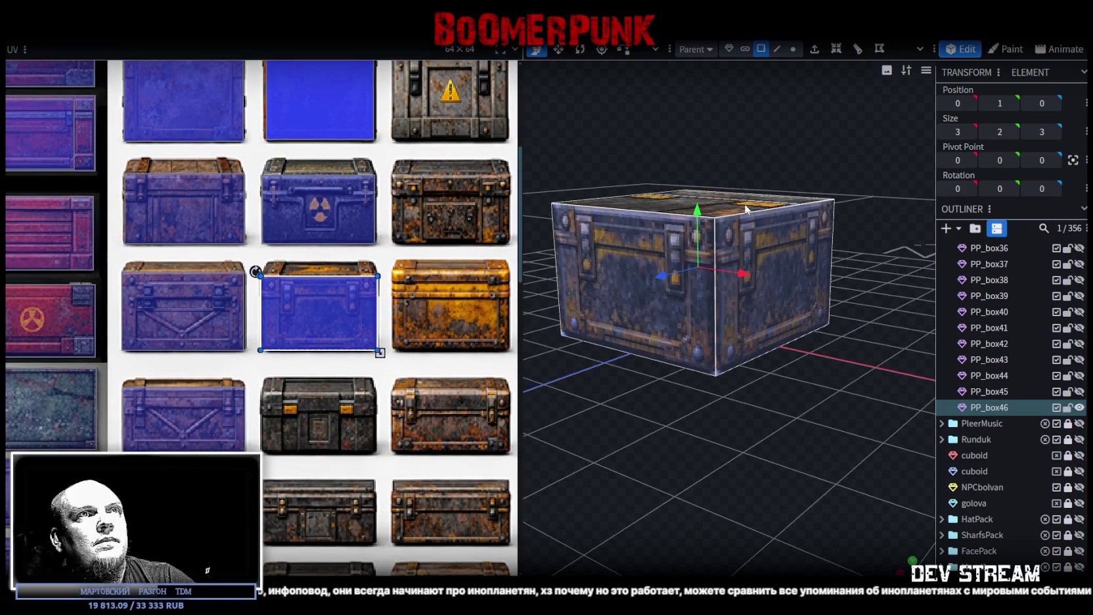
{"action": "key", "text": "ctrl+z"}
{"action": "mouse_move", "coordinate": [699, 147]}
{"action": "left_mouse_down"}
{"action": "mouse_move", "coordinate": [690, 271]}
{"action": "mouse_move", "coordinate": [703, 435]}
{"action": "left_mouse_up"}
Move PP_box46's front mapping onto a lower blue crate and shrink it to fit
{"action": "left_click", "coordinate": [828, 279]}
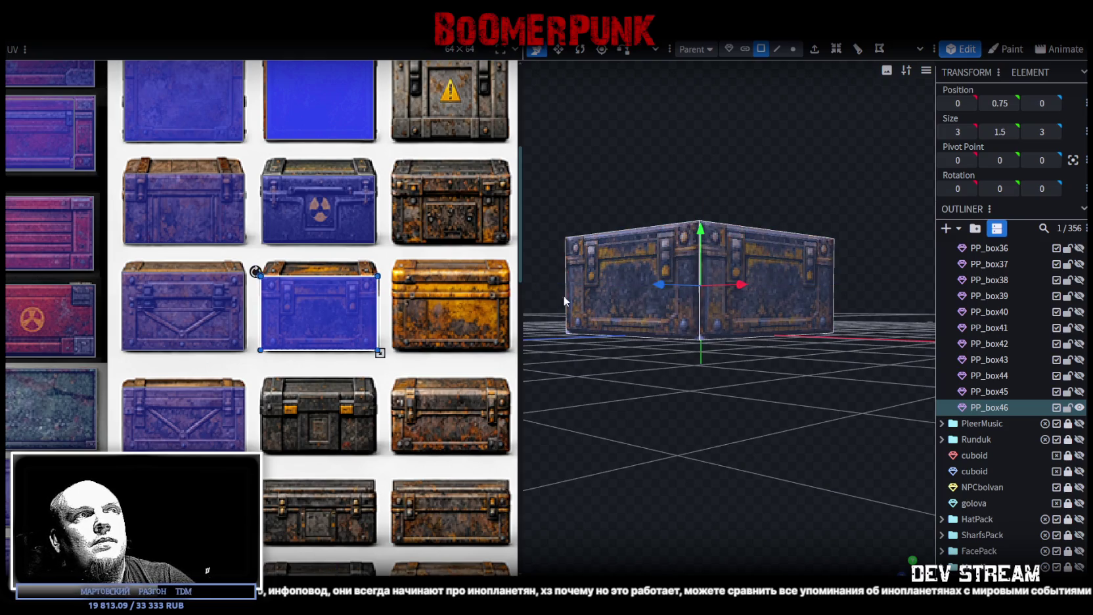
{"action": "mouse_move", "coordinate": [315, 312]}
{"action": "left_mouse_down"}
{"action": "mouse_move", "coordinate": [314, 433]}
{"action": "mouse_move", "coordinate": [303, 371]}
{"action": "left_mouse_up"}
{"action": "scroll", "coordinate": [314, 433], "scroll_direction": "up", "scroll_amount": 4}
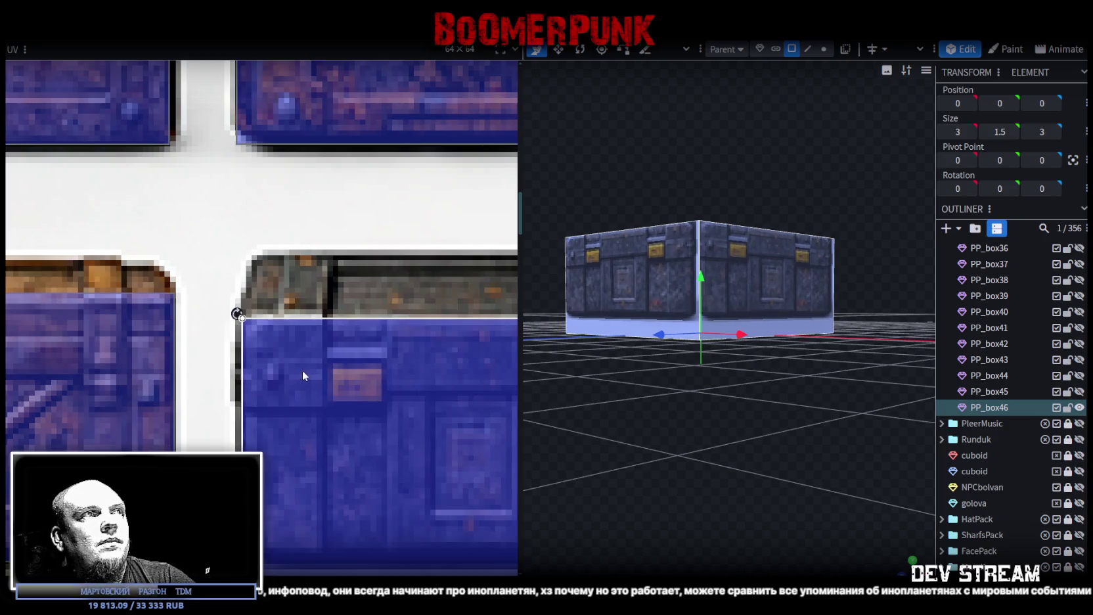
{"action": "scroll", "coordinate": [302, 372], "scroll_direction": "down", "scroll_amount": 3}
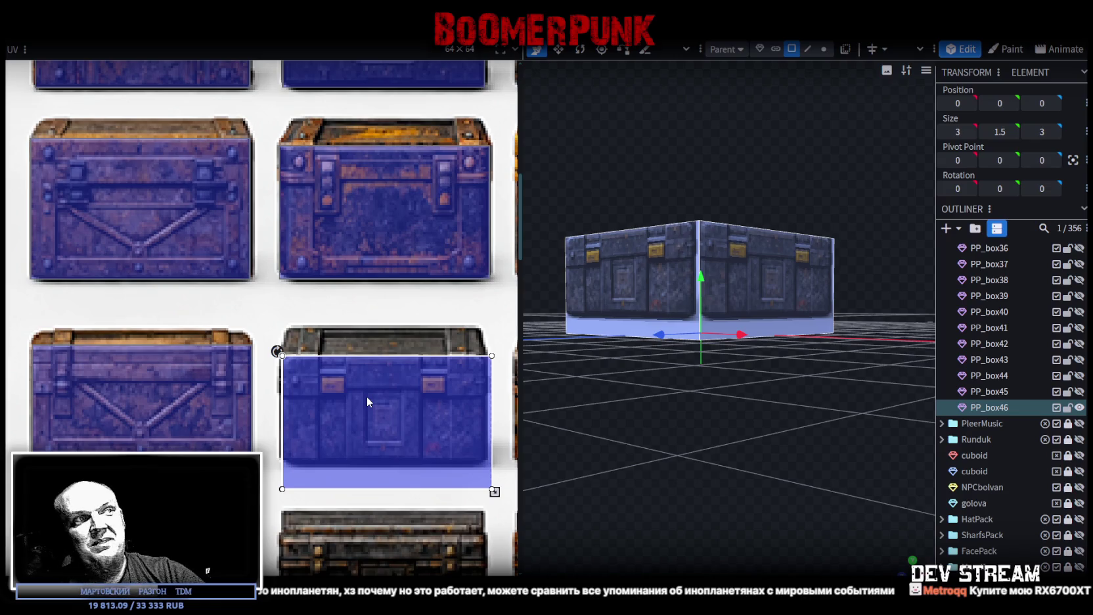
{"action": "scroll", "coordinate": [367, 416], "scroll_direction": "down", "scroll_amount": 1}
{"action": "scroll", "coordinate": [441, 413], "scroll_direction": "up", "scroll_amount": 3}
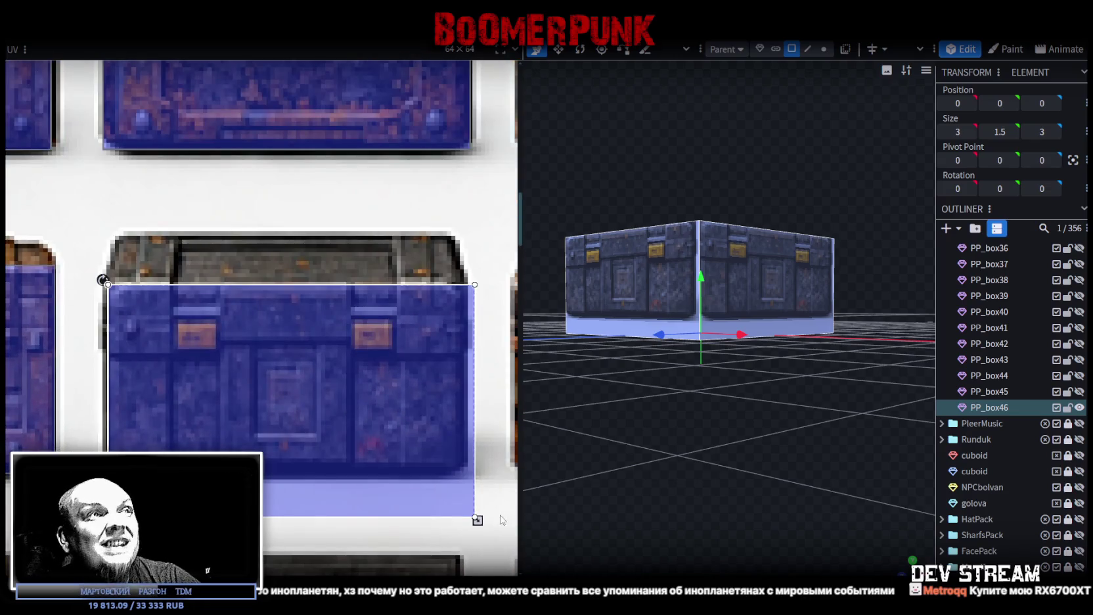
{"action": "left_click_drag", "start_coordinate": [478, 521], "coordinate": [466, 466]}
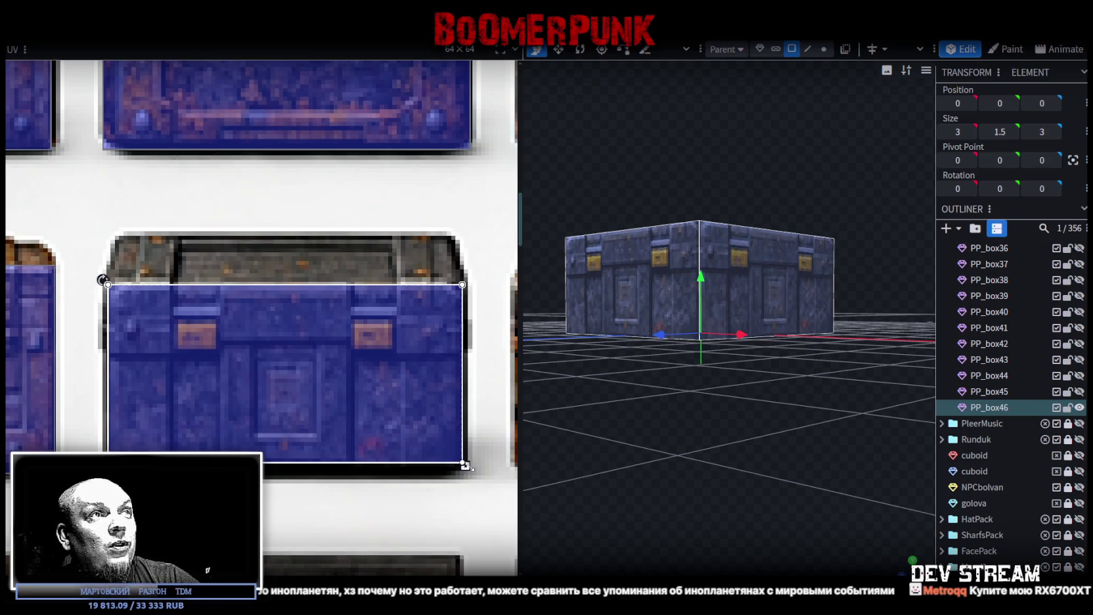
{"action": "scroll", "coordinate": [468, 471], "scroll_direction": "up", "scroll_amount": 3}
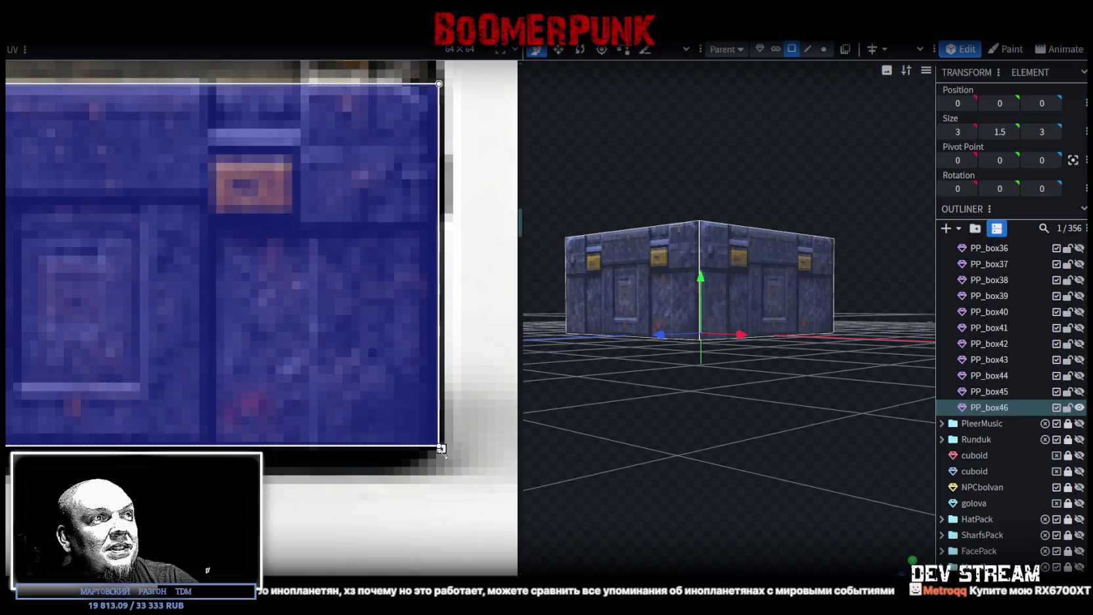
{"action": "scroll", "coordinate": [293, 419], "scroll_direction": "down", "scroll_amount": 3}
{"action": "scroll", "coordinate": [291, 414], "scroll_direction": "up", "scroll_amount": 2}
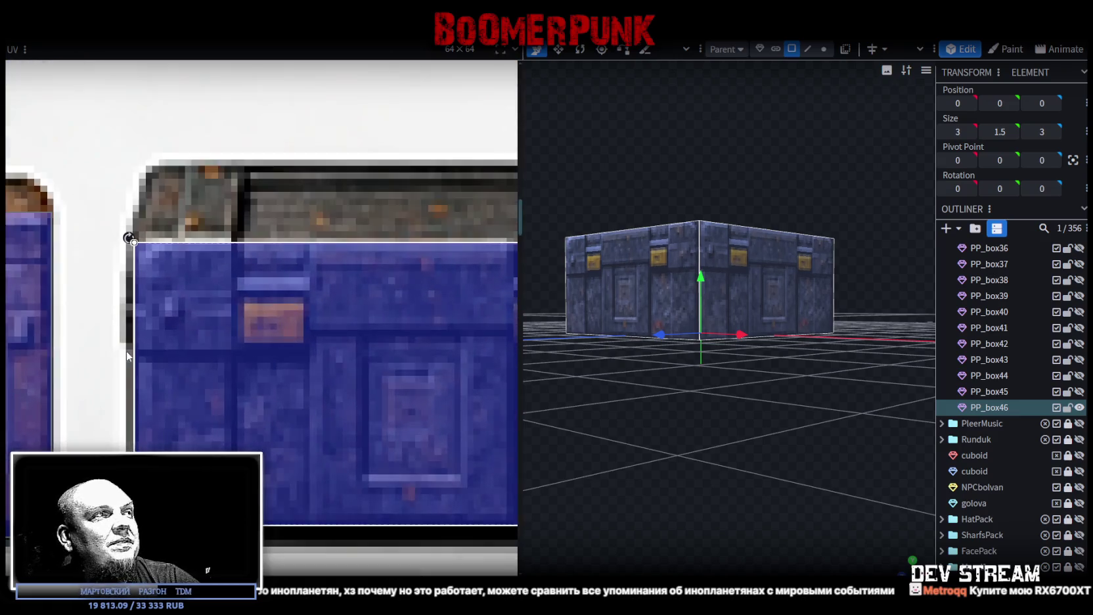
{"action": "scroll", "coordinate": [154, 364], "scroll_direction": "up", "scroll_amount": 1}
{"action": "scroll", "coordinate": [184, 379], "scroll_direction": "down", "scroll_amount": 1}
{"action": "scroll", "coordinate": [184, 379], "scroll_direction": "down", "scroll_amount": 1}
{"action": "scroll", "coordinate": [189, 380], "scroll_direction": "down", "scroll_amount": 1}
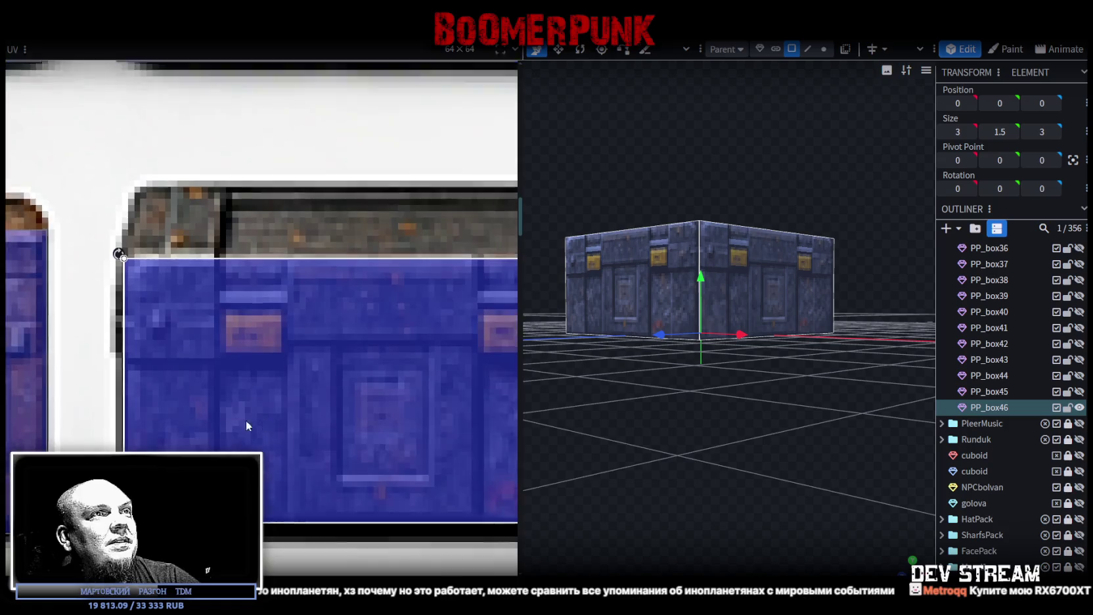
{"action": "scroll", "coordinate": [245, 420], "scroll_direction": "up", "scroll_amount": 1}
Check PP_box46 from above and duplicate it as PP_box47
{"action": "left_click_drag", "start_coordinate": [637, 451], "coordinate": [873, 519]}
{"action": "left_click", "coordinate": [684, 399]}
{"action": "scroll", "coordinate": [689, 457], "scroll_direction": "down", "scroll_amount": 2}
{"action": "scroll", "coordinate": [684, 394], "scroll_direction": "up", "scroll_amount": 2}
{"action": "left_click", "coordinate": [681, 345]}
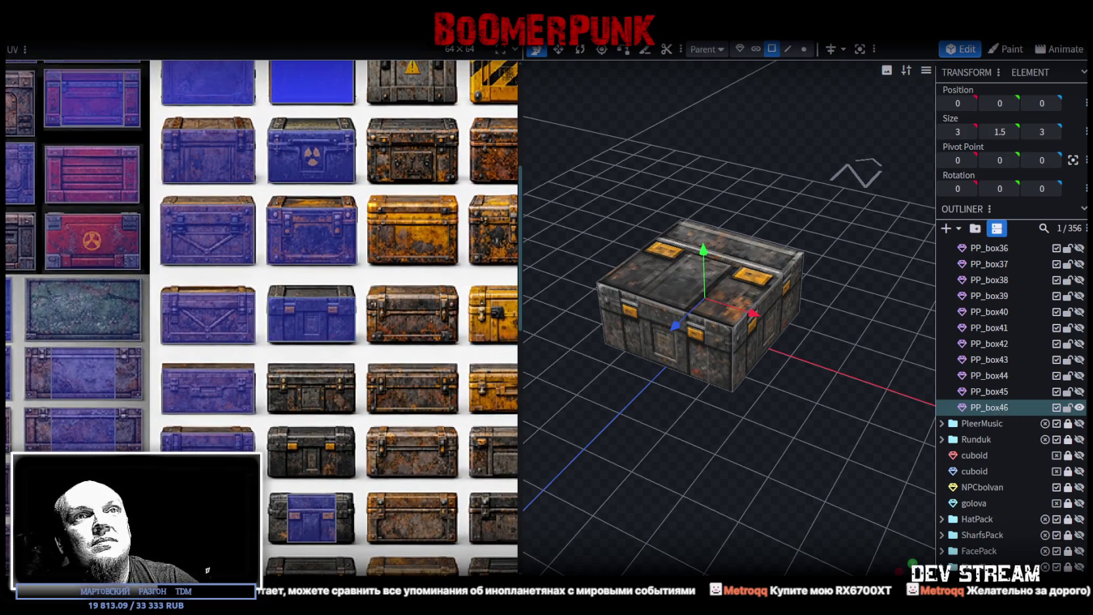
{"action": "key", "text": "ctrl+d"}
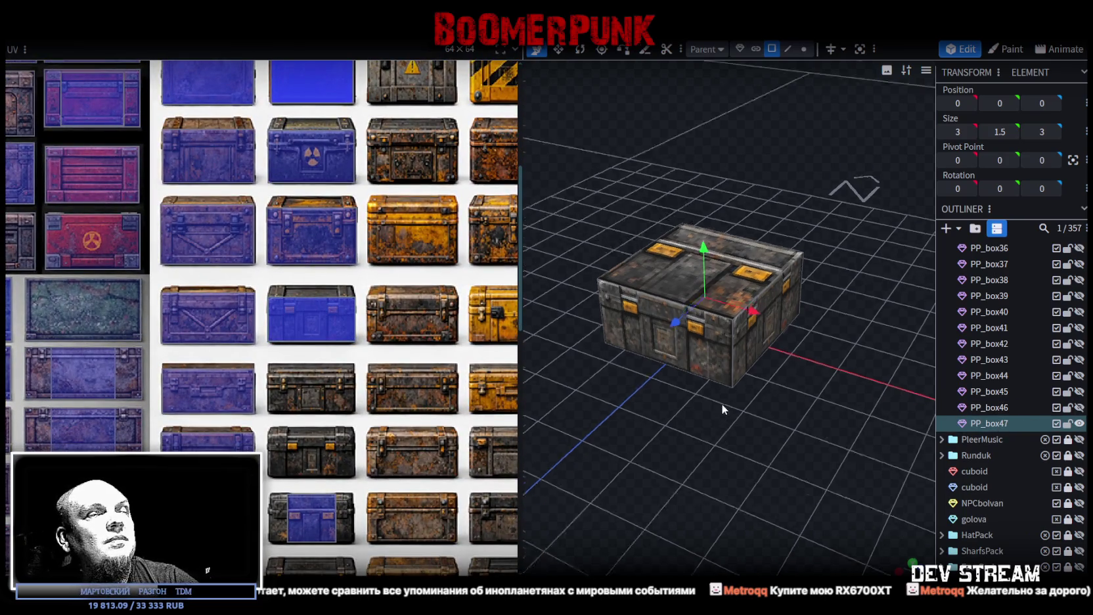
Move PP_box47's face mapping down onto a different blue chest
{"action": "left_click_drag", "start_coordinate": [311, 454], "coordinate": [311, 315]}
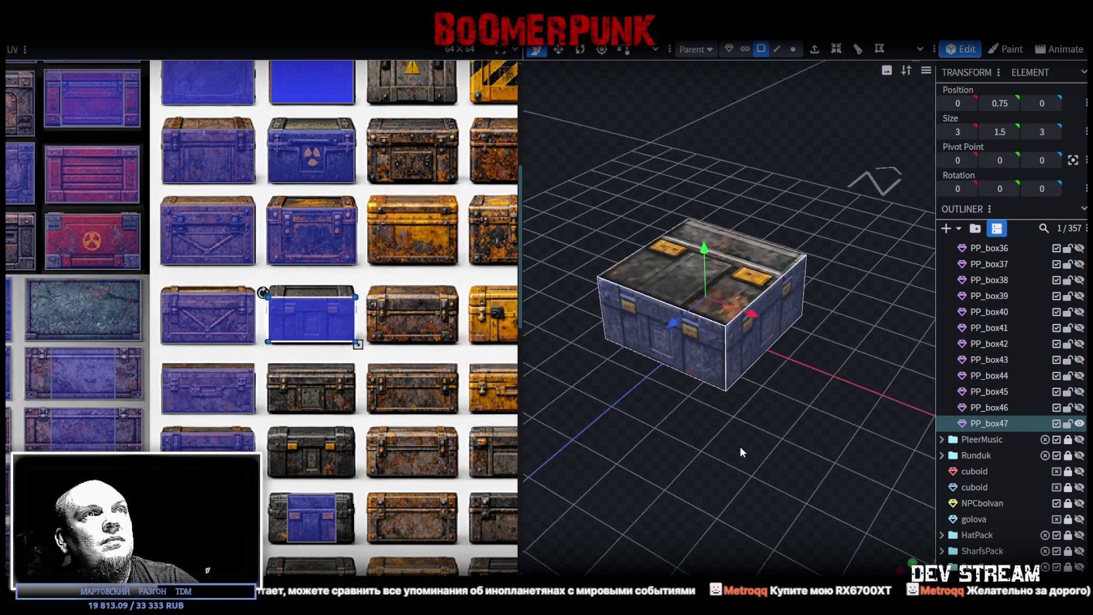
{"action": "scroll", "coordinate": [289, 350], "scroll_direction": "up", "scroll_amount": 3}
{"action": "left_click_drag", "start_coordinate": [288, 355], "coordinate": [297, 473]}
{"action": "scroll", "coordinate": [276, 398], "scroll_direction": "up", "scroll_amount": 5}
{"action": "mouse_move", "coordinate": [246, 434]}
{"action": "left_mouse_down"}
{"action": "mouse_move", "coordinate": [212, 417]}
{"action": "mouse_move", "coordinate": [207, 401]}
{"action": "left_mouse_up"}
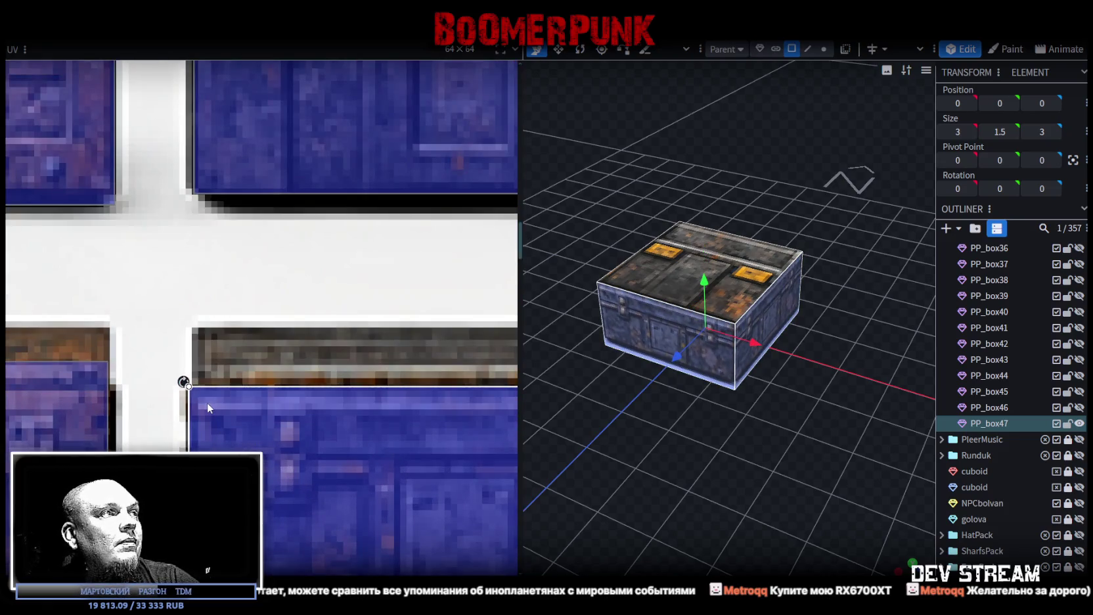
{"action": "scroll", "coordinate": [207, 402], "scroll_direction": "down", "scroll_amount": 3}
{"action": "scroll", "coordinate": [342, 395], "scroll_direction": "up", "scroll_amount": 2}
{"action": "scroll", "coordinate": [379, 465], "scroll_direction": "up", "scroll_amount": 2}
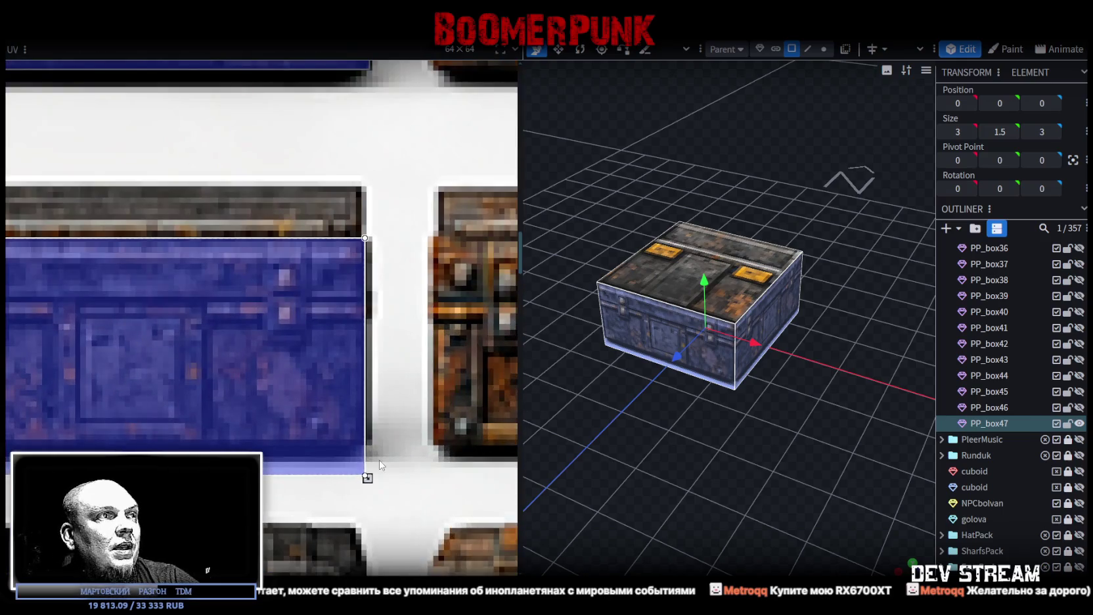
Trim the face area's bottom edge to fit that chest's front
{"action": "left_click_drag", "start_coordinate": [368, 477], "coordinate": [366, 446]}
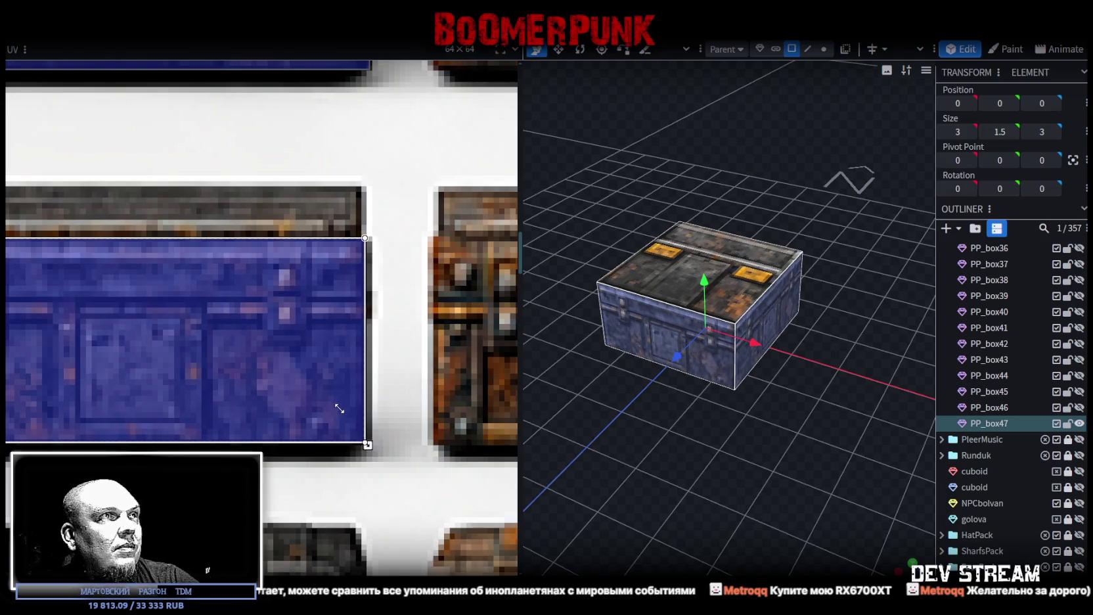
{"action": "scroll", "coordinate": [339, 431], "scroll_direction": "up", "scroll_amount": 2}
{"action": "scroll", "coordinate": [366, 434], "scroll_direction": "up", "scroll_amount": 2}
{"action": "left_click_drag", "start_coordinate": [374, 424], "coordinate": [373, 432]}
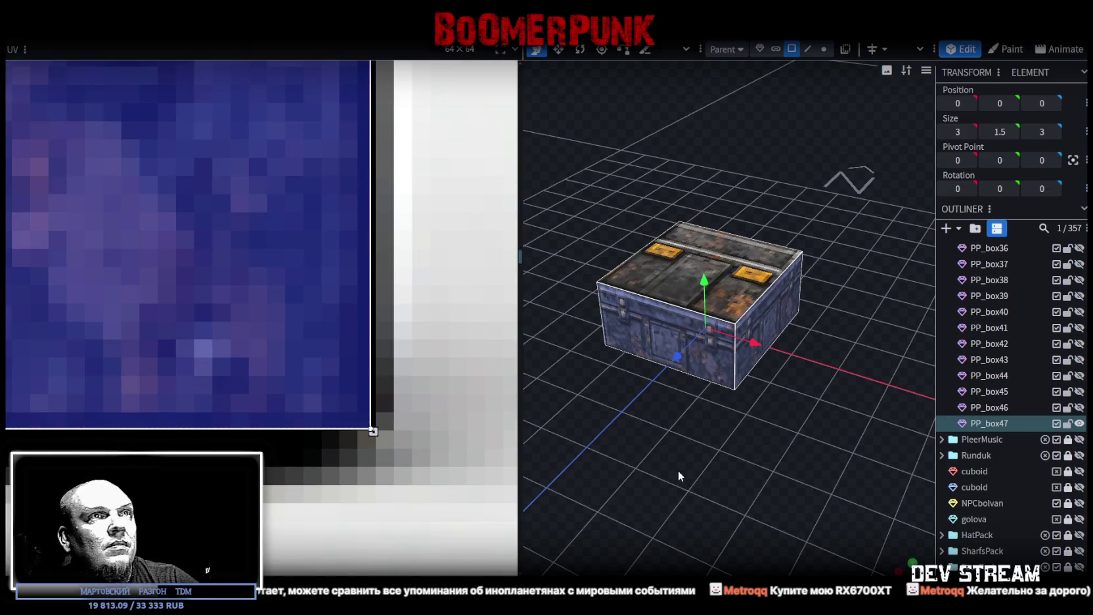
{"action": "left_click_drag", "start_coordinate": [678, 470], "coordinate": [749, 459]}
{"action": "scroll", "coordinate": [234, 380], "scroll_direction": "down", "scroll_amount": 2}
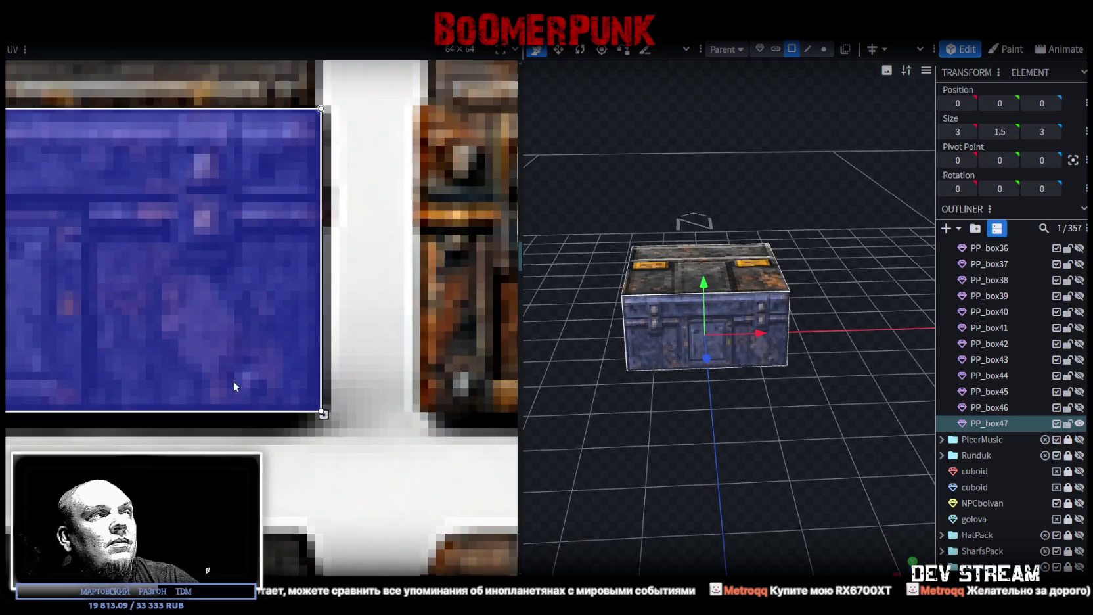
{"action": "scroll", "coordinate": [237, 374], "scroll_direction": "down", "scroll_amount": 3}
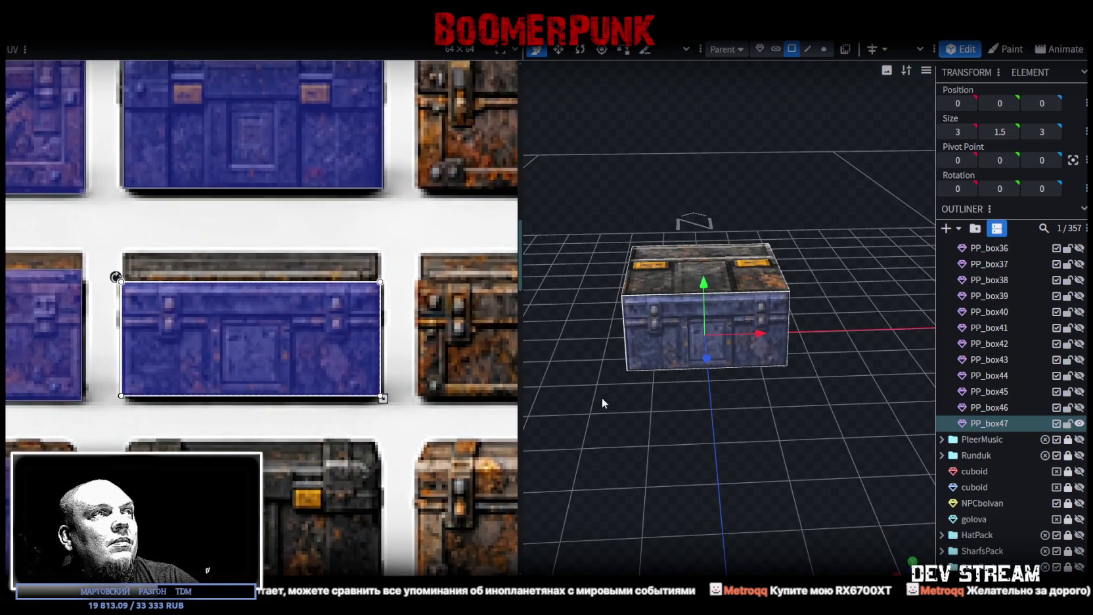
{"action": "scroll", "coordinate": [991, 526], "scroll_direction": "down", "scroll_amount": 3}
Reselect PP_box47 and duplicate it as PP_box48
{"action": "left_click", "coordinate": [760, 459]}
{"action": "mouse_move", "coordinate": [761, 459]}
{"action": "left_mouse_down"}
{"action": "mouse_move", "coordinate": [703, 465]}
{"action": "mouse_move", "coordinate": [713, 470]}
{"action": "left_mouse_up"}
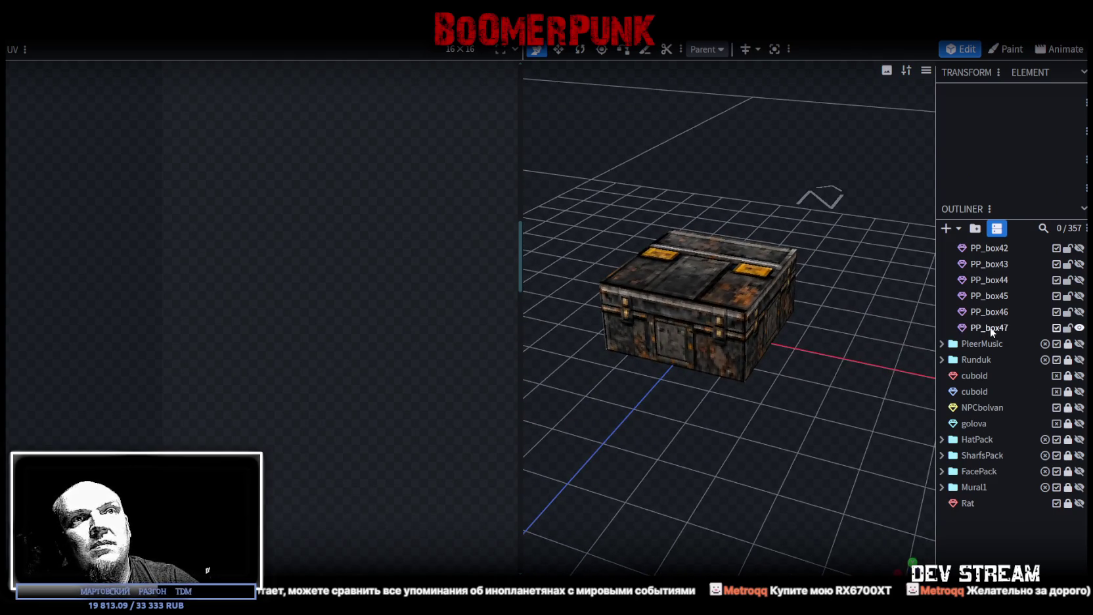
{"action": "left_click", "coordinate": [990, 326]}
{"action": "key", "text": "ctrl+d"}
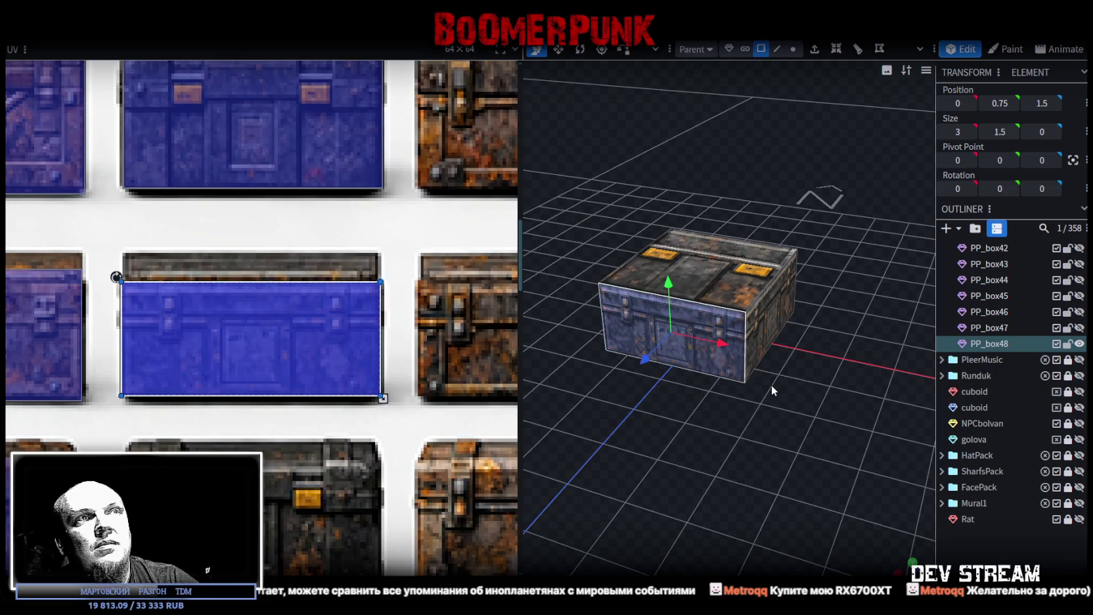
Select all of PP_box48's faces and move their mapping onto the lower blue chest
{"action": "mouse_move", "coordinate": [772, 385]}
{"action": "left_mouse_down"}
{"action": "mouse_move", "coordinate": [720, 447]}
{"action": "mouse_move", "coordinate": [670, 396]}
{"action": "mouse_move", "coordinate": [617, 310]}
{"action": "left_mouse_up"}
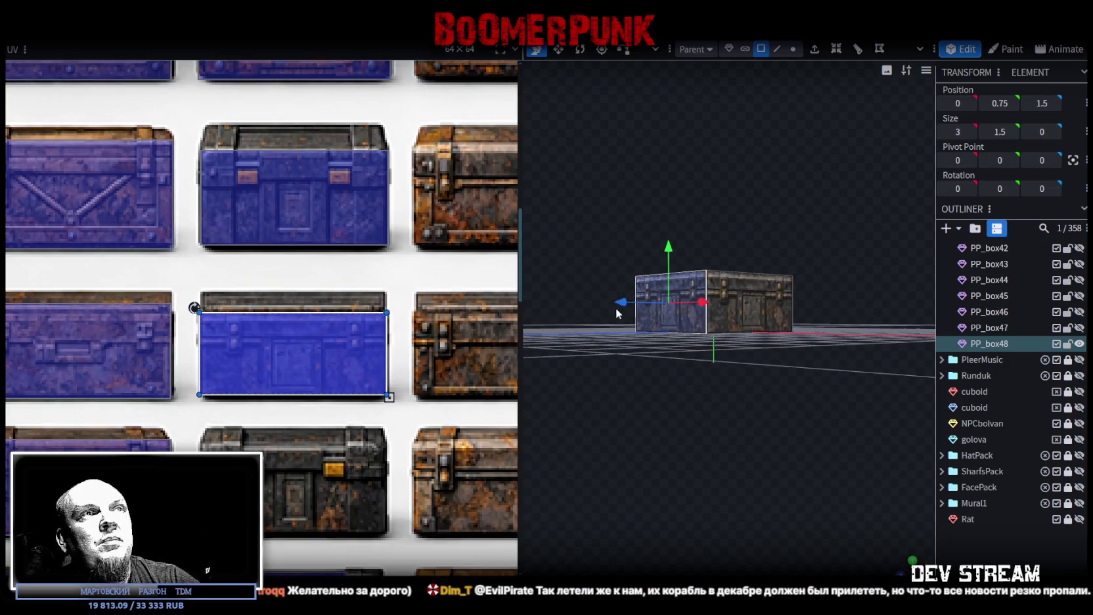
{"action": "key", "text": "ctrl+z"}
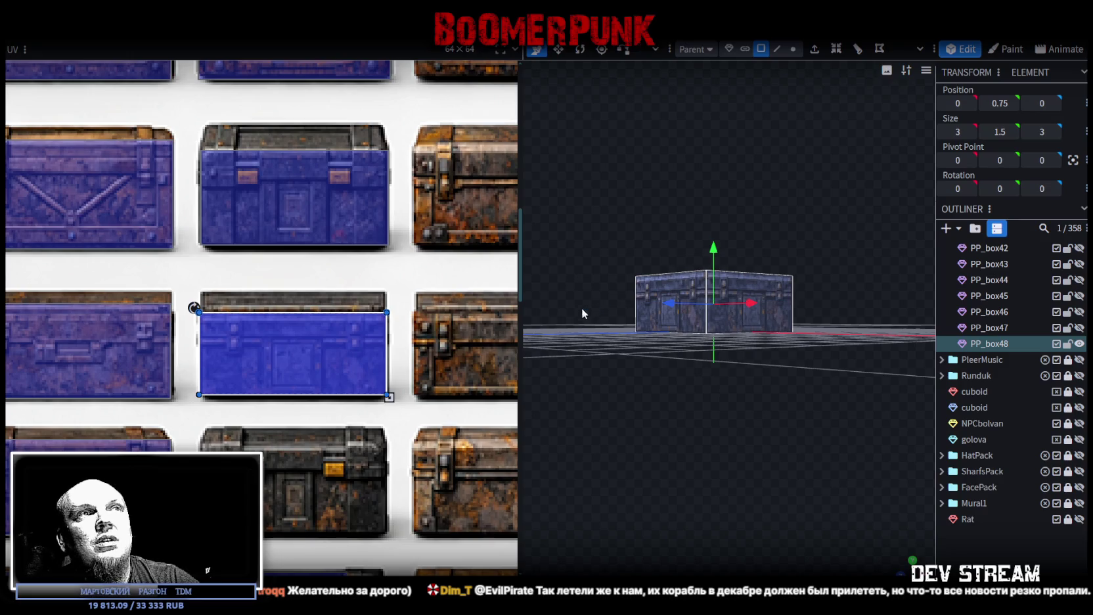
{"action": "mouse_move", "coordinate": [256, 339]}
{"action": "left_mouse_down"}
{"action": "mouse_move", "coordinate": [255, 455]}
{"action": "mouse_move", "coordinate": [225, 451]}
{"action": "left_mouse_up"}
{"action": "scroll", "coordinate": [225, 430], "scroll_direction": "up", "scroll_amount": 2}
{"action": "scroll", "coordinate": [225, 430], "scroll_direction": "up", "scroll_amount": 3}
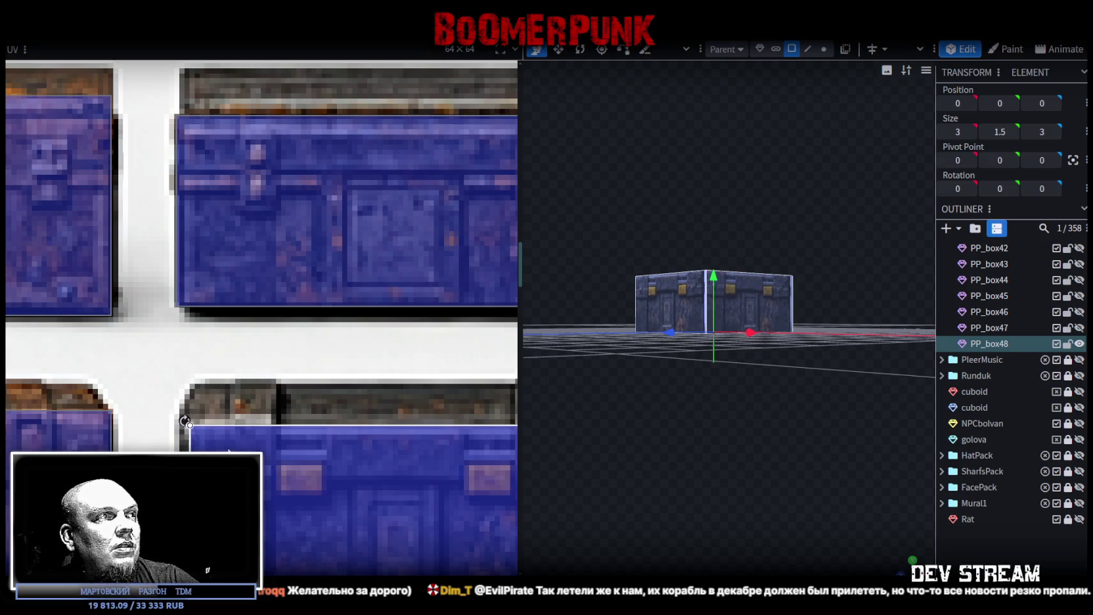
Refine the mapping's top-left and bottom-right corners, then duplicate PP_box48 as PP_box49
{"action": "left_click_drag", "start_coordinate": [178, 420], "coordinate": [176, 422]}
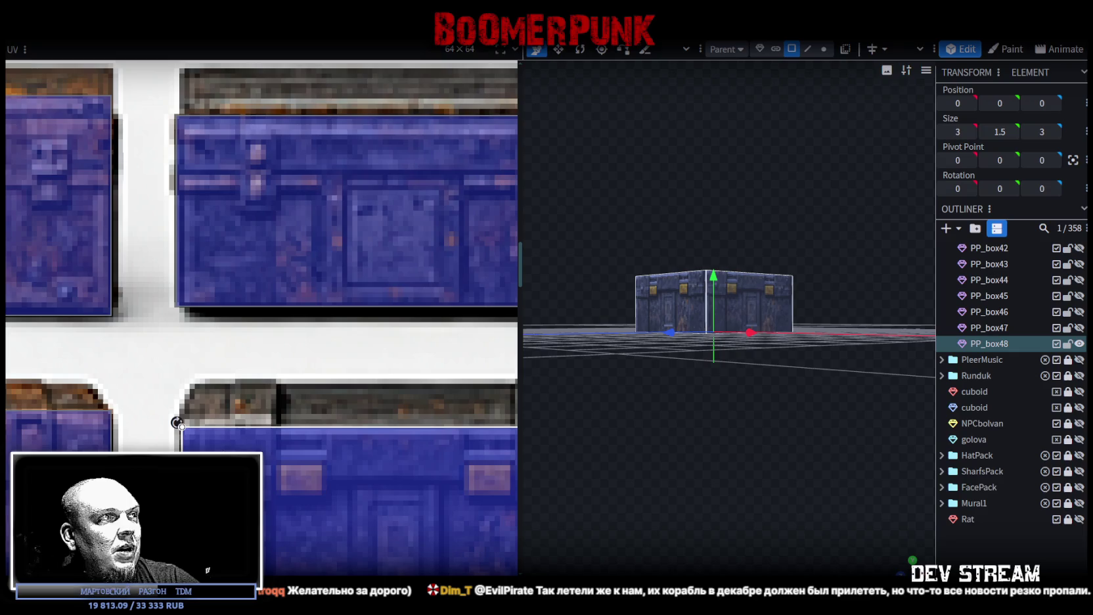
{"action": "scroll", "coordinate": [339, 503], "scroll_direction": "down", "scroll_amount": 3}
{"action": "scroll", "coordinate": [344, 424], "scroll_direction": "up", "scroll_amount": 3}
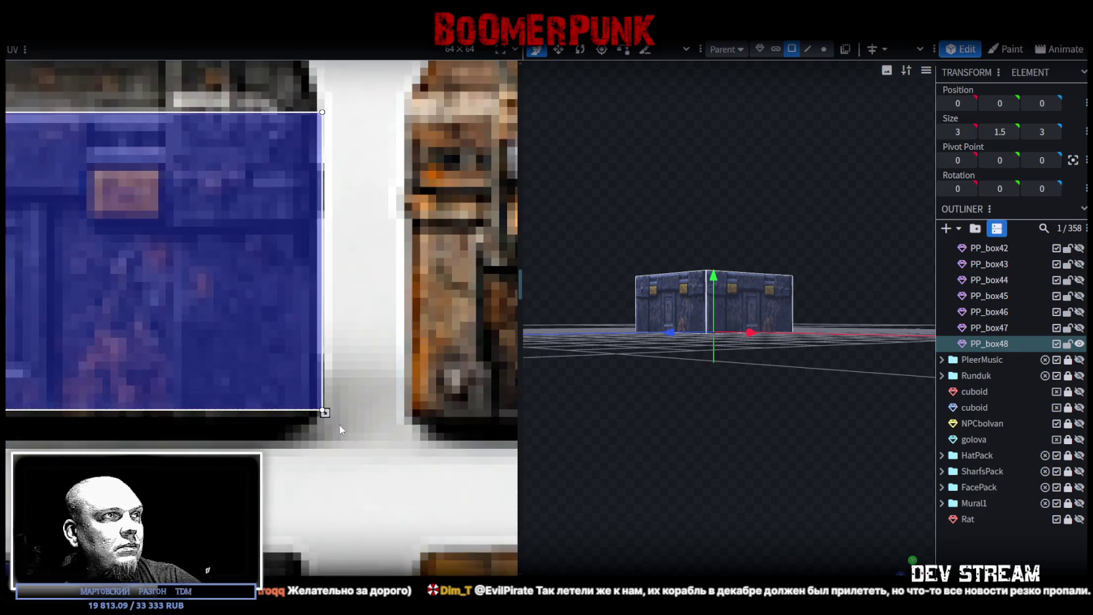
{"action": "scroll", "coordinate": [321, 408], "scroll_direction": "up", "scroll_amount": 2}
{"action": "left_click_drag", "start_coordinate": [316, 400], "coordinate": [301, 410]}
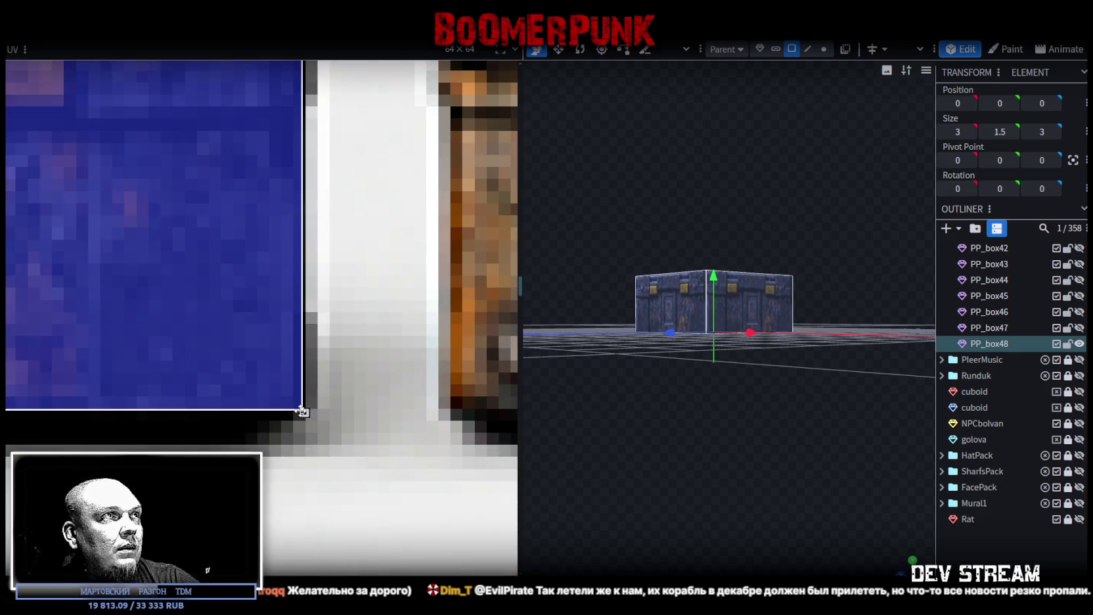
{"action": "left_click_drag", "start_coordinate": [302, 412], "coordinate": [305, 421]}
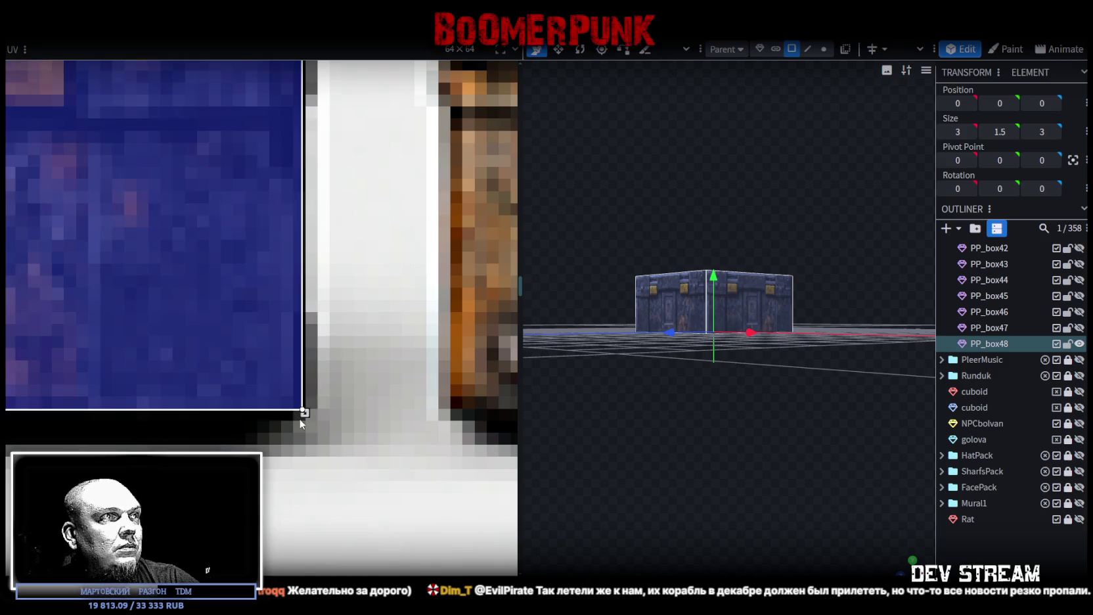
{"action": "left_click_drag", "start_coordinate": [667, 421], "coordinate": [671, 468]}
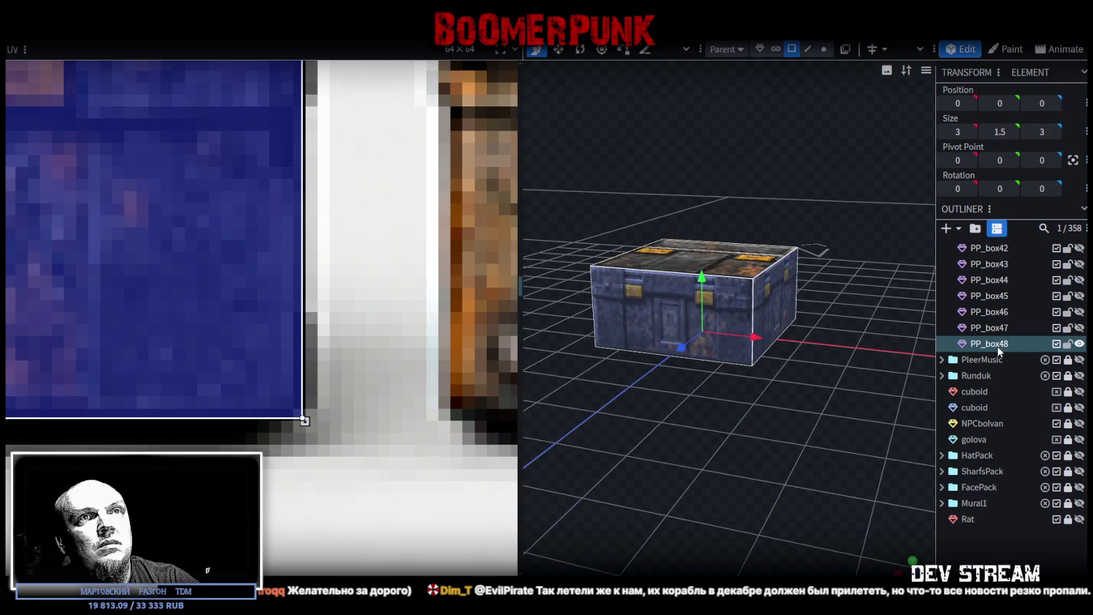
{"action": "key", "text": "ctrl+d"}
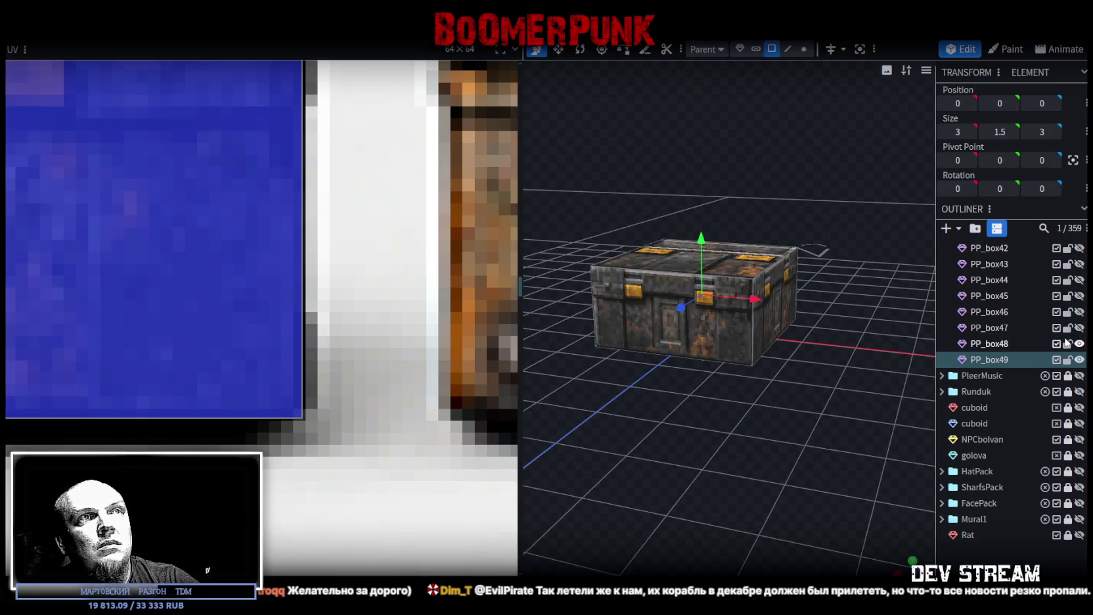
Select PP_box49's front face plus one adjoining side face
{"action": "left_click_drag", "start_coordinate": [755, 435], "coordinate": [768, 421]}
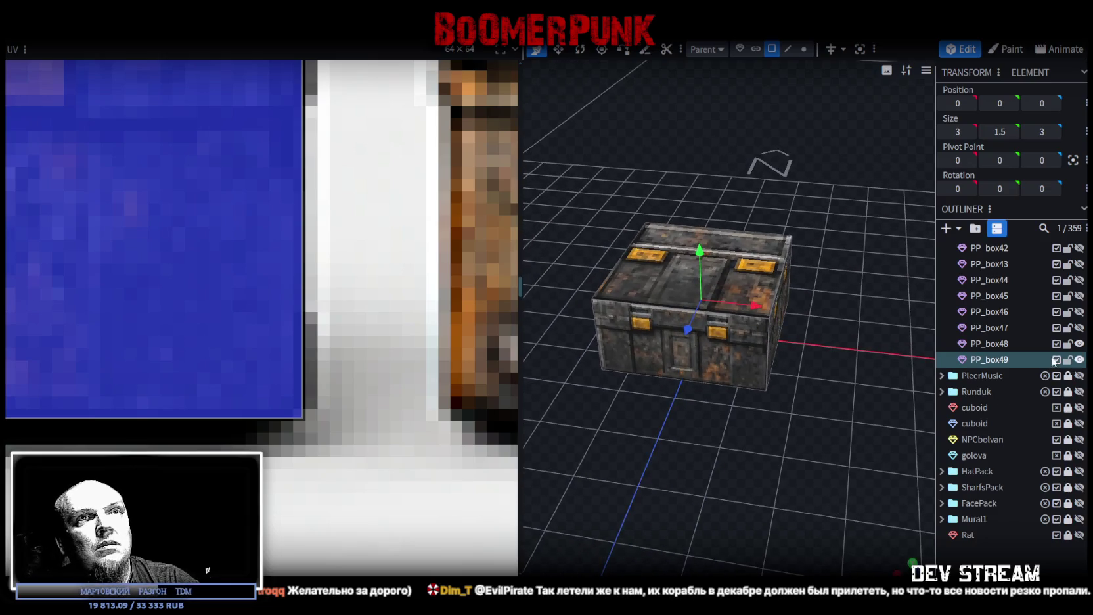
{"action": "left_click", "coordinate": [737, 353]}
{"action": "left_click_drag", "start_coordinate": [777, 454], "coordinate": [676, 328]}
{"action": "left_click", "coordinate": [809, 297], "text": "shift"}
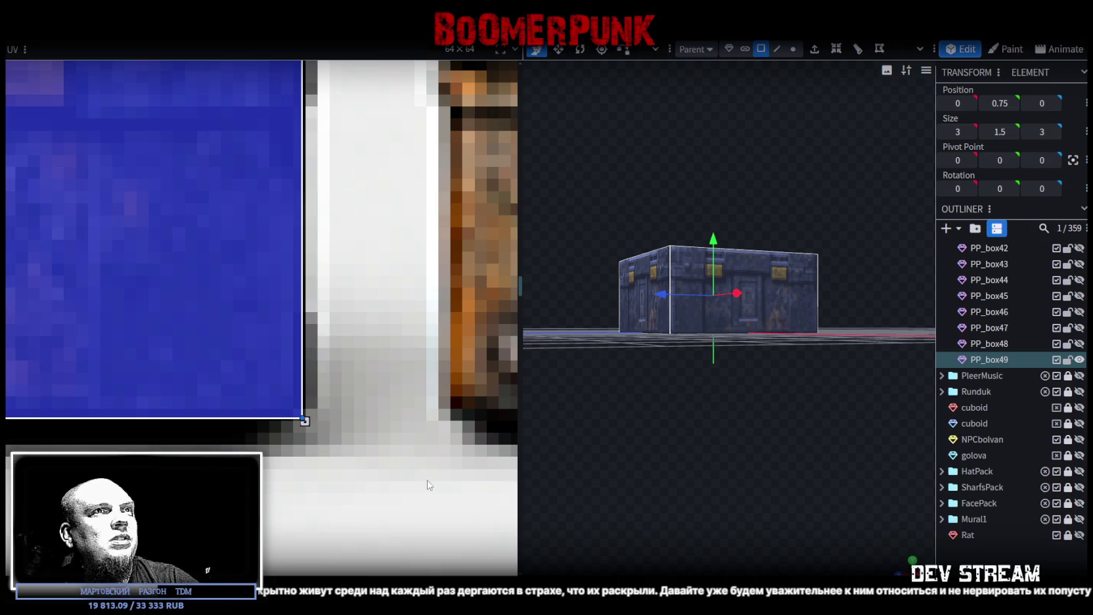
Move the selected faces' mapping onto the fourth-row chest
{"action": "scroll", "coordinate": [289, 430], "scroll_direction": "down", "scroll_amount": 2}
{"action": "scroll", "coordinate": [280, 437], "scroll_direction": "down", "scroll_amount": 3}
{"action": "scroll", "coordinate": [281, 437], "scroll_direction": "down", "scroll_amount": 3}
{"action": "scroll", "coordinate": [365, 335], "scroll_direction": "down", "scroll_amount": 2}
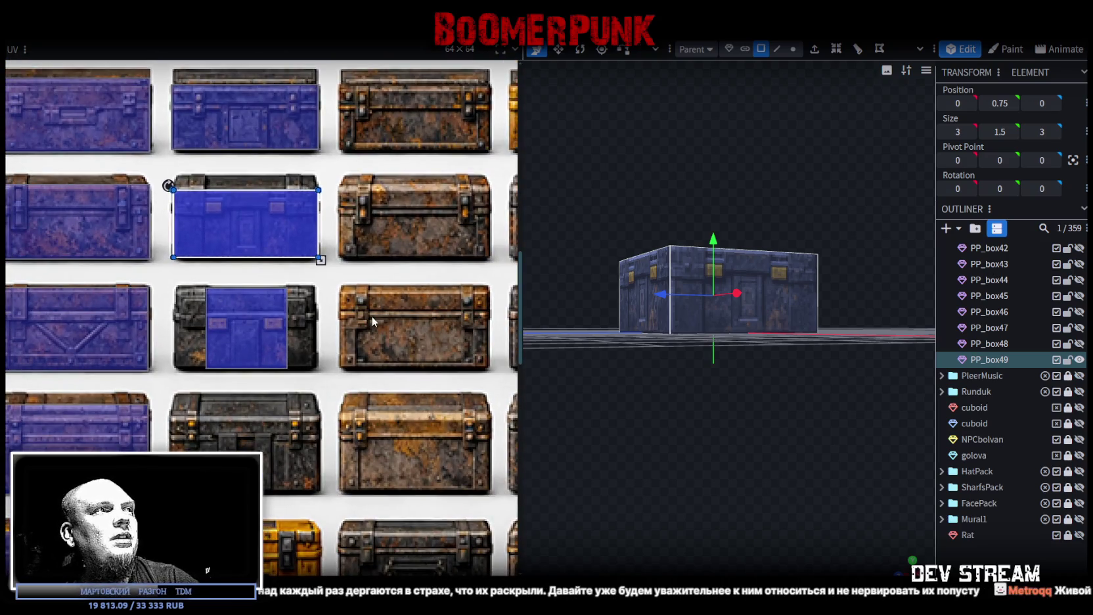
{"action": "mouse_move", "coordinate": [245, 221]}
{"action": "left_mouse_down"}
{"action": "mouse_move", "coordinate": [186, 426]}
{"action": "mouse_move", "coordinate": [257, 424]}
{"action": "left_mouse_up"}
{"action": "scroll", "coordinate": [185, 425], "scroll_direction": "up", "scroll_amount": 5}
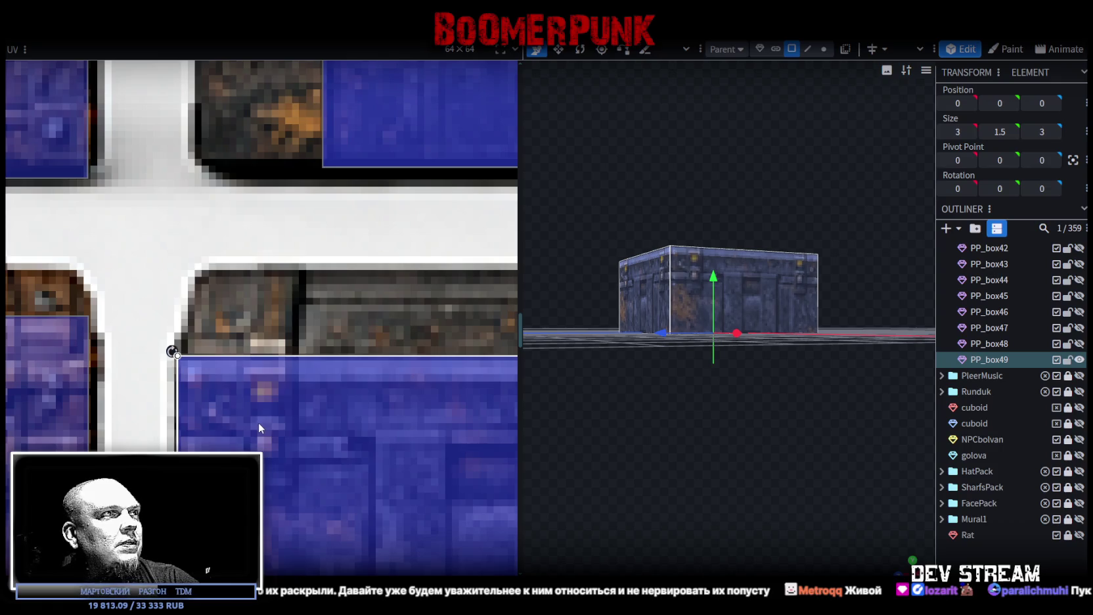
{"action": "scroll", "coordinate": [263, 427], "scroll_direction": "down", "scroll_amount": 1}
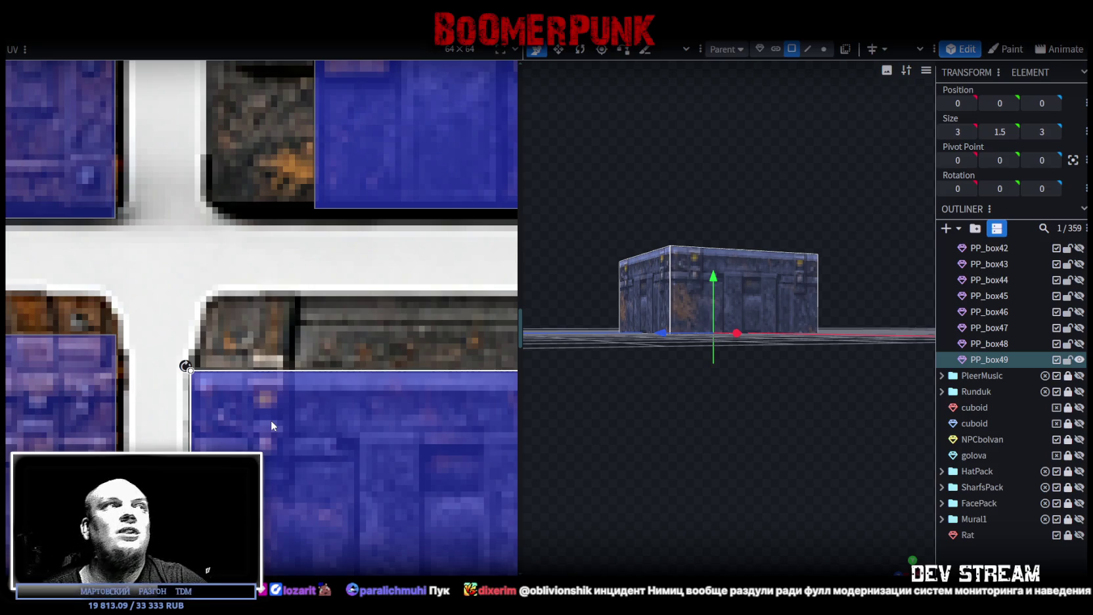
Enlarge the face area from its bottom-right corner to cover the chest front
{"action": "scroll", "coordinate": [284, 427], "scroll_direction": "down", "scroll_amount": 5}
{"action": "scroll", "coordinate": [276, 421], "scroll_direction": "up", "scroll_amount": 2}
{"action": "scroll", "coordinate": [315, 427], "scroll_direction": "up", "scroll_amount": 2}
{"action": "scroll", "coordinate": [370, 437], "scroll_direction": "up", "scroll_amount": 2}
{"action": "left_click_drag", "start_coordinate": [361, 432], "coordinate": [381, 464]}
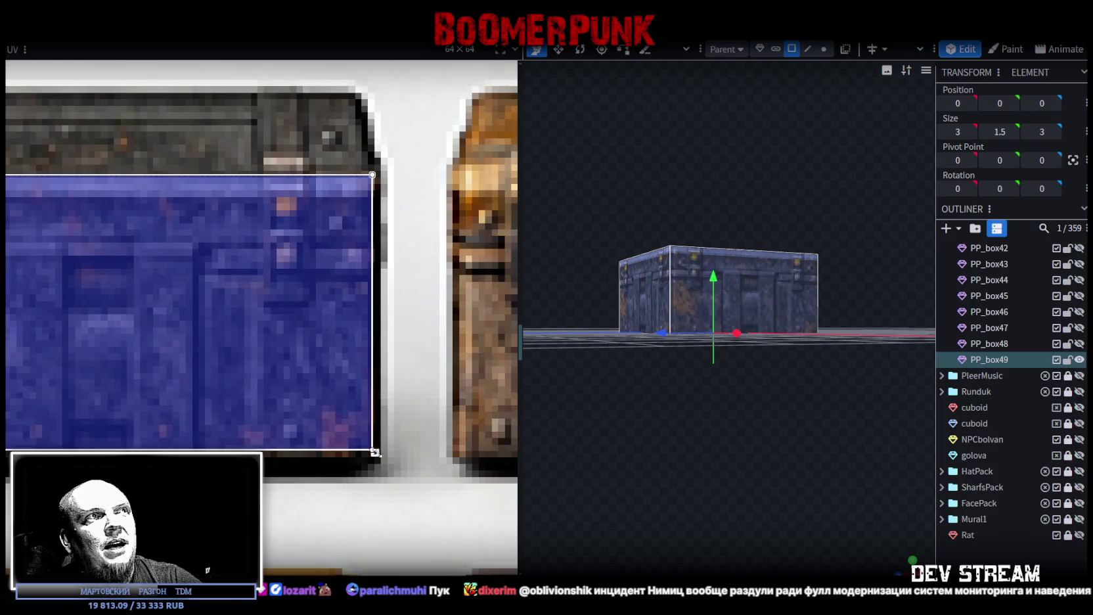
Fine-tune the mapping's bottom-right corner and nudge the region slightly up
{"action": "left_click_drag", "start_coordinate": [381, 465], "coordinate": [381, 463]}
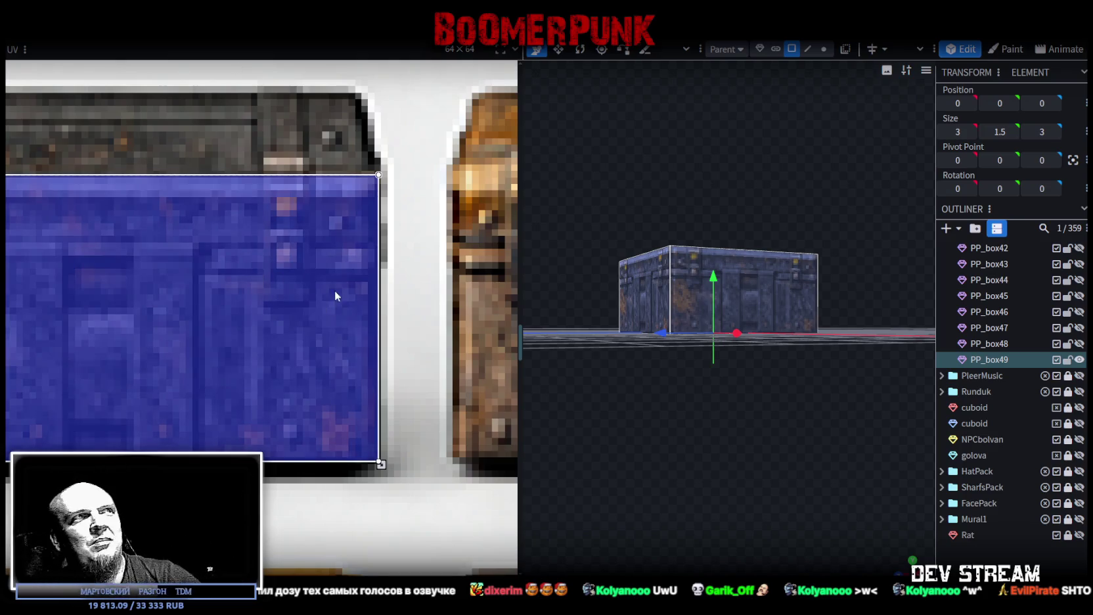
{"action": "scroll", "coordinate": [323, 273], "scroll_direction": "up", "scroll_amount": 2}
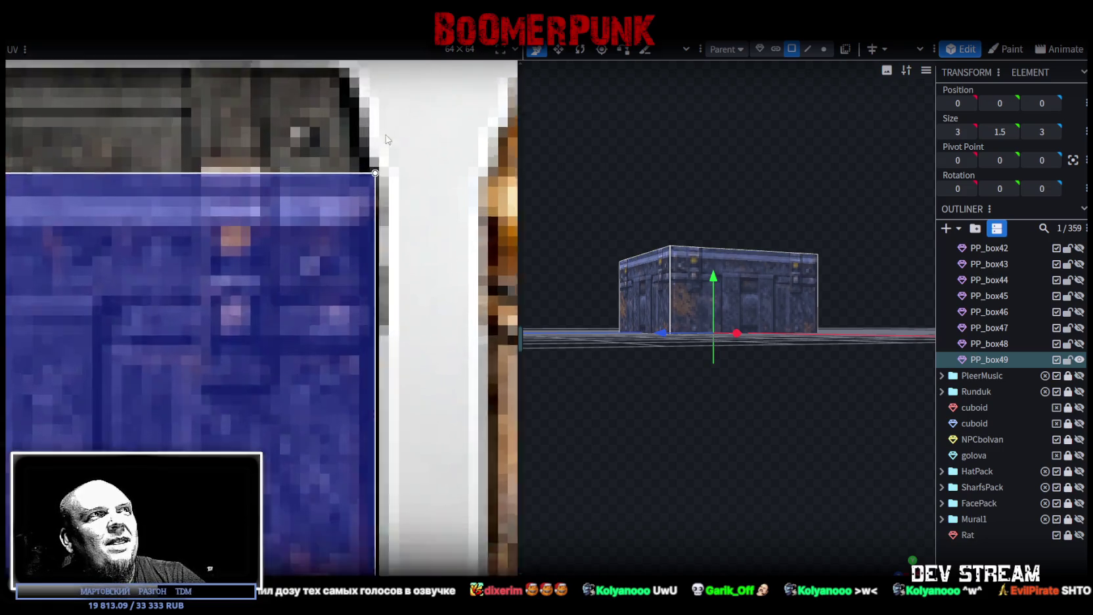
{"action": "scroll", "coordinate": [320, 222], "scroll_direction": "up", "scroll_amount": 2}
{"action": "left_click_drag", "start_coordinate": [306, 233], "coordinate": [309, 225]}
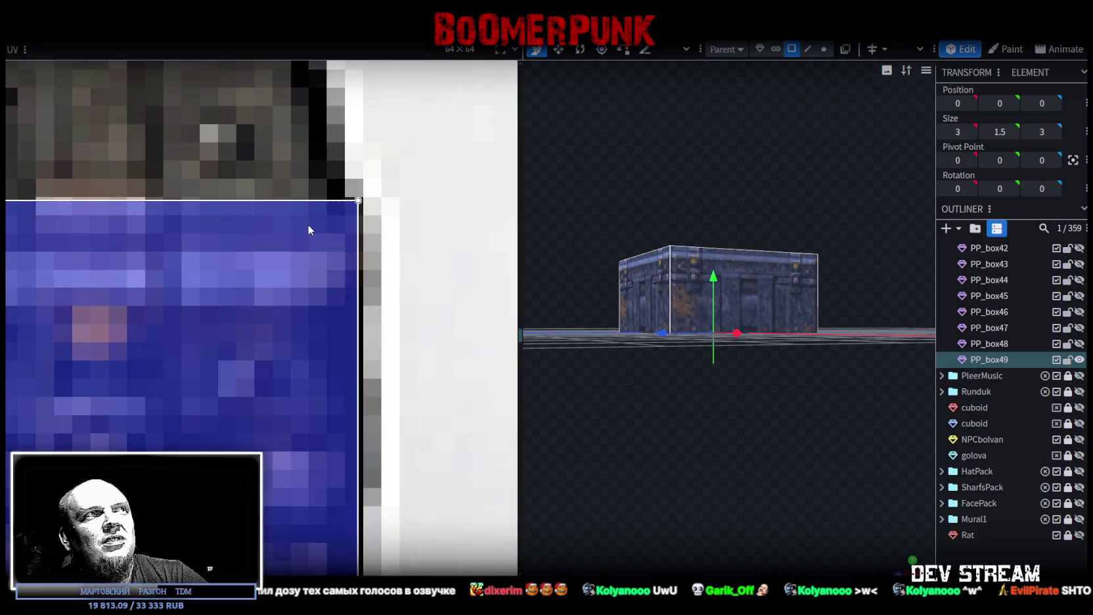
{"action": "scroll", "coordinate": [307, 226], "scroll_direction": "down", "scroll_amount": 2}
{"action": "scroll", "coordinate": [207, 307], "scroll_direction": "down", "scroll_amount": 2}
Shift the texture region onto the neighbouring rusty crate and stretch it down over its side
{"action": "left_click_drag", "start_coordinate": [75, 337], "coordinate": [436, 333]}
{"action": "scroll", "coordinate": [394, 302], "scroll_direction": "up", "scroll_amount": 3}
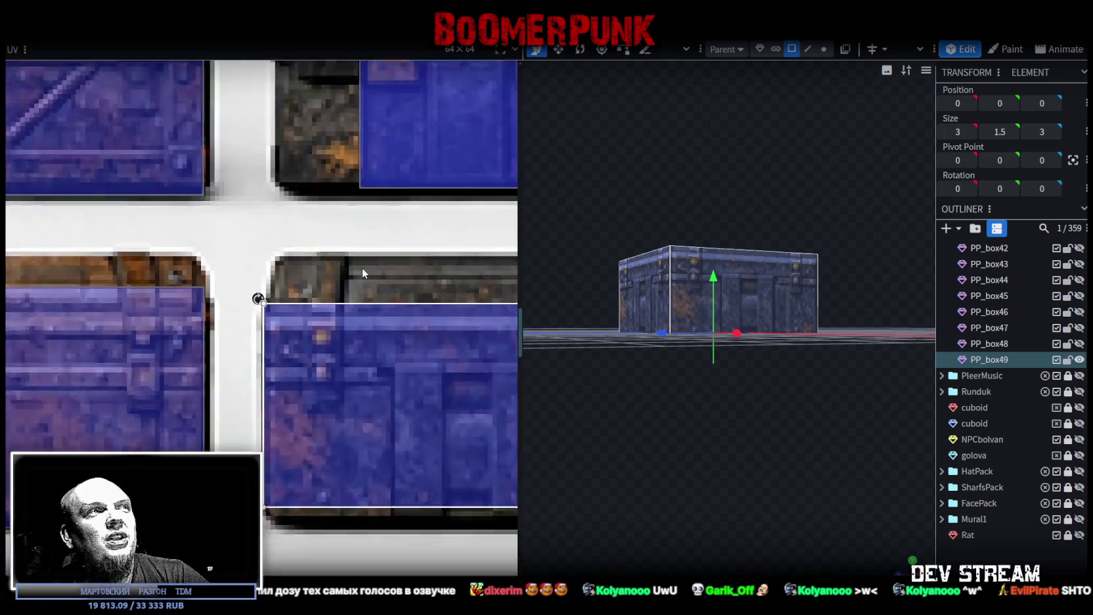
{"action": "scroll", "coordinate": [362, 273], "scroll_direction": "down", "scroll_amount": 2}
{"action": "scroll", "coordinate": [302, 269], "scroll_direction": "down", "scroll_amount": 1}
{"action": "scroll", "coordinate": [243, 268], "scroll_direction": "down", "scroll_amount": 1}
{"action": "scroll", "coordinate": [408, 385], "scroll_direction": "up", "scroll_amount": 4}
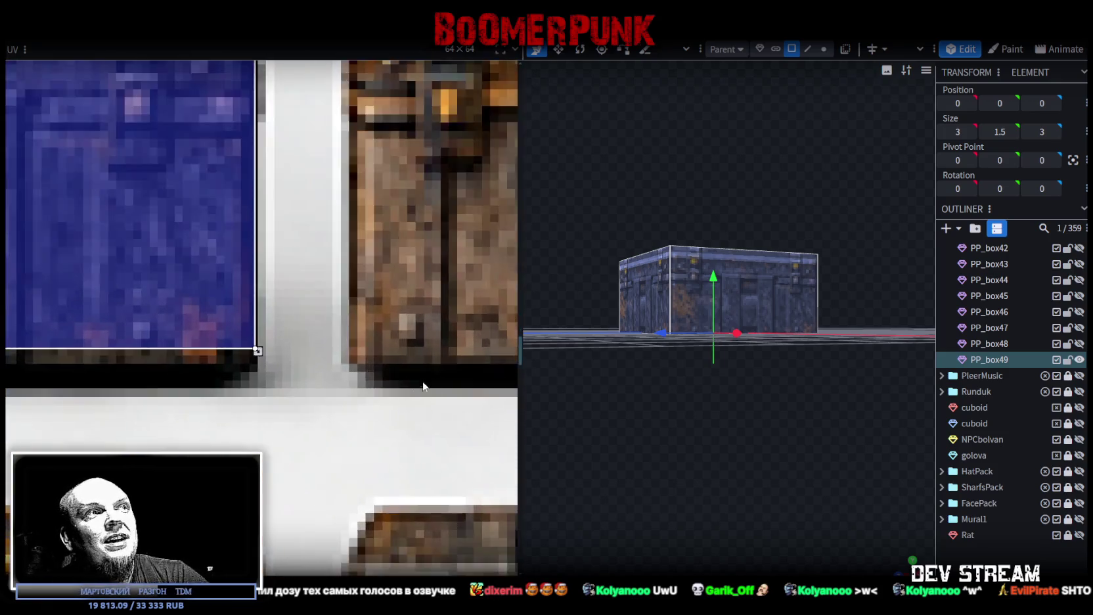
{"action": "scroll", "coordinate": [316, 367], "scroll_direction": "up", "scroll_amount": 2}
{"action": "left_click_drag", "start_coordinate": [212, 340], "coordinate": [214, 374]}
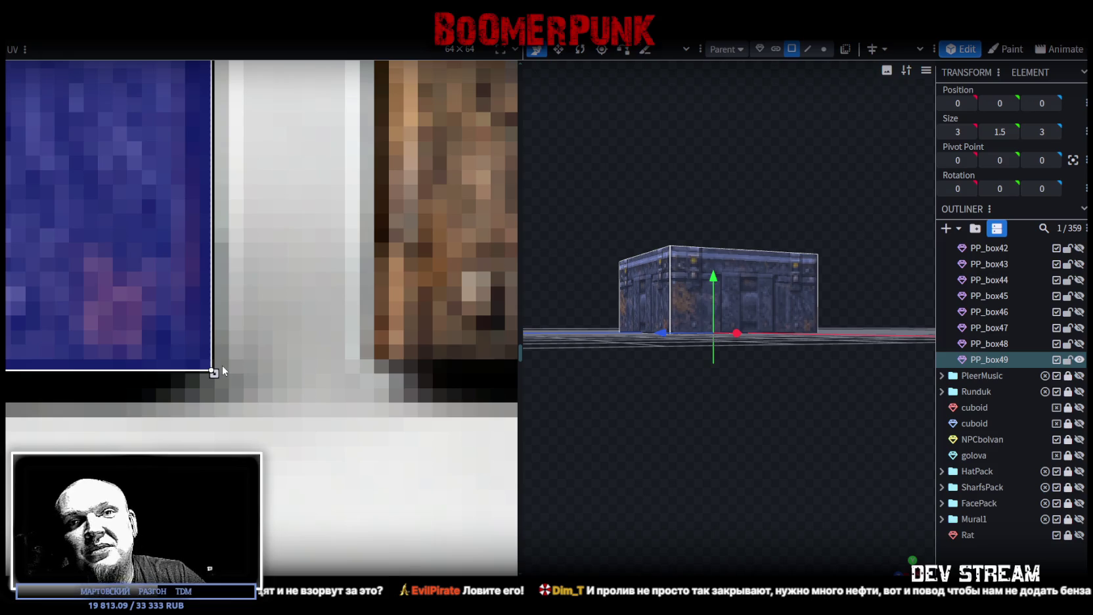
Select PP_box49's right side face
{"action": "left_click", "coordinate": [684, 277]}
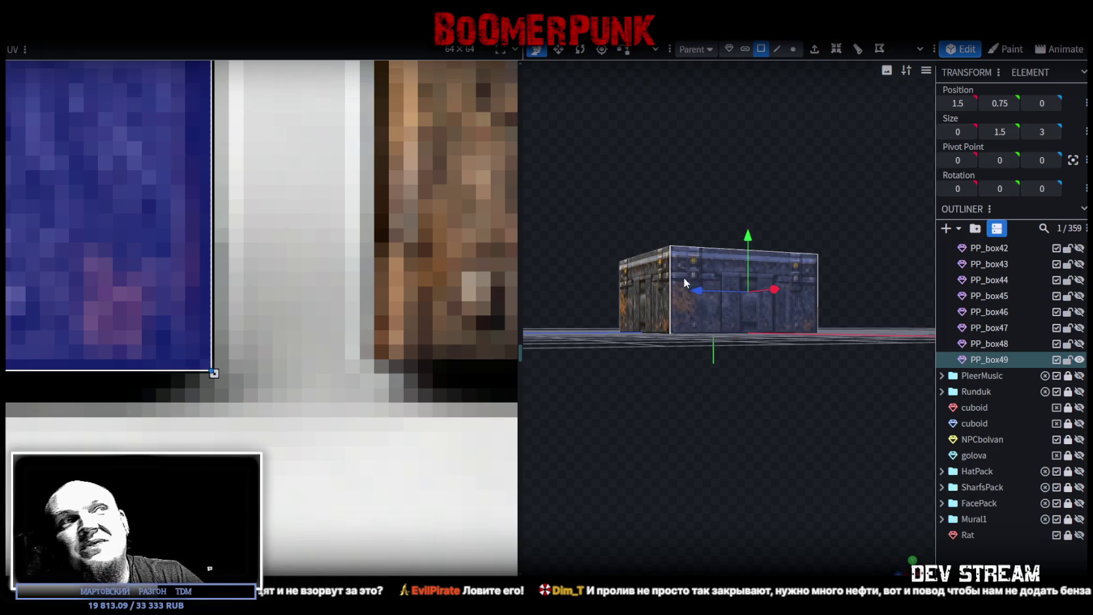
Select the crate's front face, snap to front view, and duplicate it as PP_box50
{"action": "mouse_move", "coordinate": [691, 424]}
{"action": "left_mouse_down"}
{"action": "mouse_move", "coordinate": [797, 450]}
{"action": "mouse_move", "coordinate": [693, 348]}
{"action": "left_mouse_up"}
{"action": "left_click", "coordinate": [693, 348]}
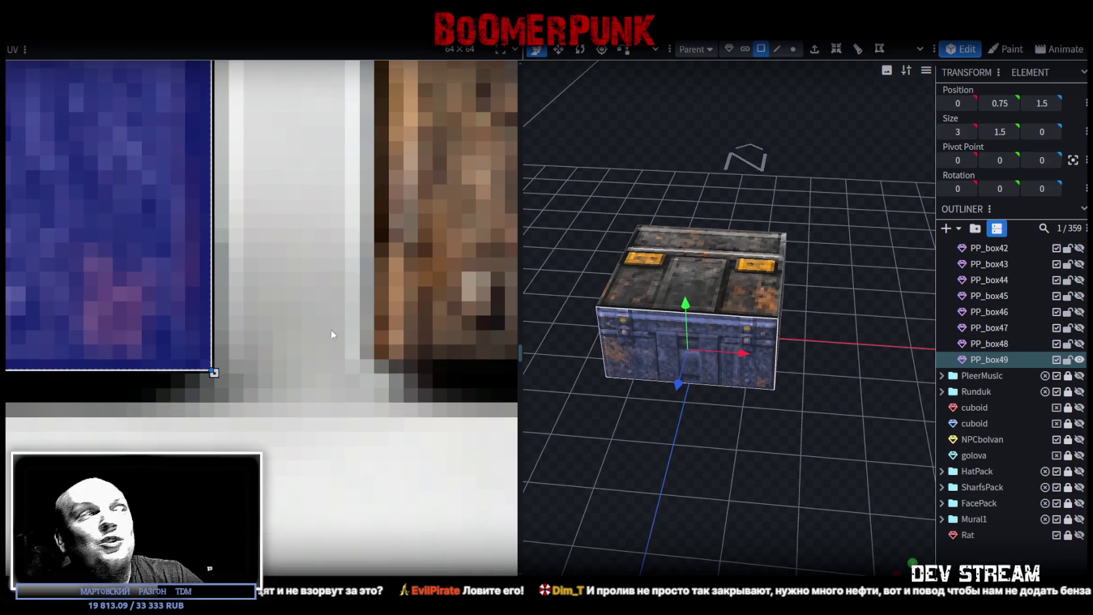
{"action": "scroll", "coordinate": [142, 303], "scroll_direction": "down", "scroll_amount": 3}
{"action": "scroll", "coordinate": [174, 327], "scroll_direction": "down", "scroll_amount": 2}
{"action": "scroll", "coordinate": [196, 377], "scroll_direction": "up", "scroll_amount": 3}
{"action": "scroll", "coordinate": [192, 379], "scroll_direction": "down", "scroll_amount": 2}
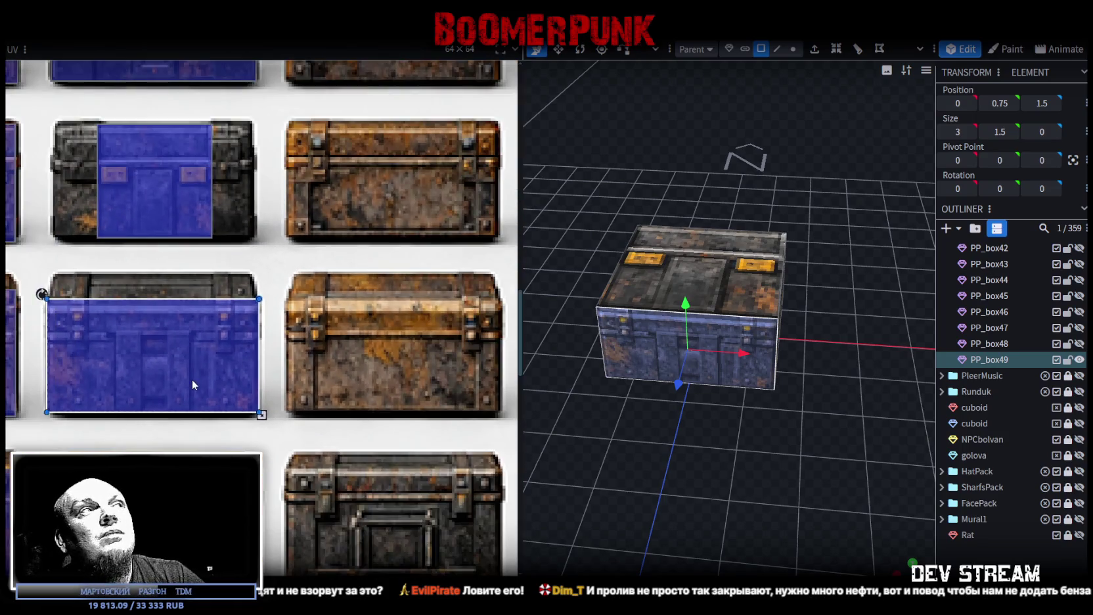
{"action": "scroll", "coordinate": [186, 376], "scroll_direction": "up", "scroll_amount": 2}
{"action": "scroll", "coordinate": [186, 371], "scroll_direction": "up", "scroll_amount": 1}
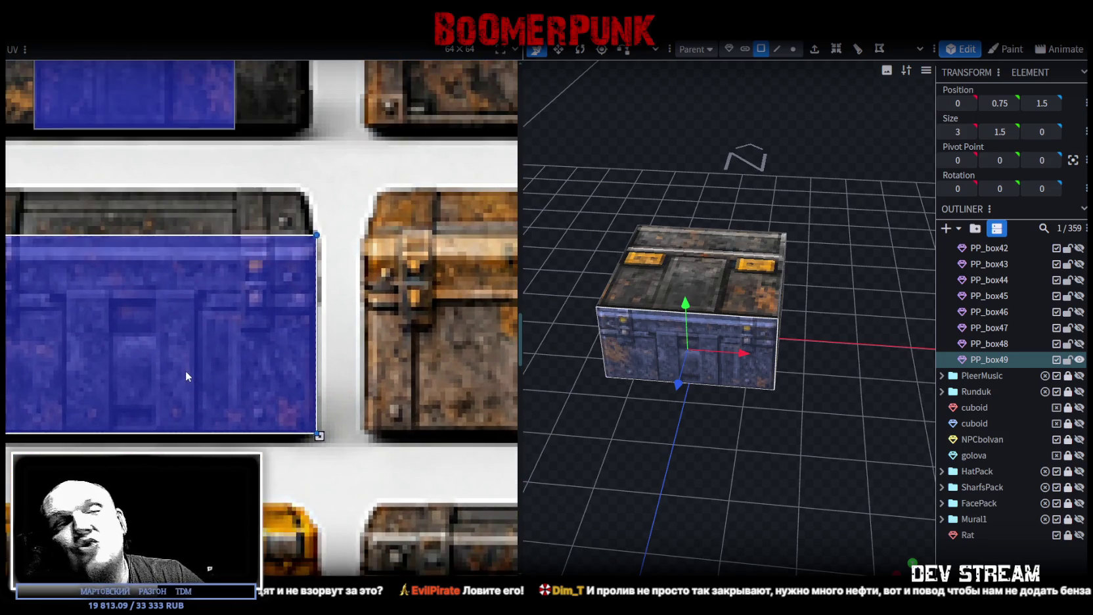
{"action": "scroll", "coordinate": [185, 371], "scroll_direction": "down", "scroll_amount": 3}
{"action": "scroll", "coordinate": [207, 362], "scroll_direction": "down", "scroll_amount": 3}
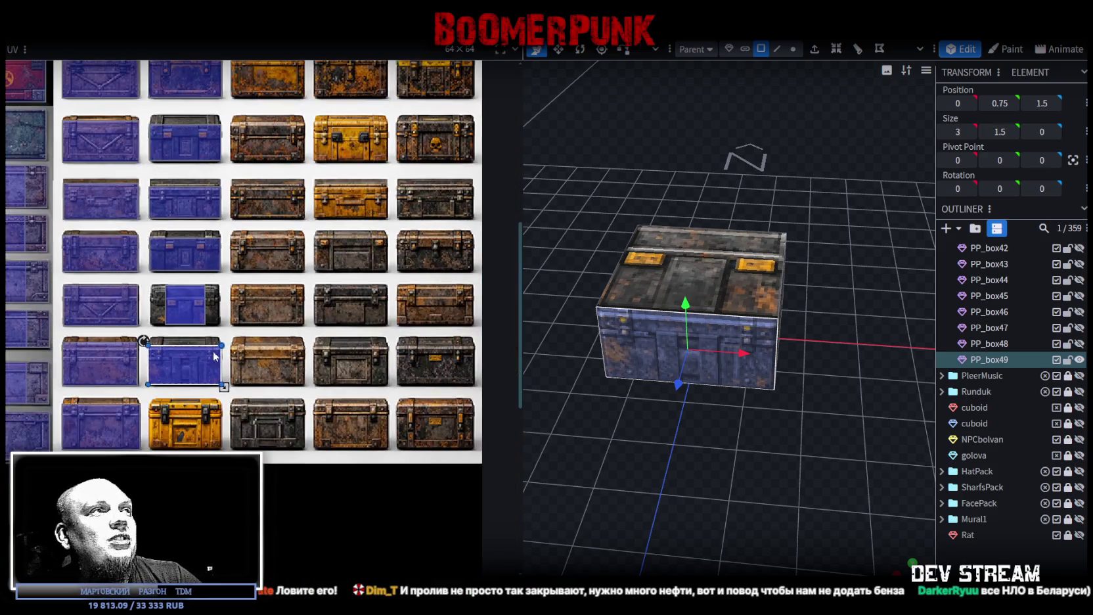
{"action": "scroll", "coordinate": [297, 296], "scroll_direction": "down", "scroll_amount": 2}
{"action": "scroll", "coordinate": [198, 407], "scroll_direction": "down", "scroll_amount": 2}
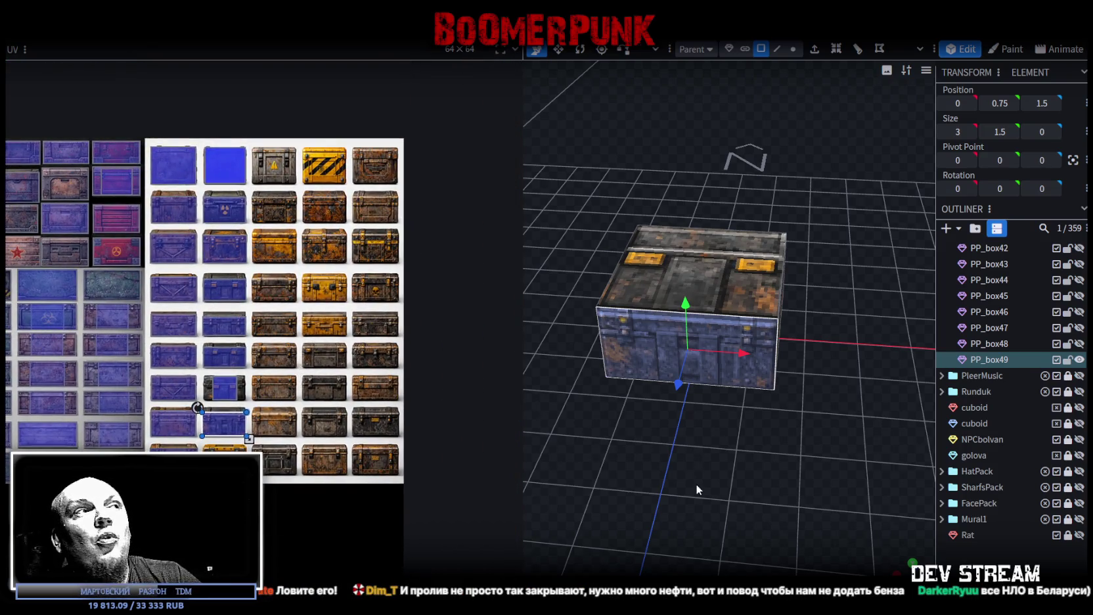
{"action": "left_click_drag", "start_coordinate": [696, 484], "coordinate": [675, 439]}
{"action": "key", "text": "KP_1"}
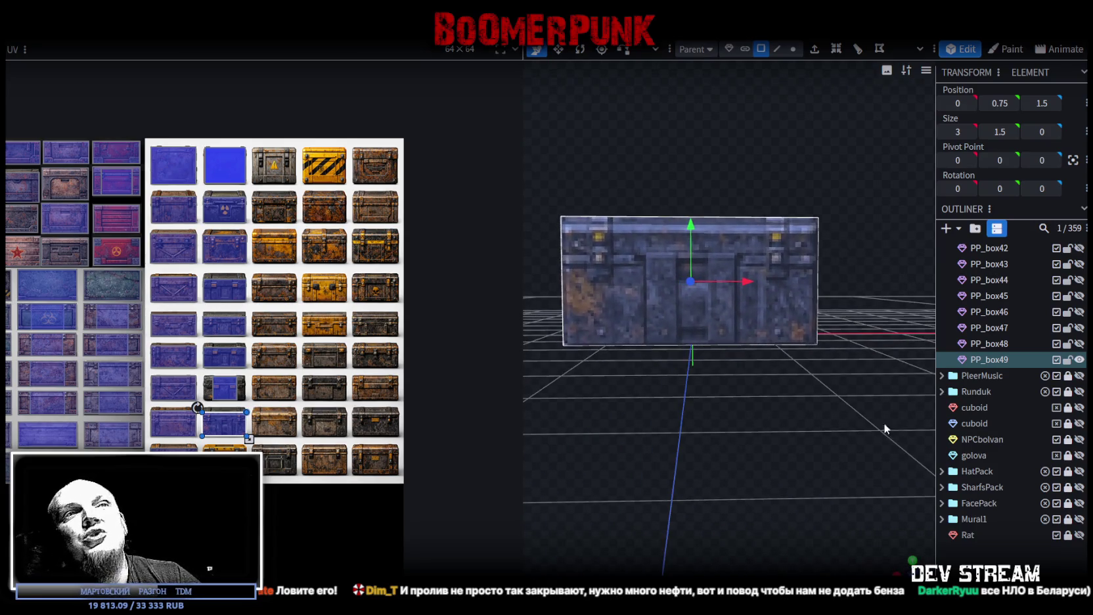
{"action": "key", "text": "ctrl+v"}
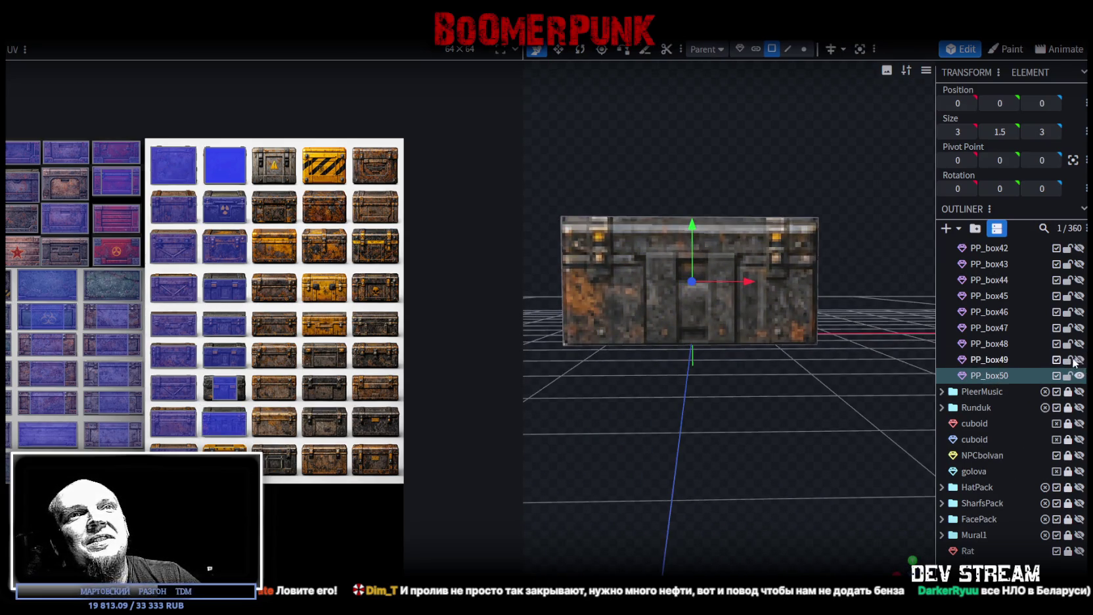
Select PP_box50's top face and move its UV region onto a yellow crate tile
{"action": "mouse_move", "coordinate": [724, 404]}
{"action": "left_mouse_down"}
{"action": "mouse_move", "coordinate": [755, 419]}
{"action": "mouse_move", "coordinate": [755, 512]}
{"action": "left_mouse_up"}
{"action": "left_click", "coordinate": [594, 358]}
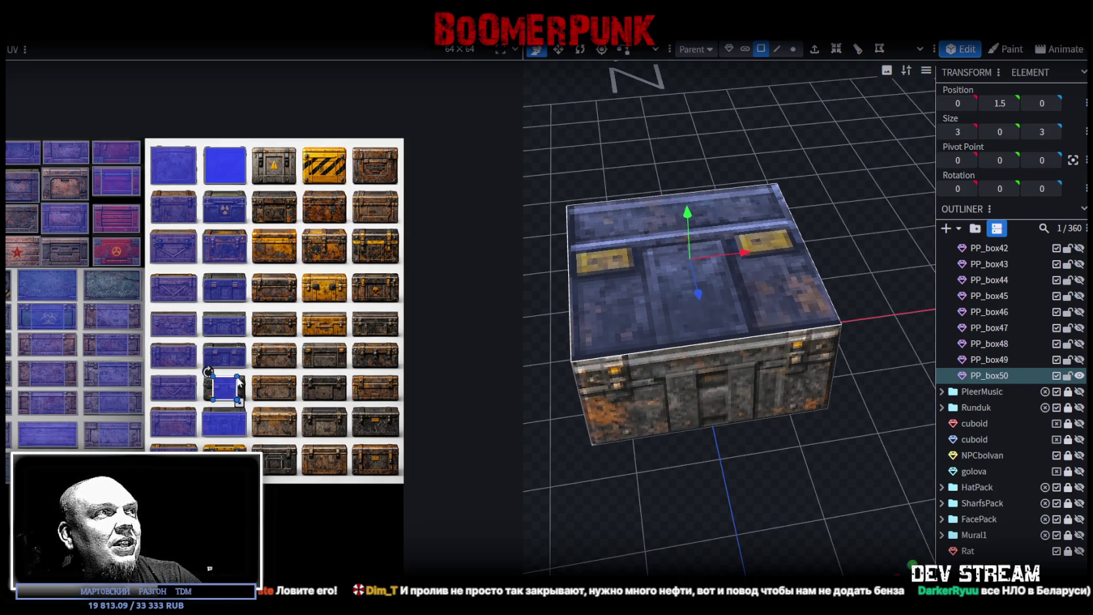
{"action": "left_click_drag", "start_coordinate": [229, 384], "coordinate": [338, 334]}
{"action": "middle_click_drag", "start_coordinate": [358, 331], "coordinate": [353, 365]}
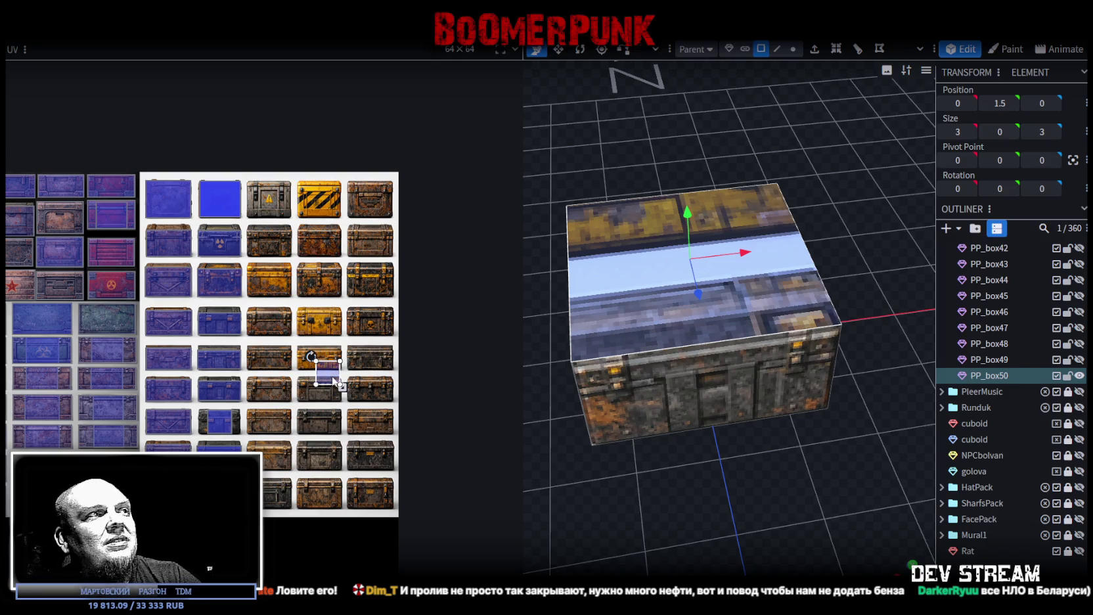
{"action": "left_click_drag", "start_coordinate": [335, 379], "coordinate": [320, 318]}
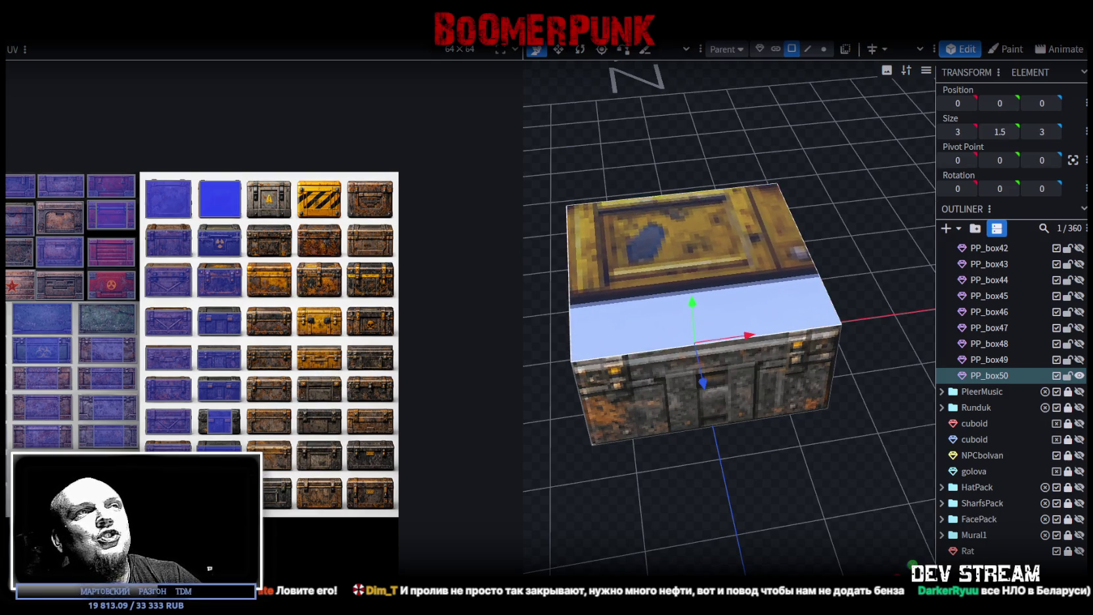
Zoom in and fit the top UV region onto the yellow chest's lid panel
{"action": "scroll", "coordinate": [263, 315], "scroll_direction": "up", "scroll_amount": 3}
{"action": "scroll", "coordinate": [207, 498], "scroll_direction": "up", "scroll_amount": 3}
{"action": "left_click_drag", "start_coordinate": [263, 483], "coordinate": [269, 479]}
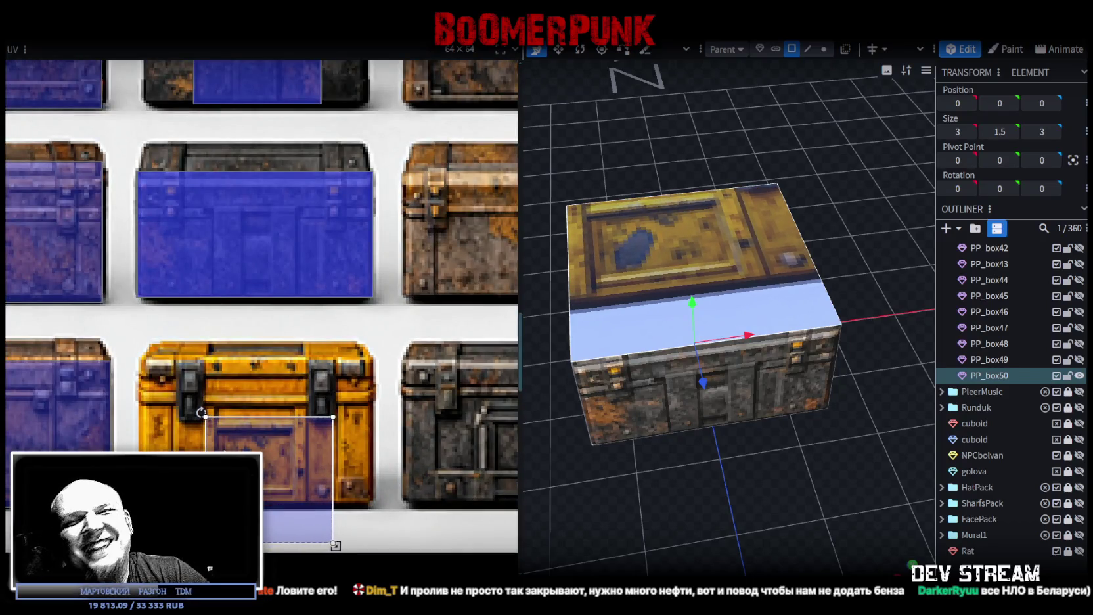
{"action": "scroll", "coordinate": [222, 433], "scroll_direction": "up", "scroll_amount": 2}
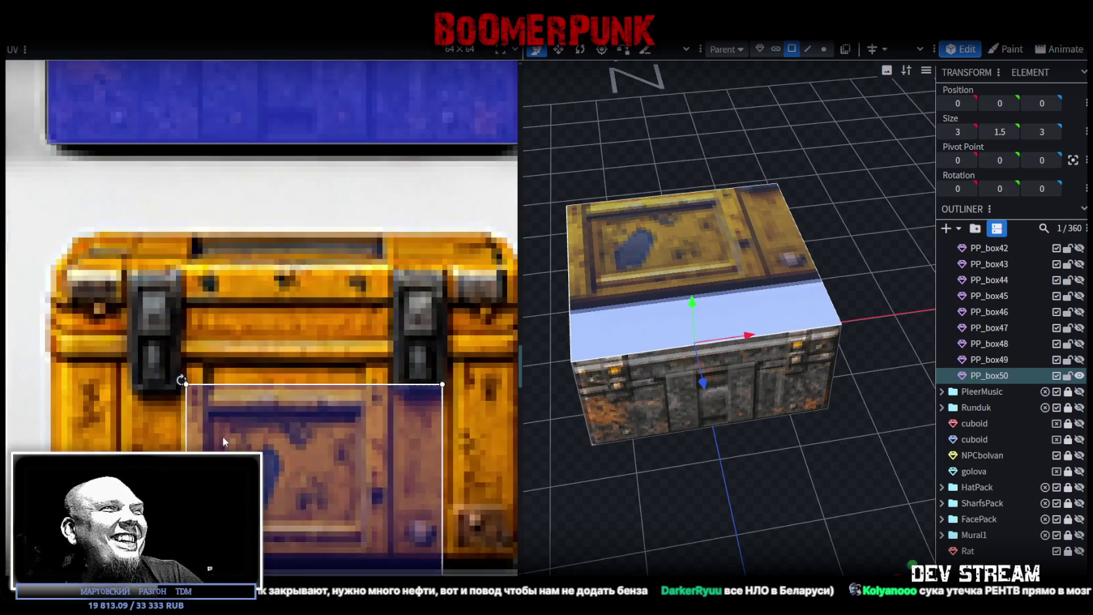
{"action": "left_click_drag", "start_coordinate": [224, 435], "coordinate": [215, 408]}
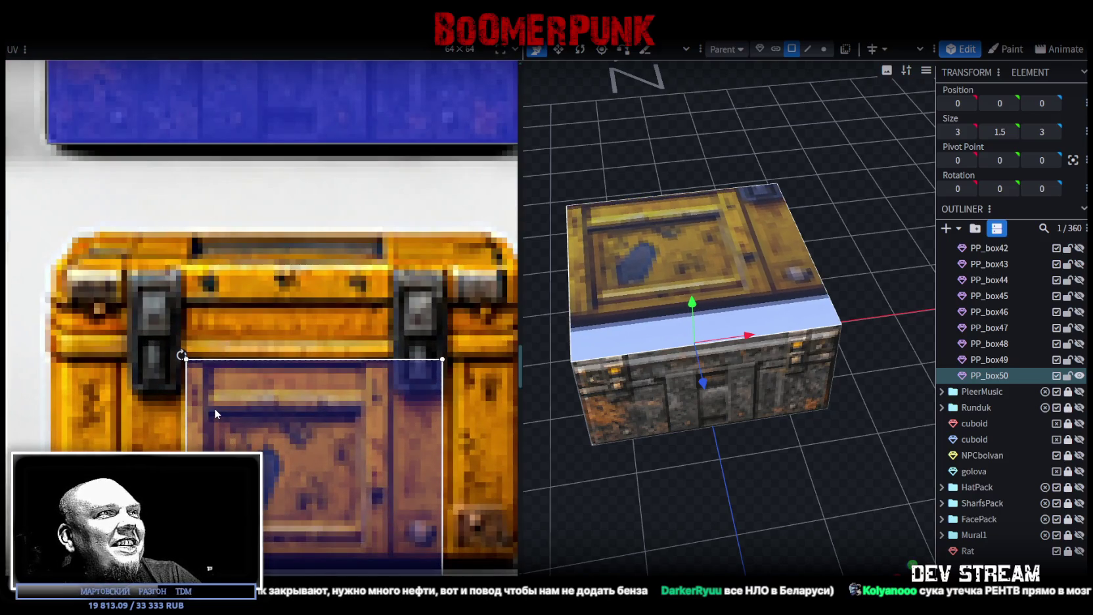
{"action": "scroll", "coordinate": [214, 408], "scroll_direction": "down", "scroll_amount": 2}
{"action": "left_click_drag", "start_coordinate": [361, 546], "coordinate": [337, 494]}
{"action": "scroll", "coordinate": [332, 497], "scroll_direction": "up", "scroll_amount": 3}
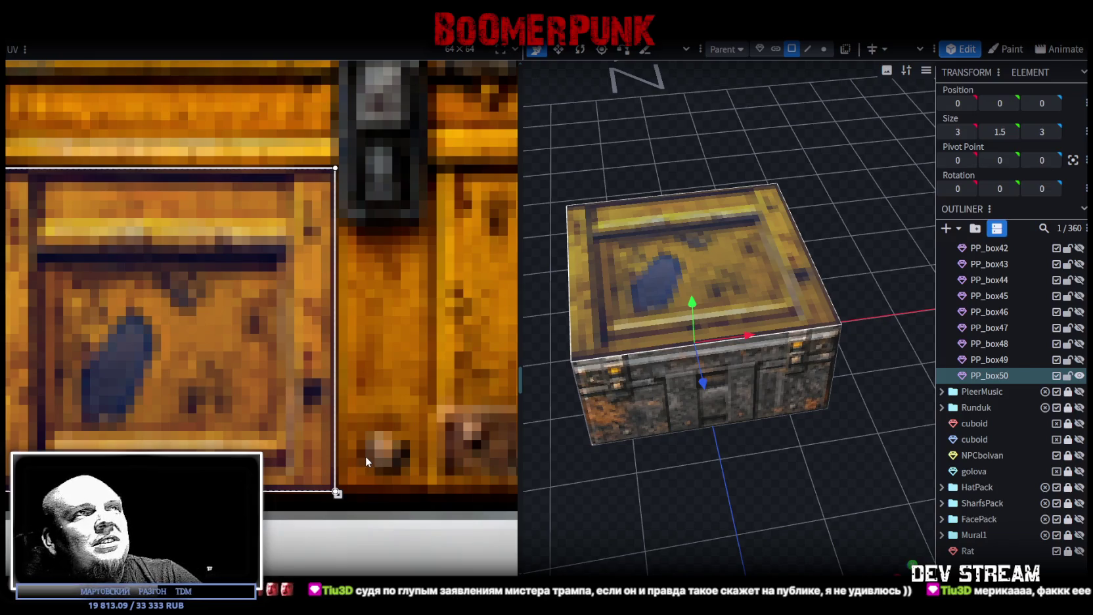
Move the top face's UV region onto the hazard-stripe crate
{"action": "scroll", "coordinate": [648, 457], "scroll_direction": "down", "scroll_amount": 2}
{"action": "scroll", "coordinate": [296, 367], "scroll_direction": "down", "scroll_amount": 3}
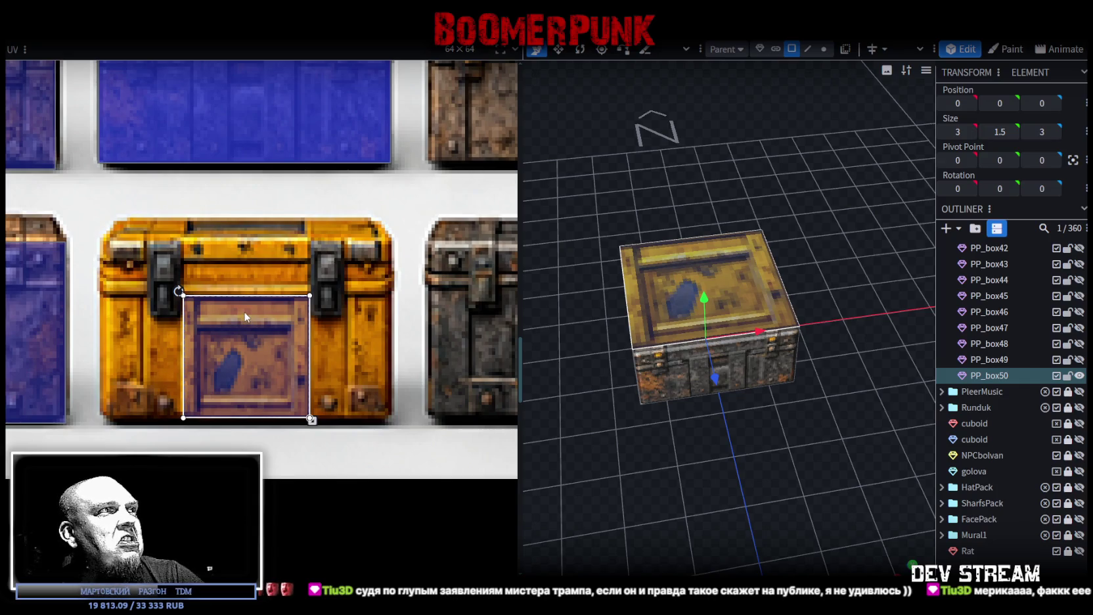
{"action": "scroll", "coordinate": [244, 318], "scroll_direction": "down", "scroll_amount": 2}
{"action": "scroll", "coordinate": [245, 318], "scroll_direction": "down", "scroll_amount": 1}
{"action": "scroll", "coordinate": [245, 318], "scroll_direction": "down", "scroll_amount": 2}
{"action": "scroll", "coordinate": [263, 315], "scroll_direction": "down", "scroll_amount": 2}
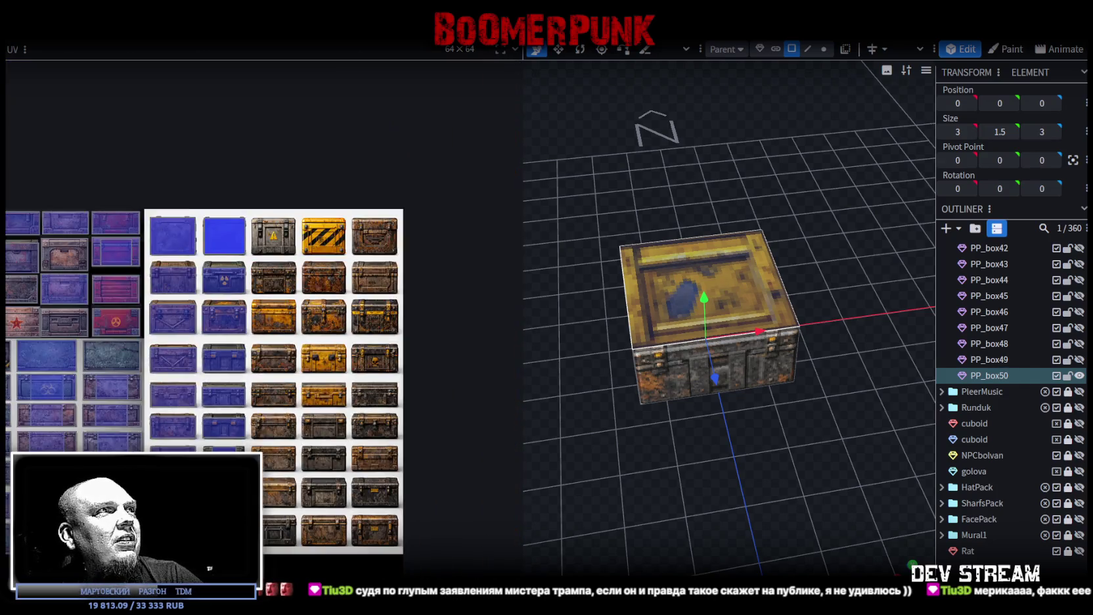
{"action": "left_click_drag", "start_coordinate": [307, 299], "coordinate": [309, 212]}
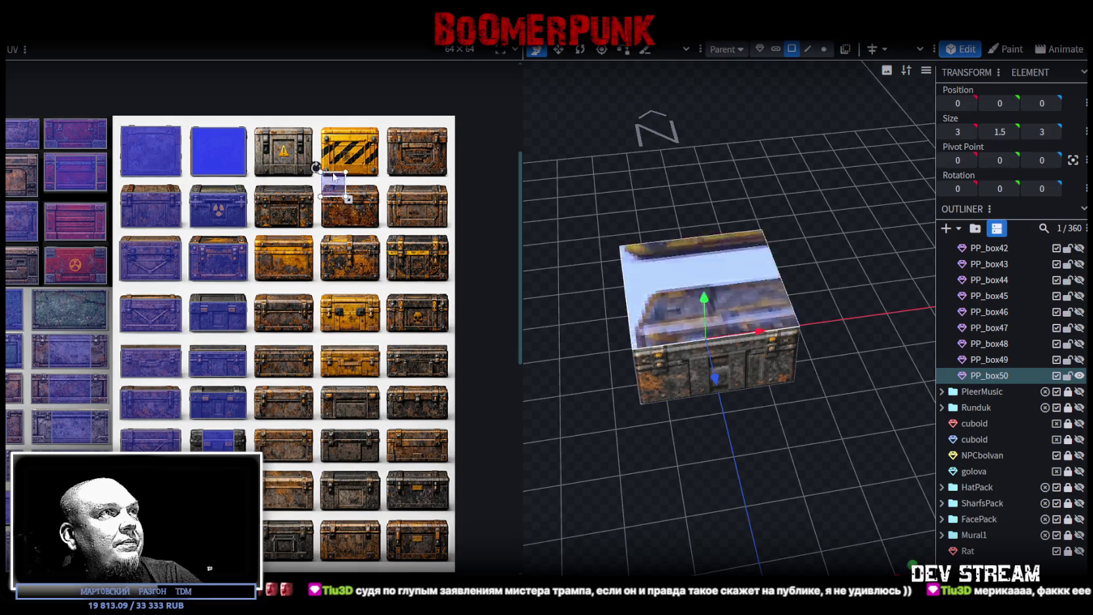
Align the top UV region to the hazard-stripe crate's corner and enlarge it over the whole crate, bolts included
{"action": "scroll", "coordinate": [306, 150], "scroll_direction": "up", "scroll_amount": 3}
{"action": "scroll", "coordinate": [306, 150], "scroll_direction": "up", "scroll_amount": 2}
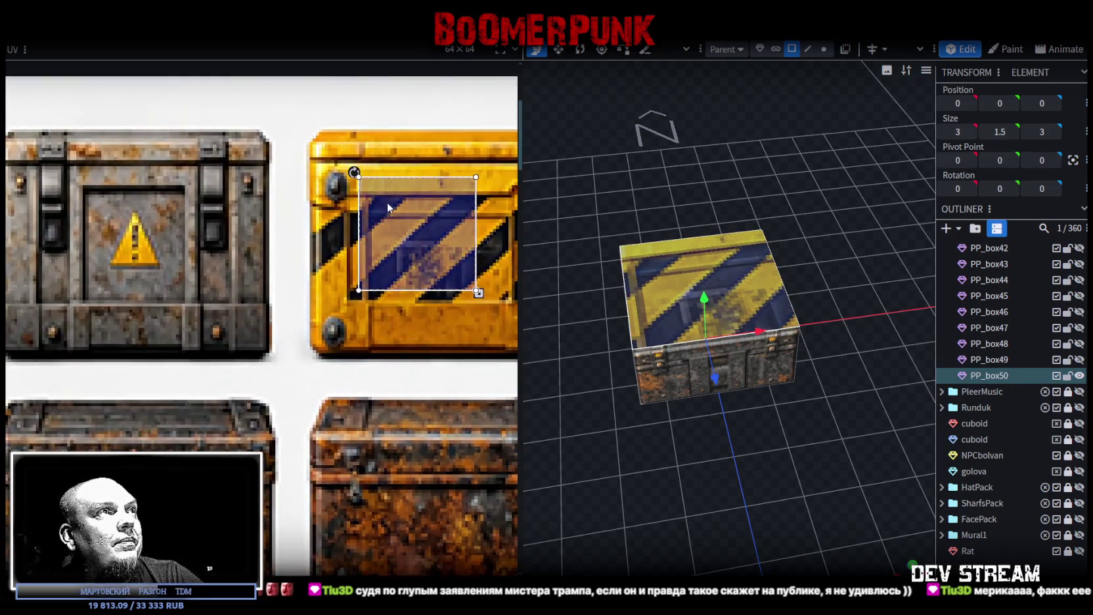
{"action": "left_click_drag", "start_coordinate": [392, 204], "coordinate": [342, 186]}
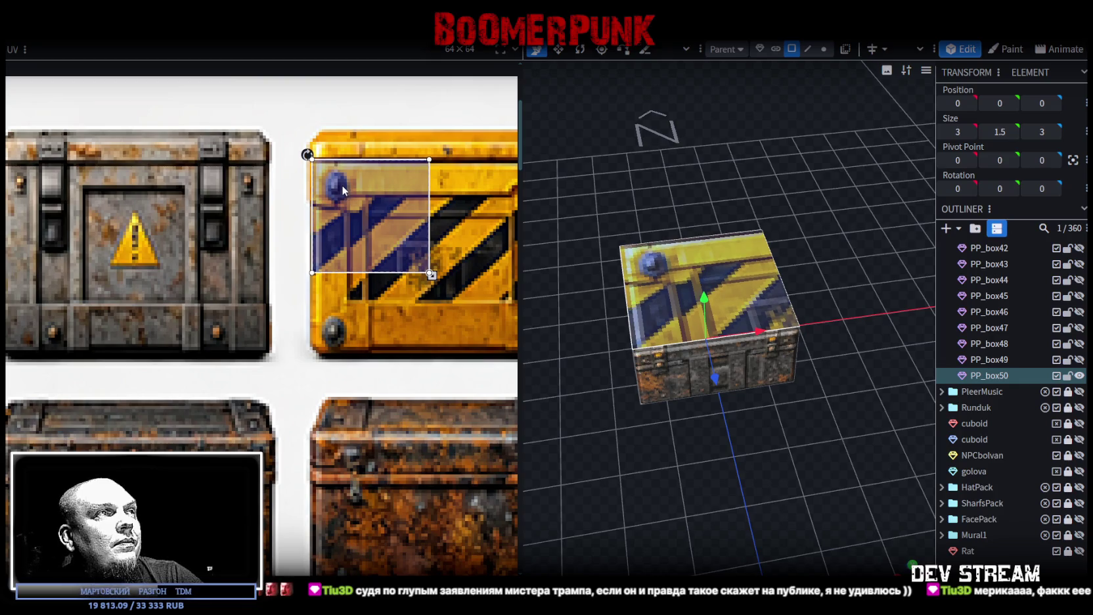
{"action": "scroll", "coordinate": [384, 258], "scroll_direction": "right", "scroll_amount": 3}
{"action": "left_click_drag", "start_coordinate": [307, 268], "coordinate": [451, 345]}
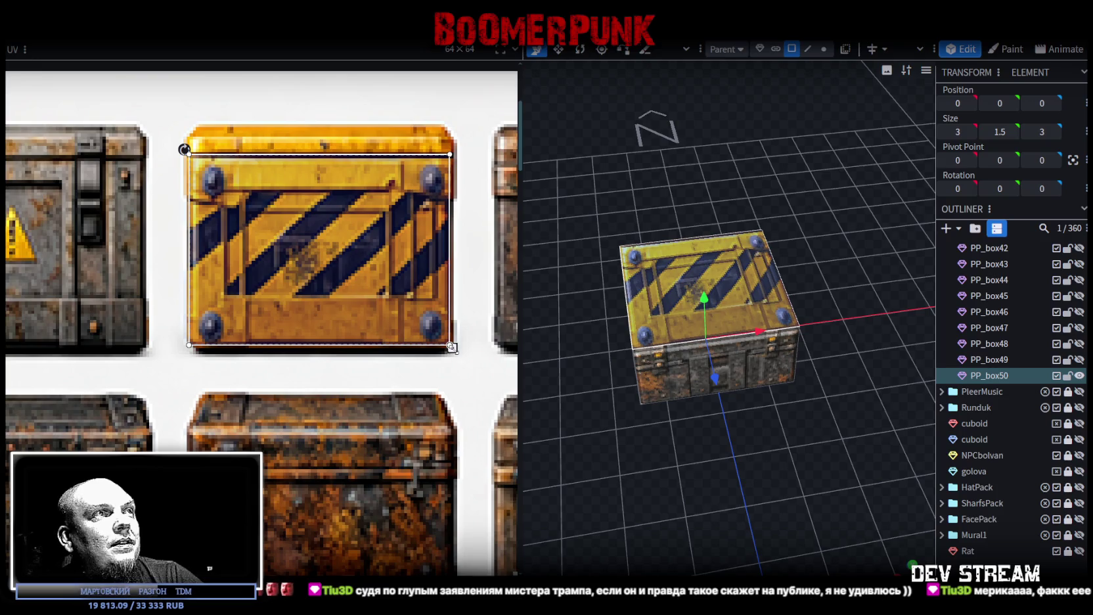
{"action": "left_click_drag", "start_coordinate": [748, 468], "coordinate": [784, 439]}
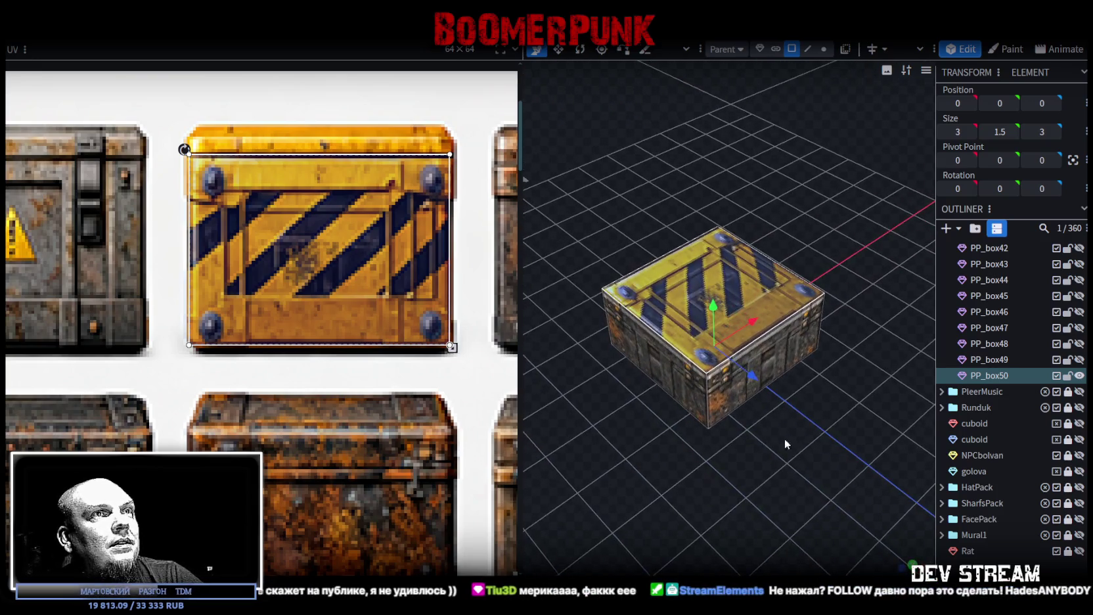
{"action": "left_click", "coordinate": [721, 406]}
{"action": "mouse_move", "coordinate": [721, 406]}
{"action": "left_mouse_down"}
{"action": "mouse_move", "coordinate": [755, 492]}
{"action": "mouse_move", "coordinate": [786, 350]}
{"action": "mouse_move", "coordinate": [762, 328]}
{"action": "left_mouse_up"}
Resize PP_box50's depth from 3 to 2, making it a 3 × 1.5 × 2 cube
{"action": "left_click", "coordinate": [670, 357]}
{"action": "key", "text": "v"}
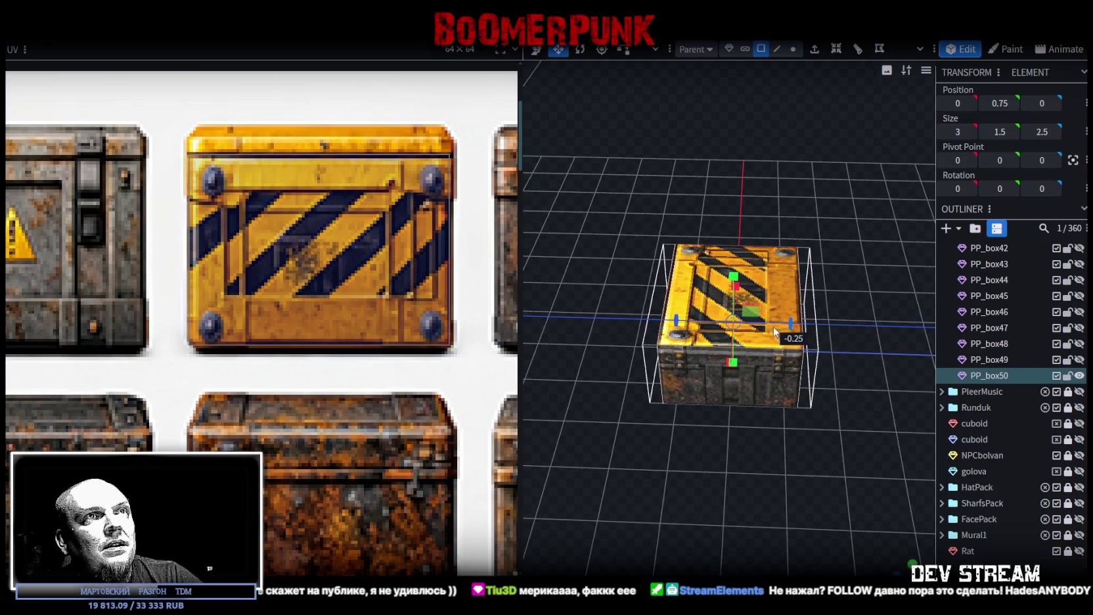
{"action": "mouse_move", "coordinate": [754, 493]}
{"action": "left_mouse_down"}
{"action": "mouse_move", "coordinate": [694, 430]}
{"action": "mouse_move", "coordinate": [648, 427]}
{"action": "mouse_move", "coordinate": [728, 406]}
{"action": "mouse_move", "coordinate": [748, 416]}
{"action": "left_mouse_up"}
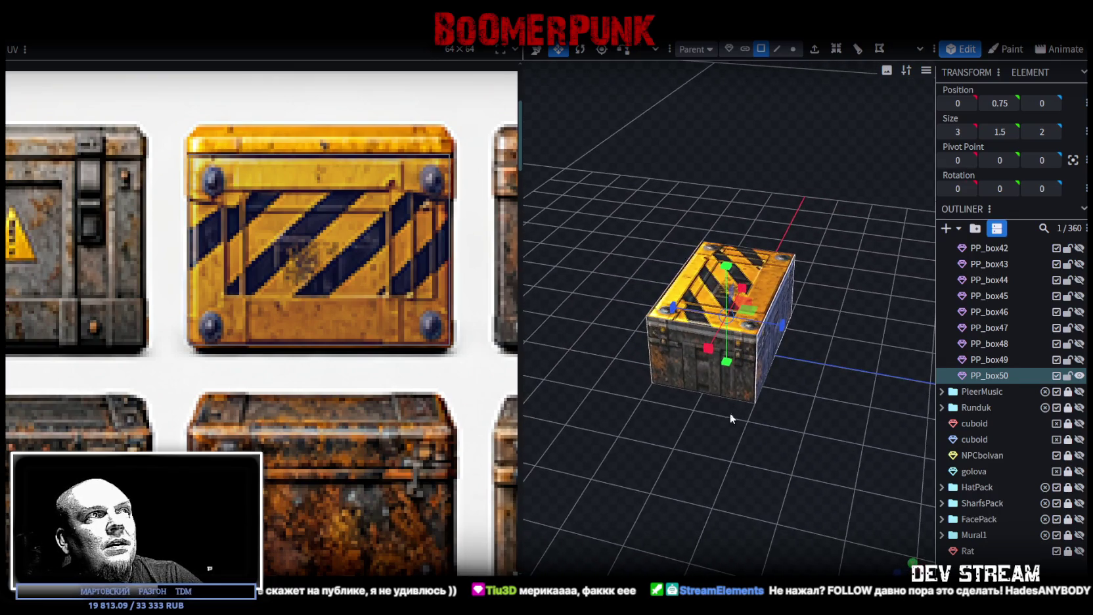
{"action": "scroll", "coordinate": [312, 423], "scroll_direction": "down", "scroll_amount": 2}
{"action": "scroll", "coordinate": [321, 434], "scroll_direction": "down", "scroll_amount": 2}
{"action": "scroll", "coordinate": [348, 421], "scroll_direction": "down", "scroll_amount": 2}
{"action": "scroll", "coordinate": [315, 395], "scroll_direction": "up", "scroll_amount": 3}
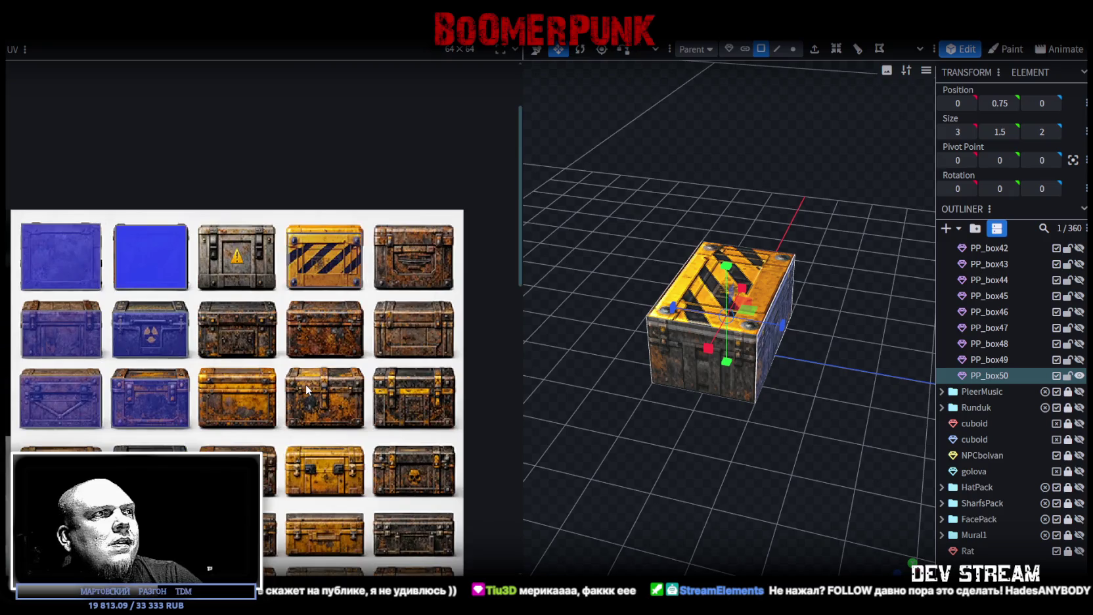
View the crate side-on and move PP_box50's UV mapping onto the yellow chest tile
{"action": "scroll", "coordinate": [388, 384], "scroll_direction": "down", "scroll_amount": 2}
{"action": "mouse_move", "coordinate": [690, 521]}
{"action": "left_mouse_down"}
{"action": "mouse_move", "coordinate": [615, 489]}
{"action": "mouse_move", "coordinate": [717, 500]}
{"action": "left_mouse_up"}
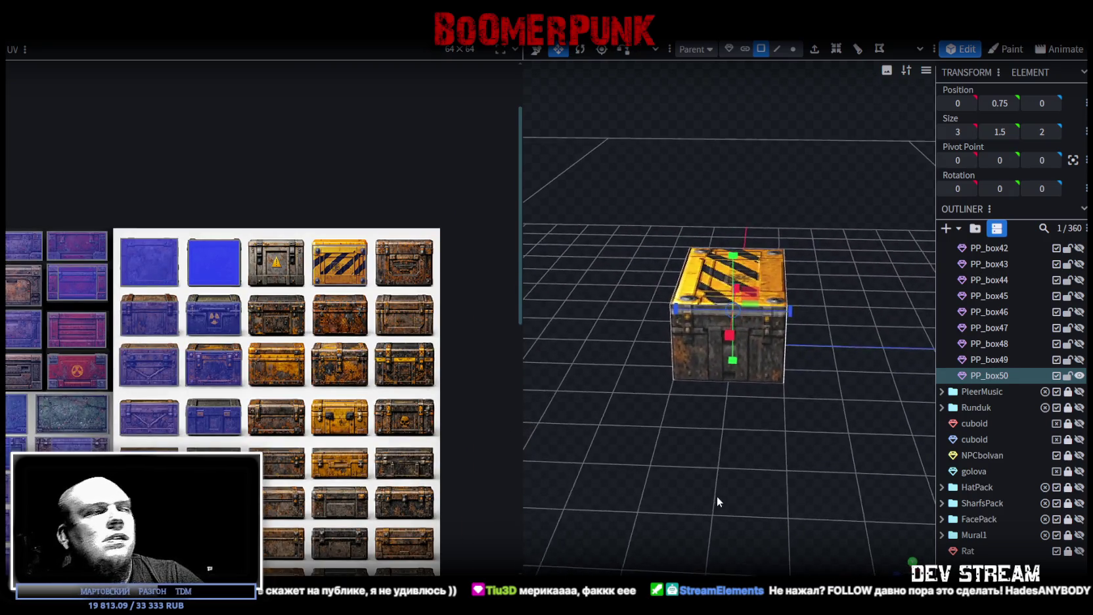
{"action": "left_click_drag", "start_coordinate": [808, 453], "coordinate": [675, 417]}
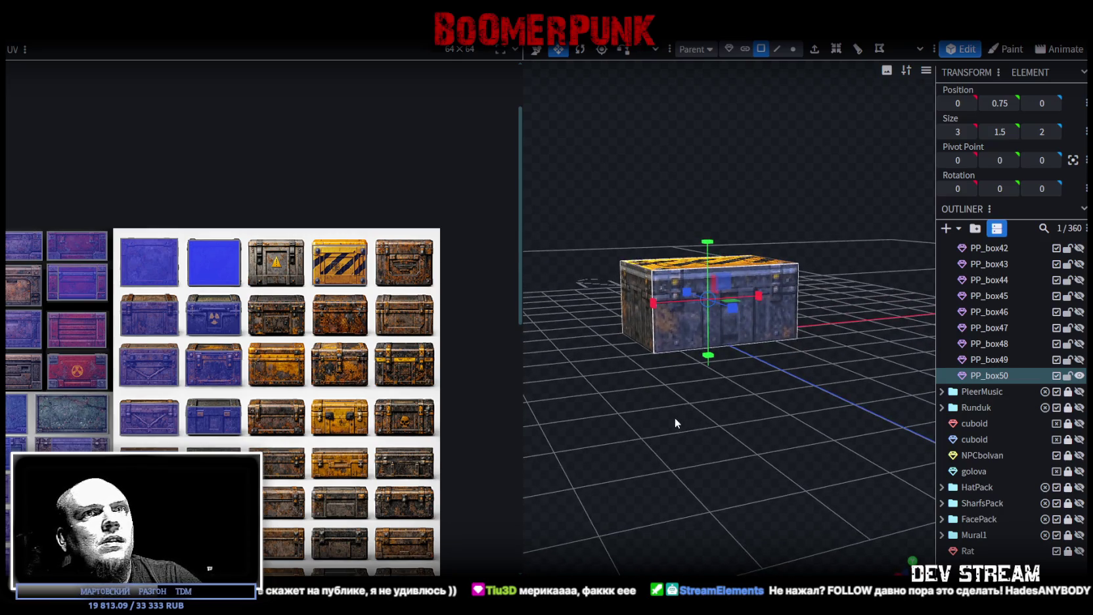
{"action": "scroll", "coordinate": [294, 512], "scroll_direction": "down", "scroll_amount": 2}
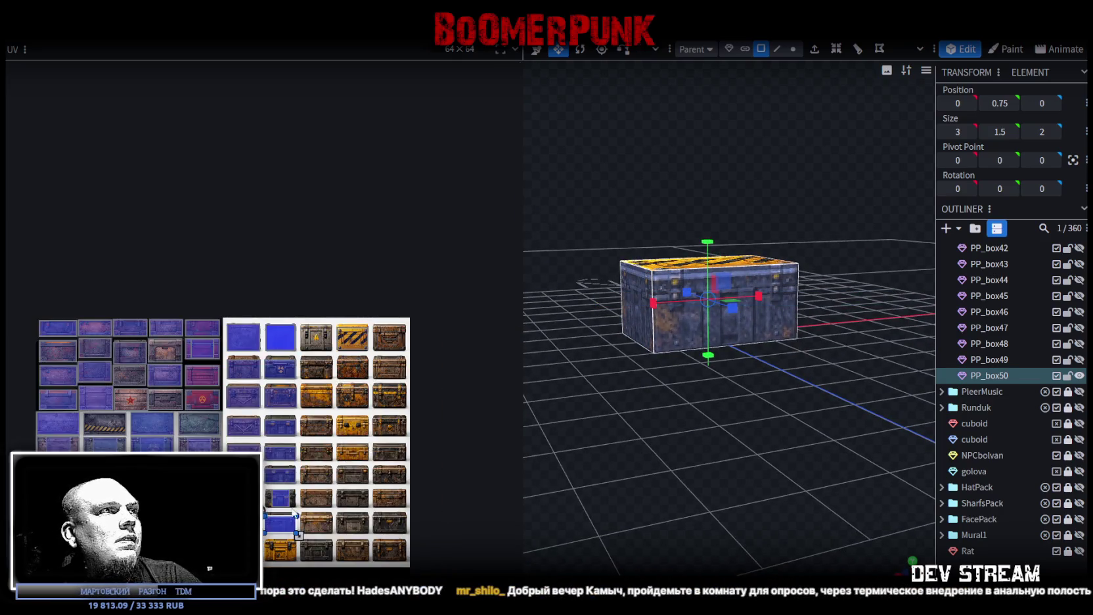
{"action": "scroll", "coordinate": [300, 536], "scroll_direction": "up", "scroll_amount": 1}
{"action": "scroll", "coordinate": [300, 536], "scroll_direction": "up", "scroll_amount": 1}
{"action": "left_click_drag", "start_coordinate": [280, 504], "coordinate": [282, 550]}
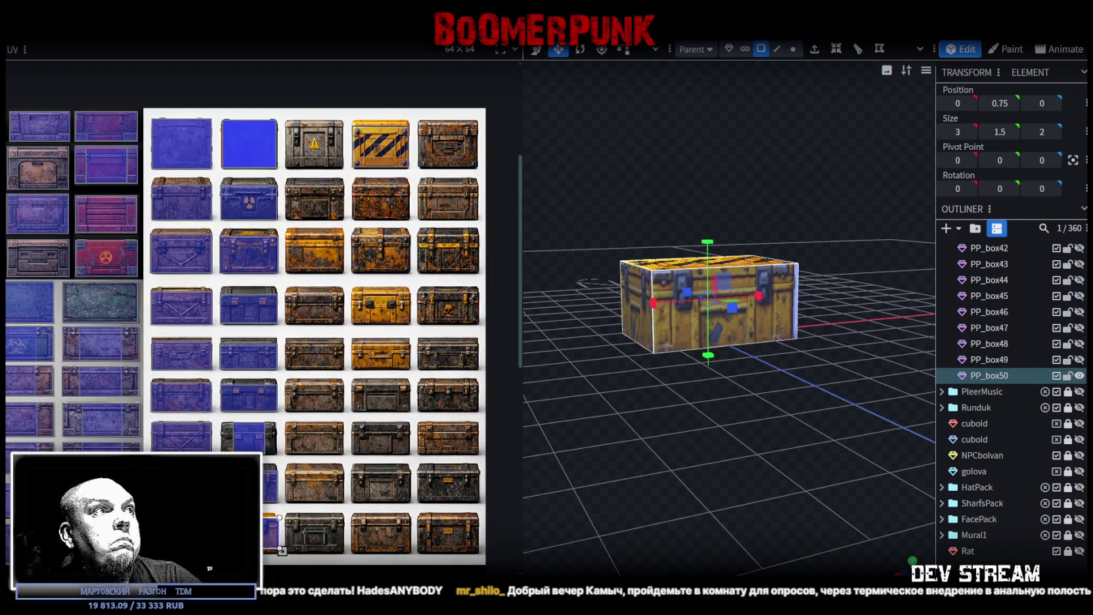
{"action": "scroll", "coordinate": [282, 539], "scroll_direction": "up", "scroll_amount": 3}
{"action": "scroll", "coordinate": [276, 512], "scroll_direction": "up", "scroll_amount": 3}
Shift one face's mapping up-left and stretch it down over the yellow chest panel
{"action": "left_click_drag", "start_coordinate": [273, 490], "coordinate": [263, 525]}
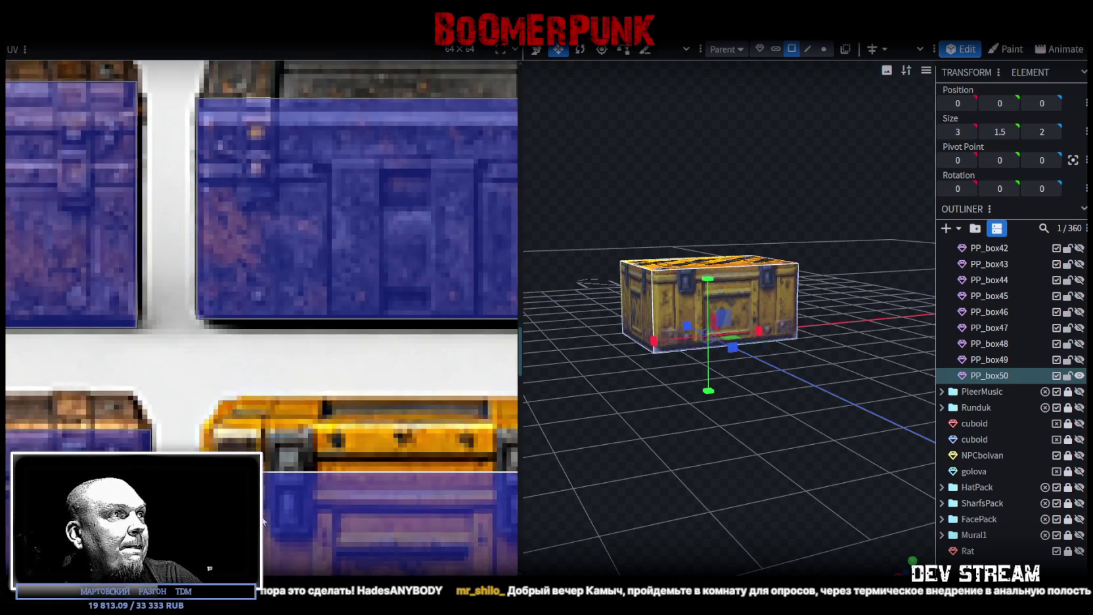
{"action": "left_click_drag", "start_coordinate": [271, 480], "coordinate": [194, 420]}
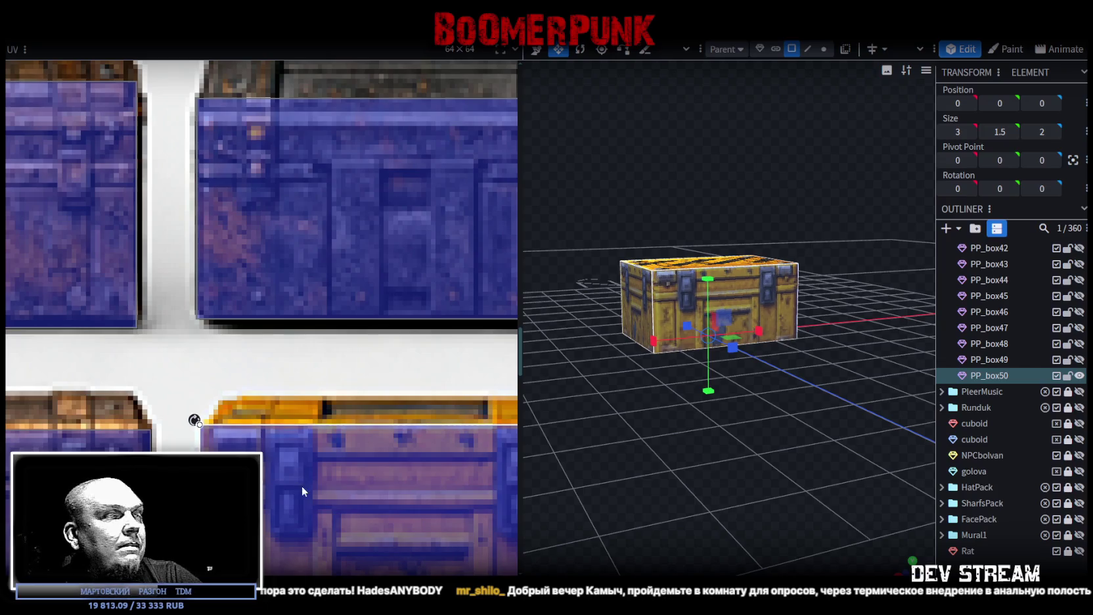
{"action": "scroll", "coordinate": [301, 485], "scroll_direction": "down", "scroll_amount": 4}
{"action": "scroll", "coordinate": [377, 448], "scroll_direction": "up", "scroll_amount": 3}
{"action": "scroll", "coordinate": [390, 373], "scroll_direction": "up", "scroll_amount": 2}
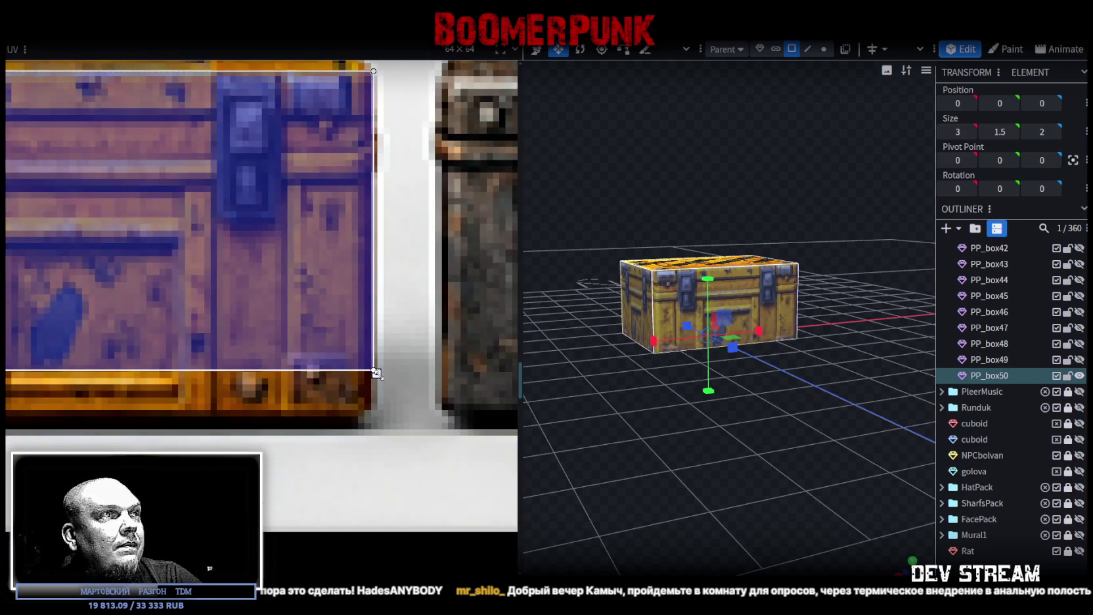
{"action": "left_click_drag", "start_coordinate": [375, 373], "coordinate": [375, 424]}
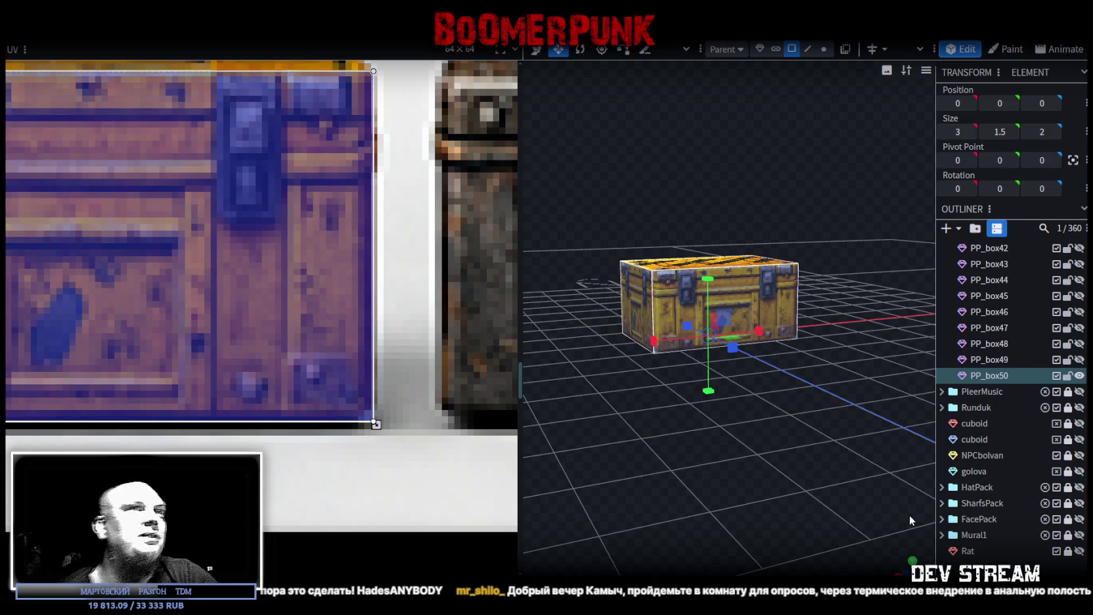
{"action": "left_click_drag", "start_coordinate": [748, 462], "coordinate": [886, 471]}
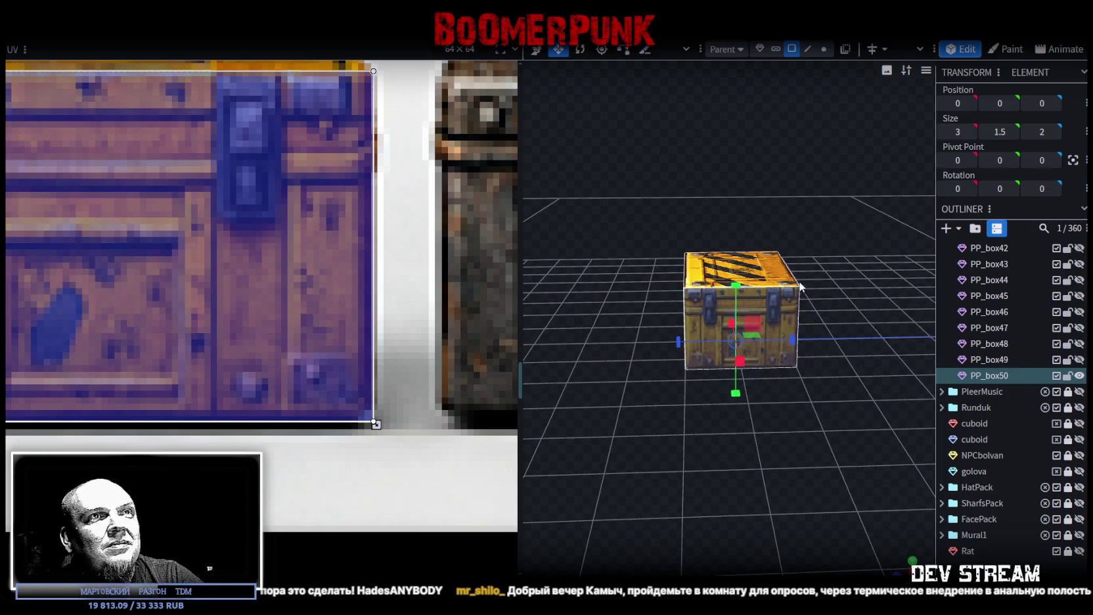
Slide PP_box50's face mapping right and narrow it to fit the yellow chest front
{"action": "left_click", "coordinate": [782, 305]}
{"action": "mouse_move", "coordinate": [782, 305]}
{"action": "left_mouse_down"}
{"action": "mouse_move", "coordinate": [670, 314]}
{"action": "mouse_move", "coordinate": [755, 324]}
{"action": "left_mouse_up"}
{"action": "left_click", "coordinate": [756, 324]}
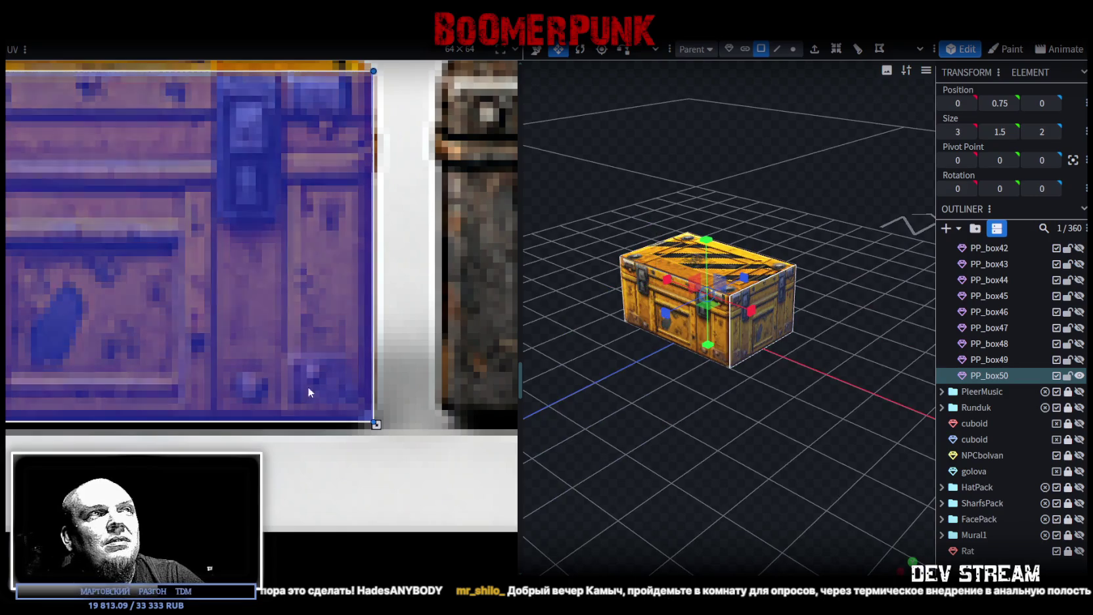
{"action": "scroll", "coordinate": [180, 352], "scroll_direction": "down", "scroll_amount": 2}
{"action": "scroll", "coordinate": [109, 334], "scroll_direction": "down", "scroll_amount": 2}
{"action": "scroll", "coordinate": [72, 331], "scroll_direction": "up", "scroll_amount": 2}
{"action": "left_click_drag", "start_coordinate": [13, 305], "coordinate": [79, 298]}
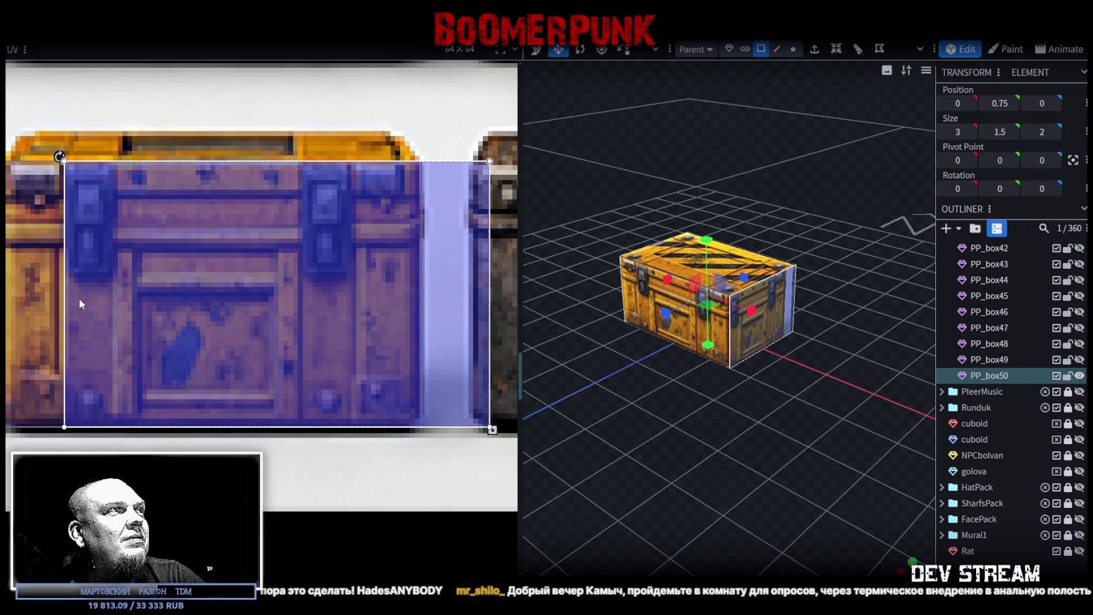
{"action": "left_click_drag", "start_coordinate": [490, 429], "coordinate": [357, 430]}
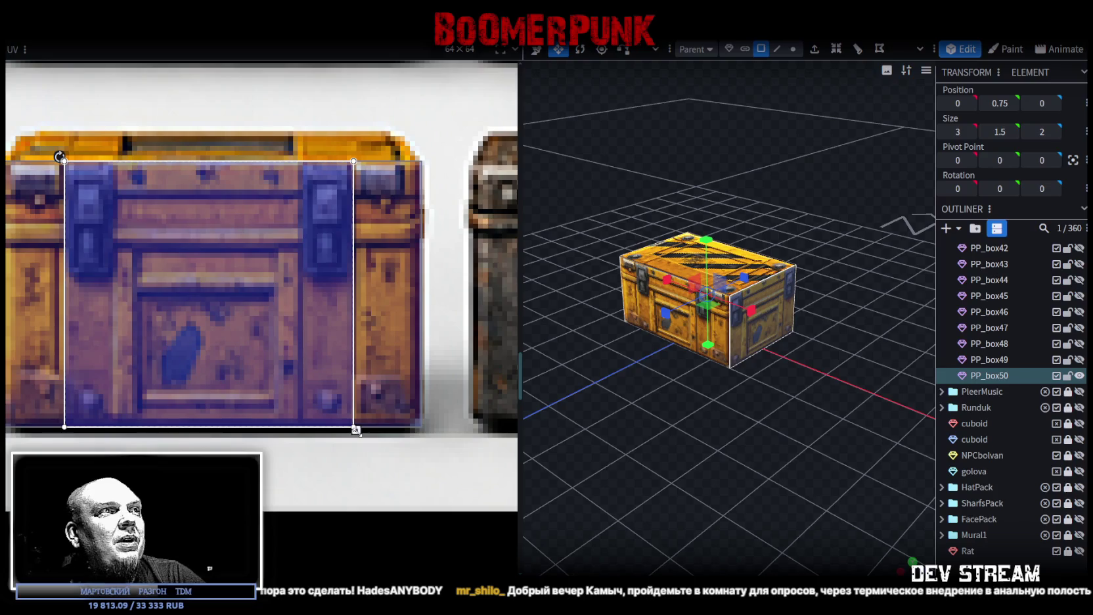
Deselect to preview the retextured crate, then reselect PP_box50
{"action": "left_click", "coordinate": [765, 445]}
{"action": "mouse_move", "coordinate": [765, 444]}
{"action": "left_mouse_down"}
{"action": "mouse_move", "coordinate": [678, 433]}
{"action": "mouse_move", "coordinate": [781, 436]}
{"action": "mouse_move", "coordinate": [660, 429]}
{"action": "left_mouse_up"}
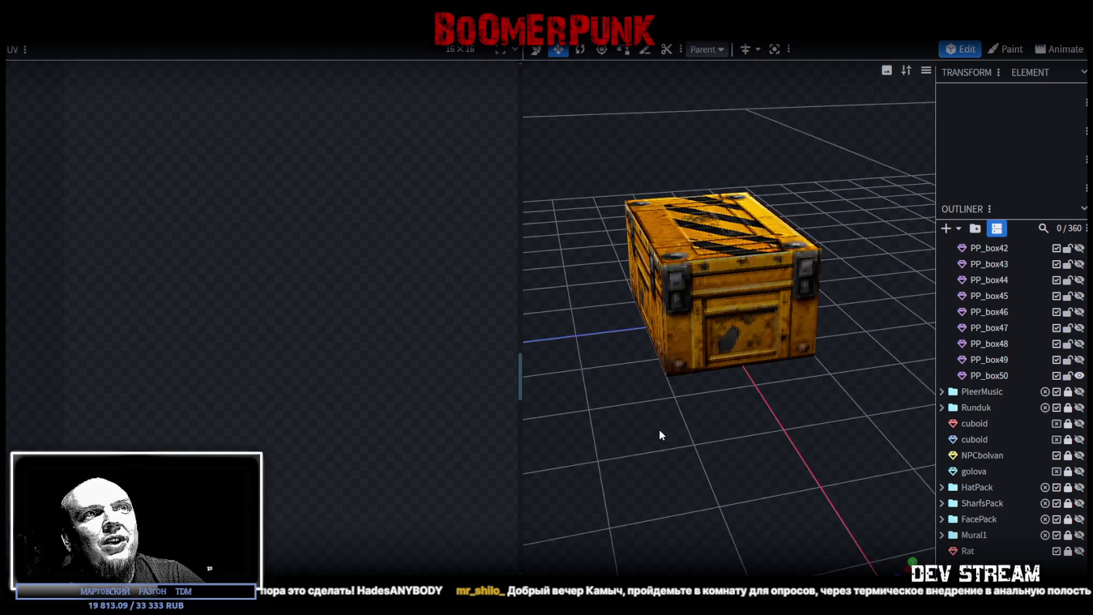
{"action": "scroll", "coordinate": [781, 454], "scroll_direction": "up", "scroll_amount": 3}
{"action": "scroll", "coordinate": [768, 433], "scroll_direction": "up", "scroll_amount": 2}
{"action": "left_click", "coordinate": [769, 433]}
{"action": "scroll", "coordinate": [738, 374], "scroll_direction": "down", "scroll_amount": 3}
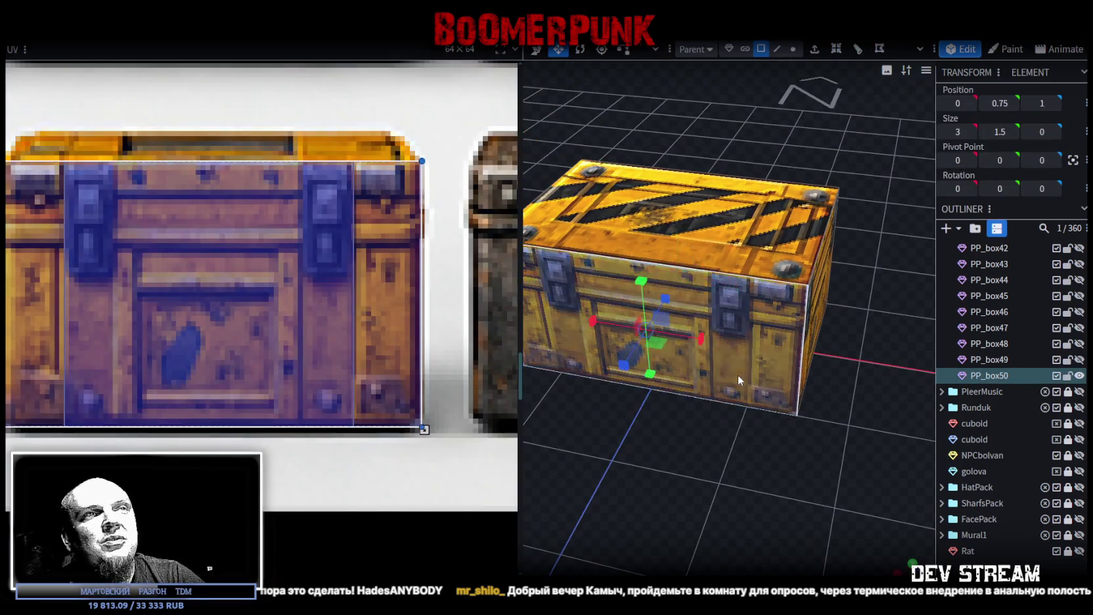
{"action": "left_click_drag", "start_coordinate": [738, 374], "coordinate": [577, 435]}
Select another face, bring the chest's front panel into the UV view, and preview the result
{"action": "left_click", "coordinate": [811, 325]}
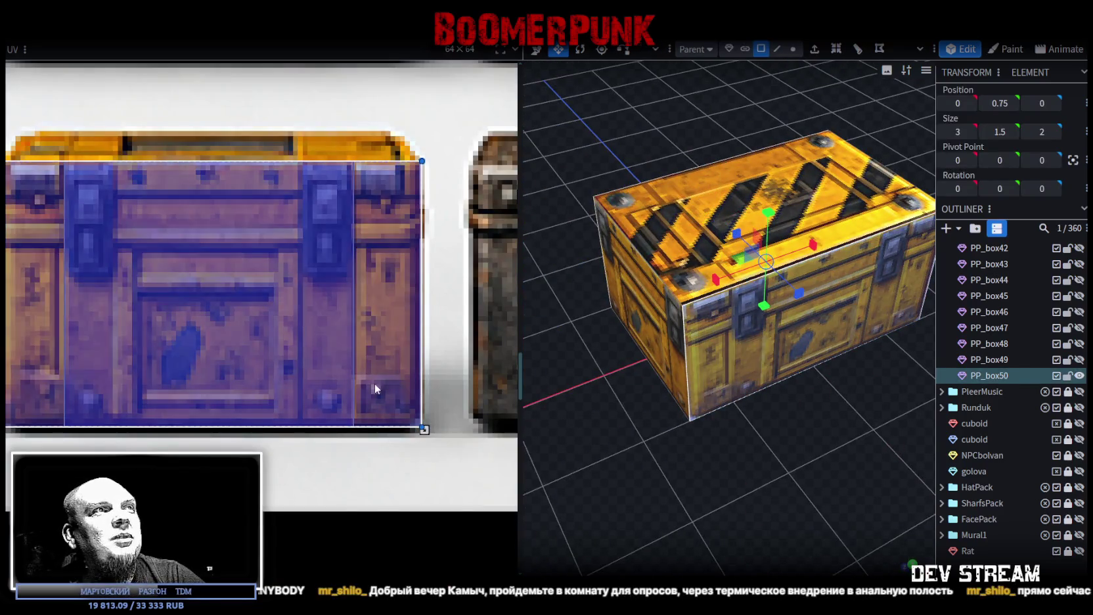
{"action": "scroll", "coordinate": [414, 431], "scroll_direction": "up", "scroll_amount": 3}
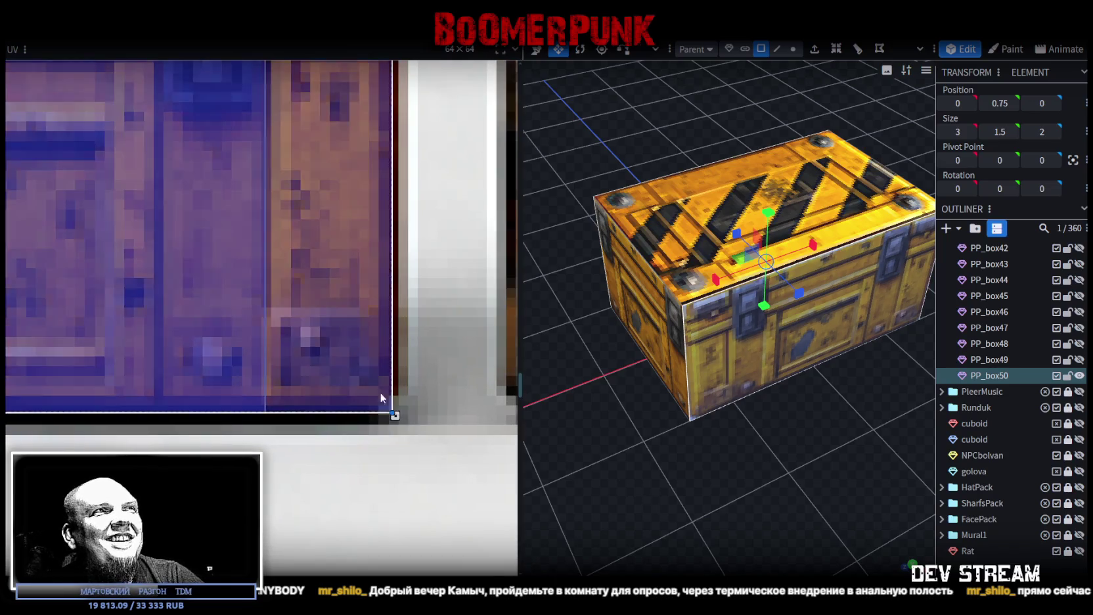
{"action": "scroll", "coordinate": [380, 393], "scroll_direction": "down", "scroll_amount": 3}
{"action": "scroll", "coordinate": [386, 401], "scroll_direction": "up", "scroll_amount": 3}
{"action": "scroll", "coordinate": [386, 427], "scroll_direction": "up", "scroll_amount": 1}
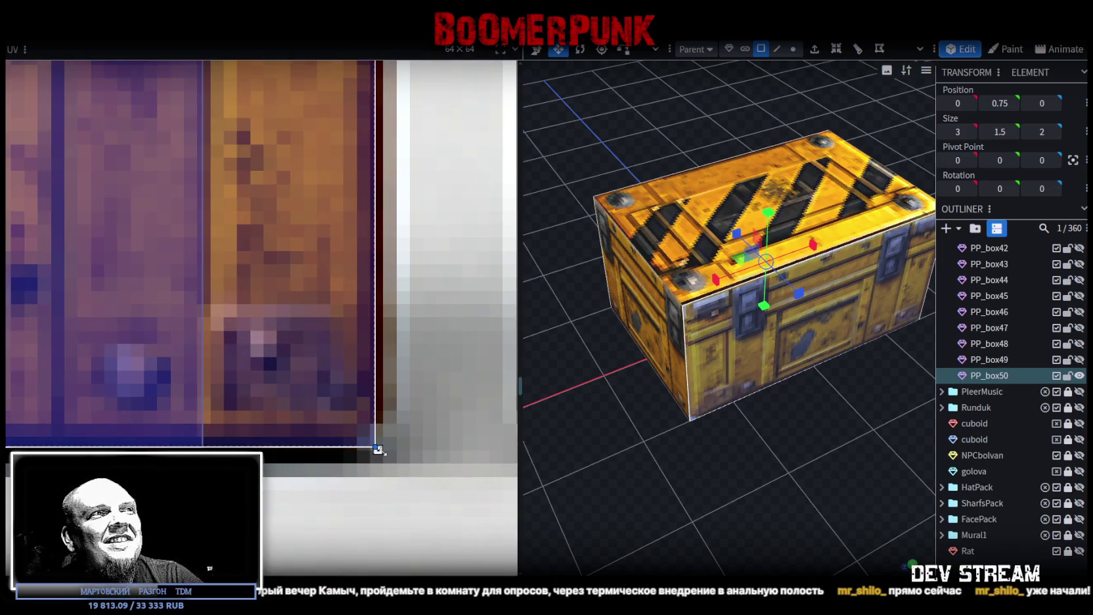
{"action": "scroll", "coordinate": [344, 377], "scroll_direction": "down", "scroll_amount": 3}
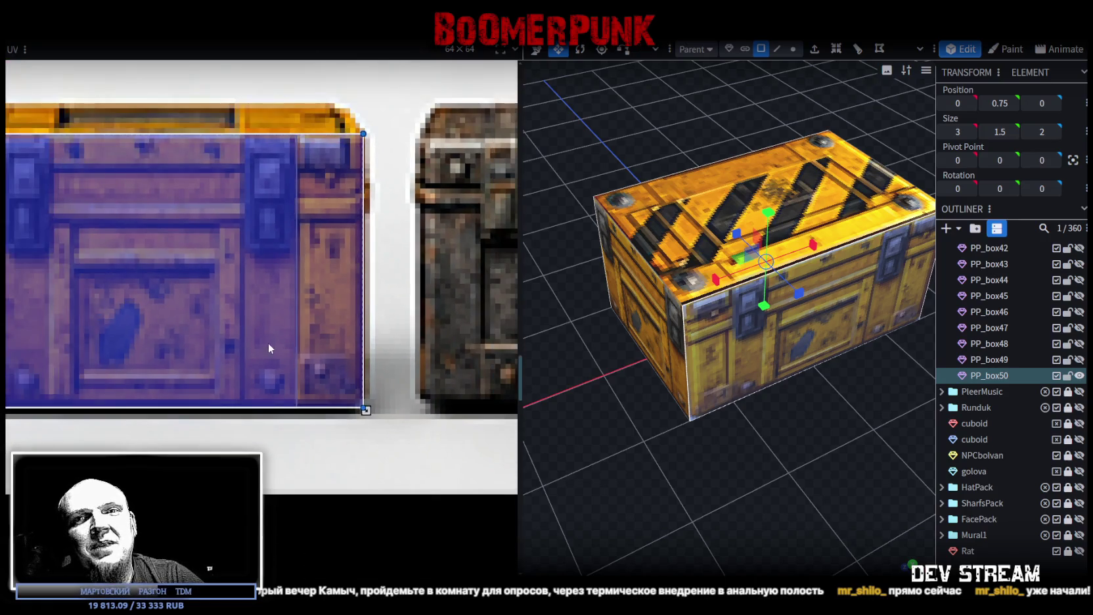
{"action": "middle_click_drag", "start_coordinate": [269, 348], "coordinate": [427, 357]}
{"action": "scroll", "coordinate": [112, 244], "scroll_direction": "up", "scroll_amount": 2}
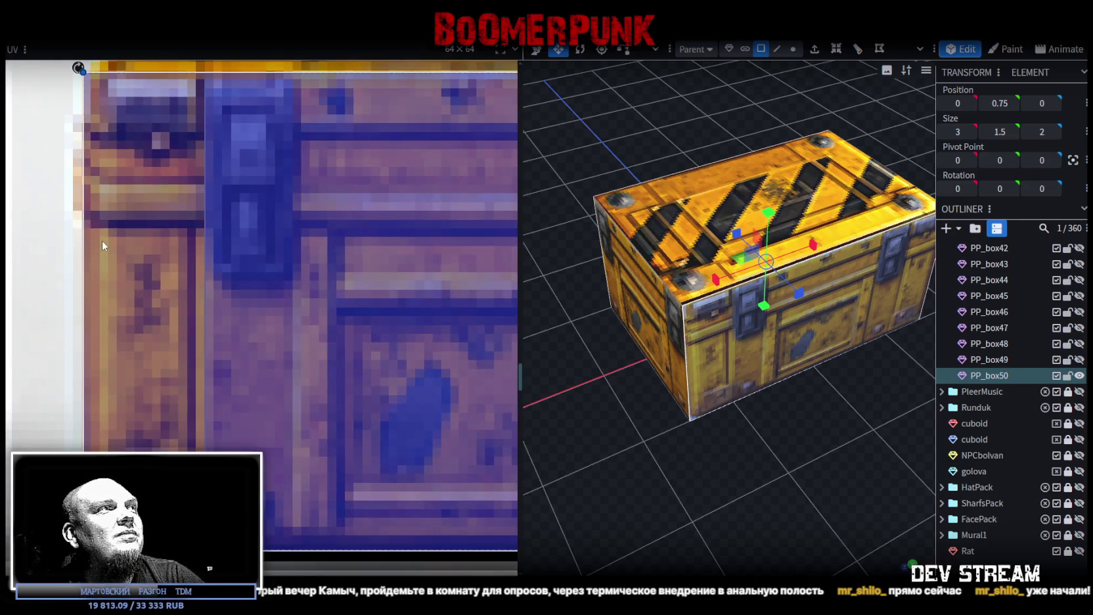
{"action": "left_click", "coordinate": [916, 528]}
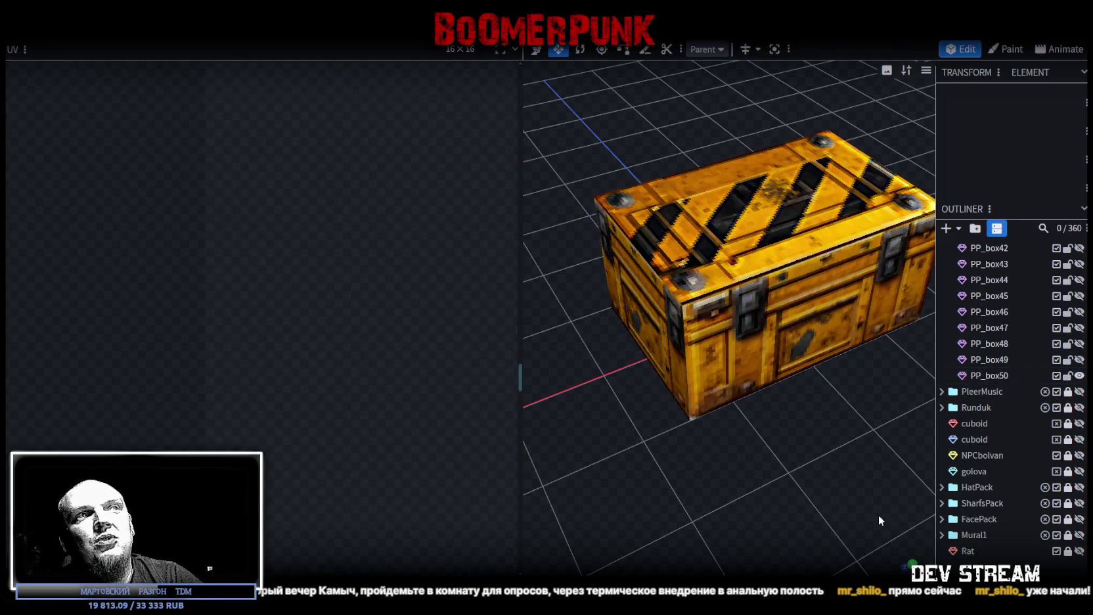
{"action": "left_click_drag", "start_coordinate": [916, 528], "coordinate": [691, 416]}
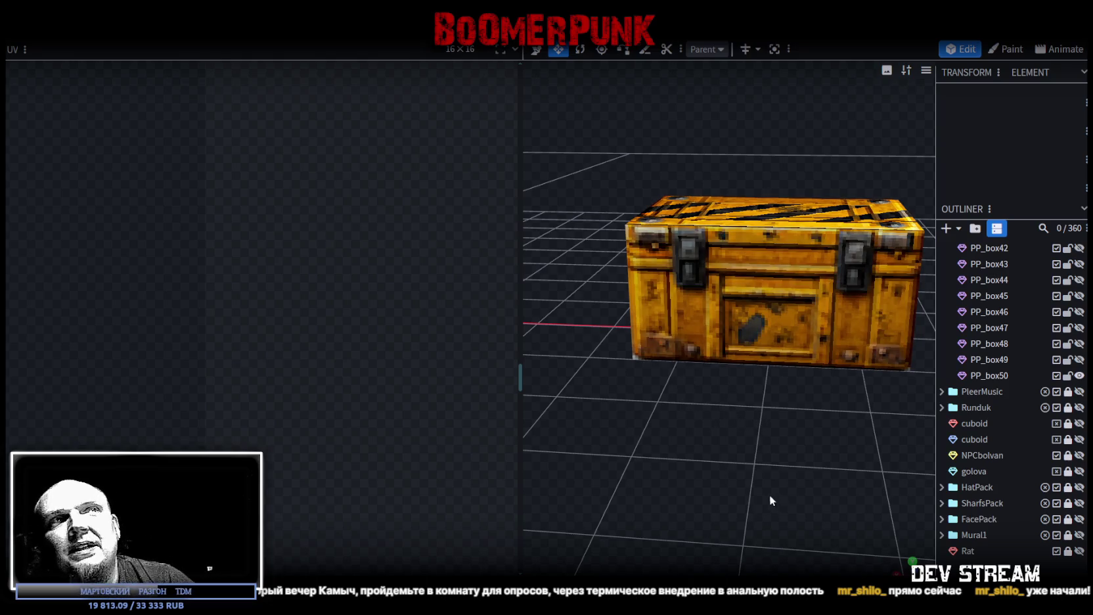
{"action": "left_click_drag", "start_coordinate": [769, 494], "coordinate": [749, 513]}
{"action": "left_click", "coordinate": [760, 224]}
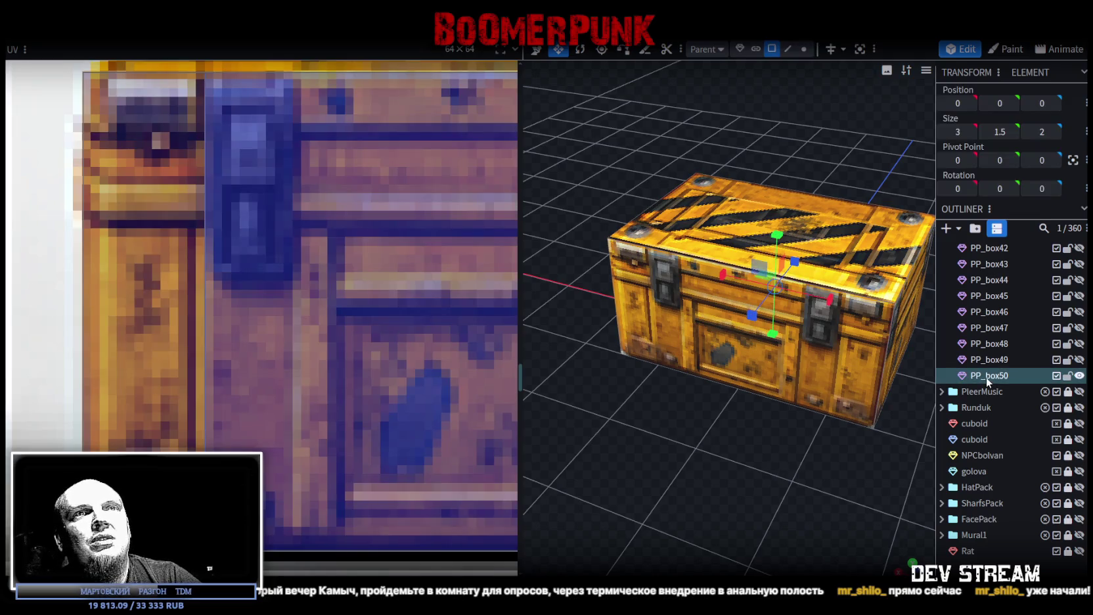
Duplicate the crate into PP_box51 and select the new copy
{"action": "key", "text": "ctrl+d"}
{"action": "scroll", "coordinate": [286, 389], "scroll_direction": "down", "scroll_amount": 5}
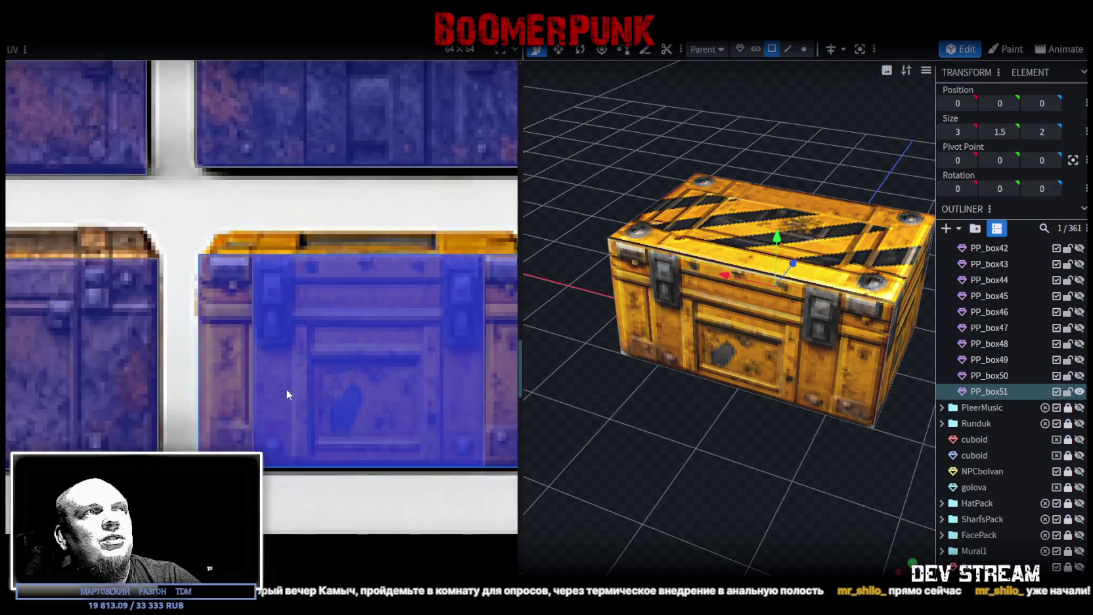
{"action": "scroll", "coordinate": [286, 389], "scroll_direction": "down", "scroll_amount": 5}
{"action": "mouse_move", "coordinate": [533, 426]}
{"action": "left_mouse_down"}
{"action": "mouse_move", "coordinate": [685, 468]}
{"action": "mouse_move", "coordinate": [667, 460]}
{"action": "left_mouse_up"}
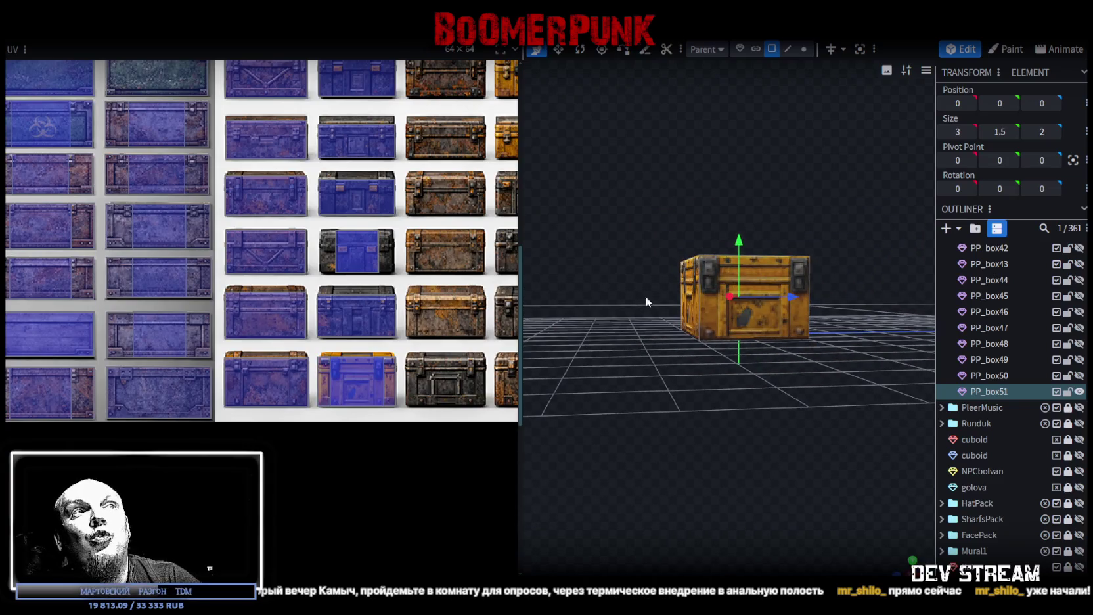
{"action": "left_click", "coordinate": [697, 309]}
{"action": "left_click_drag", "start_coordinate": [776, 386], "coordinate": [670, 439]}
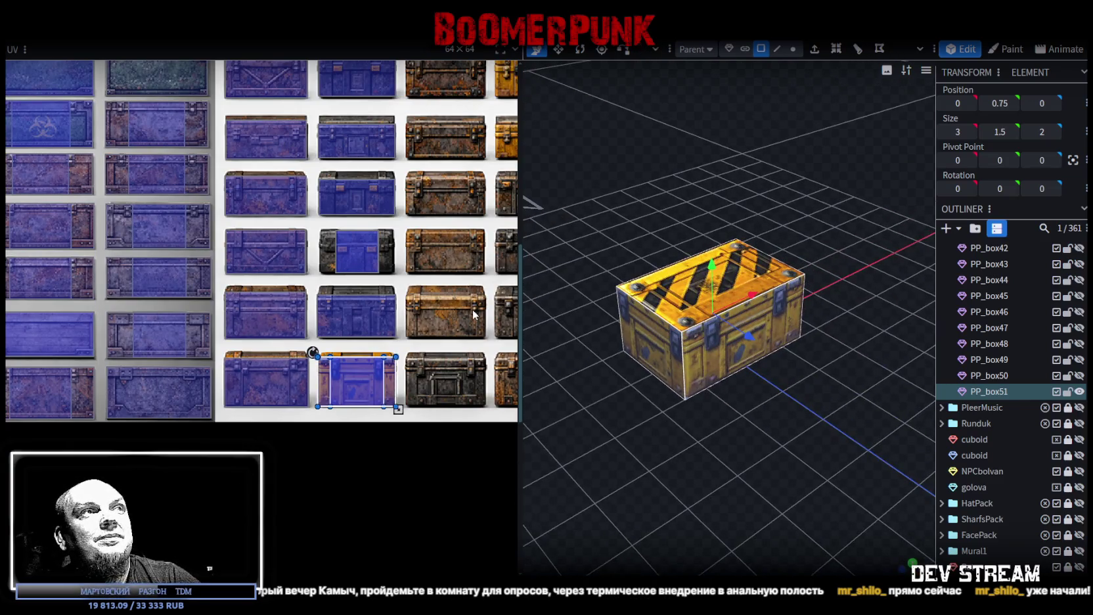
{"action": "scroll", "coordinate": [473, 313], "scroll_direction": "up", "scroll_amount": 2}
{"action": "scroll", "coordinate": [253, 423], "scroll_direction": "up", "scroll_amount": 2}
{"action": "scroll", "coordinate": [253, 424], "scroll_direction": "up", "scroll_amount": 2}
{"action": "scroll", "coordinate": [247, 444], "scroll_direction": "up", "scroll_amount": 2}
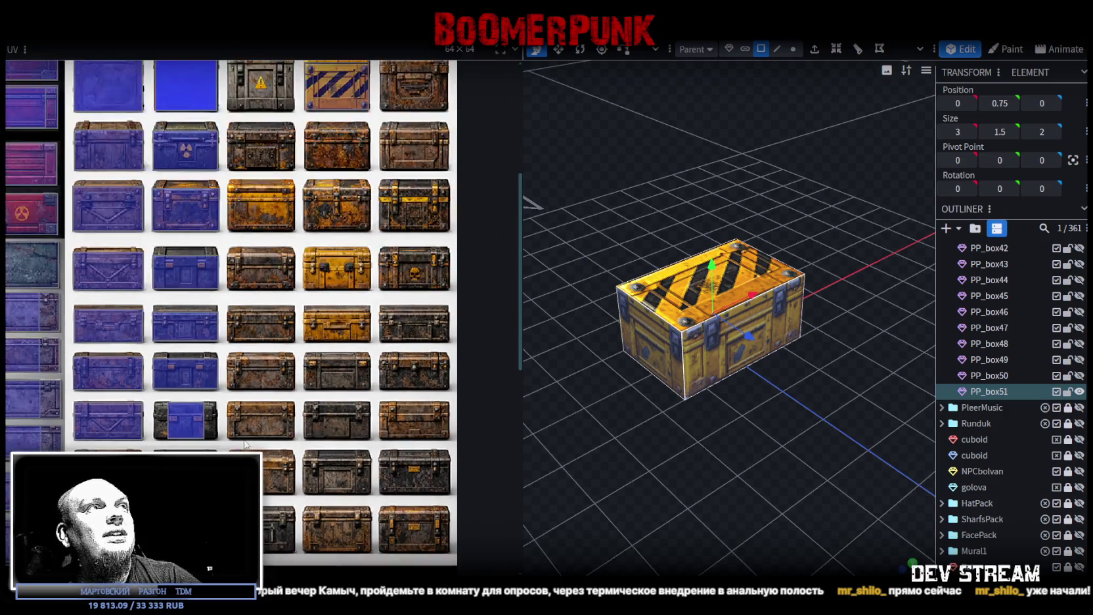
Move PP_box51's face mapping to another chest tile and enlarge it over that tile
{"action": "mouse_move", "coordinate": [185, 420]}
{"action": "left_mouse_down"}
{"action": "mouse_move", "coordinate": [305, 233]}
{"action": "mouse_move", "coordinate": [286, 216]}
{"action": "left_mouse_up"}
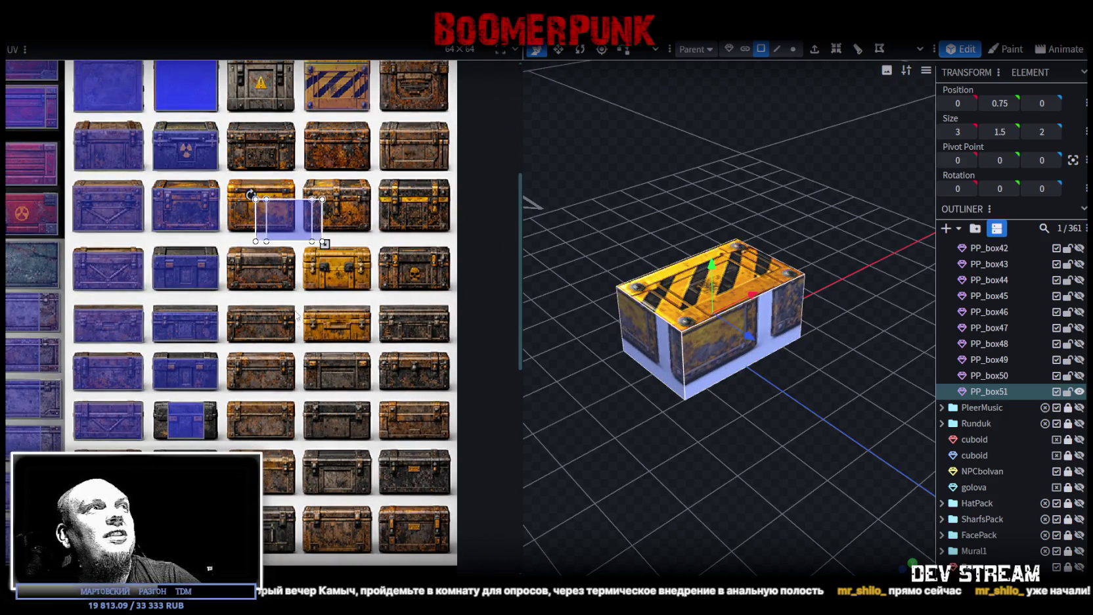
{"action": "scroll", "coordinate": [286, 217], "scroll_direction": "up", "scroll_amount": 2}
{"action": "scroll", "coordinate": [286, 219], "scroll_direction": "up", "scroll_amount": 2}
{"action": "scroll", "coordinate": [280, 210], "scroll_direction": "up", "scroll_amount": 2}
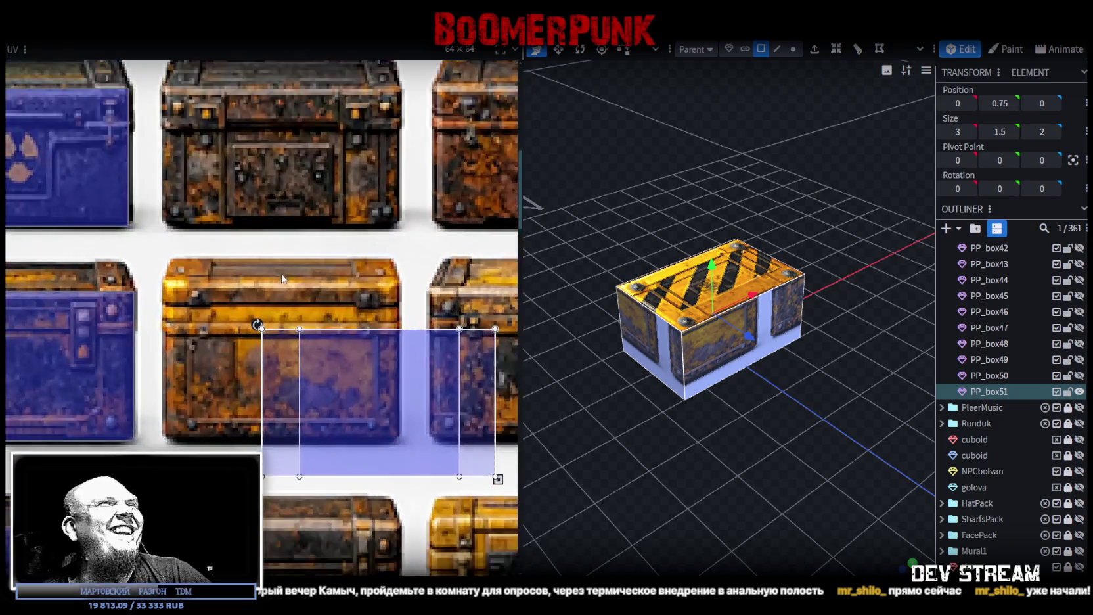
{"action": "scroll", "coordinate": [328, 324], "scroll_direction": "down", "scroll_amount": 3}
{"action": "scroll", "coordinate": [327, 327], "scroll_direction": "down", "scroll_amount": 2}
{"action": "scroll", "coordinate": [328, 328], "scroll_direction": "down", "scroll_amount": 1}
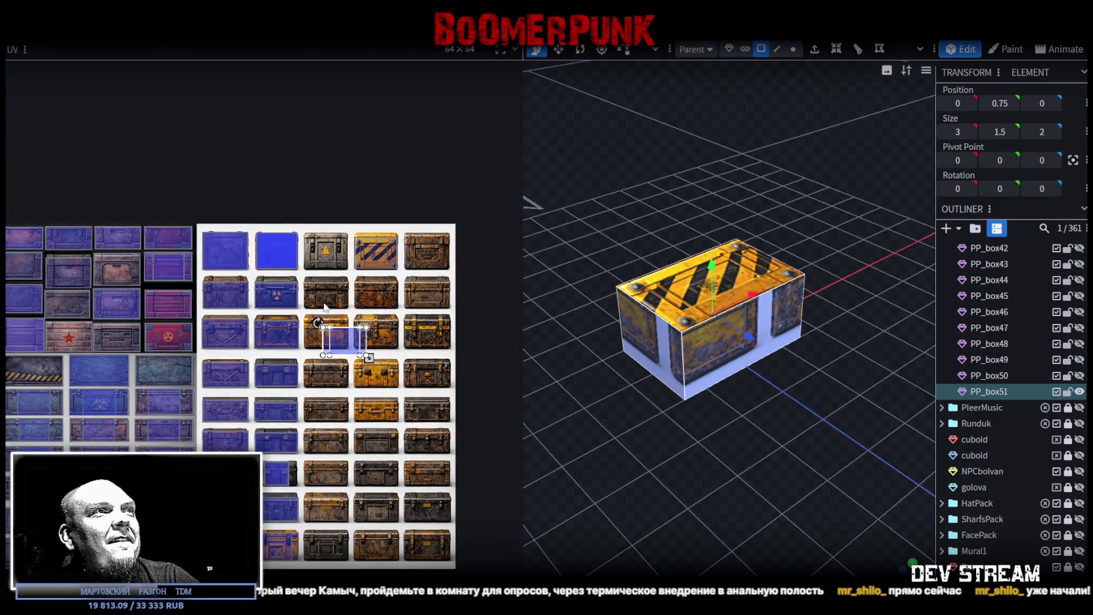
{"action": "scroll", "coordinate": [324, 303], "scroll_direction": "up", "scroll_amount": 3}
{"action": "scroll", "coordinate": [324, 304], "scroll_direction": "up", "scroll_amount": 3}
{"action": "left_click_drag", "start_coordinate": [348, 460], "coordinate": [215, 401]}
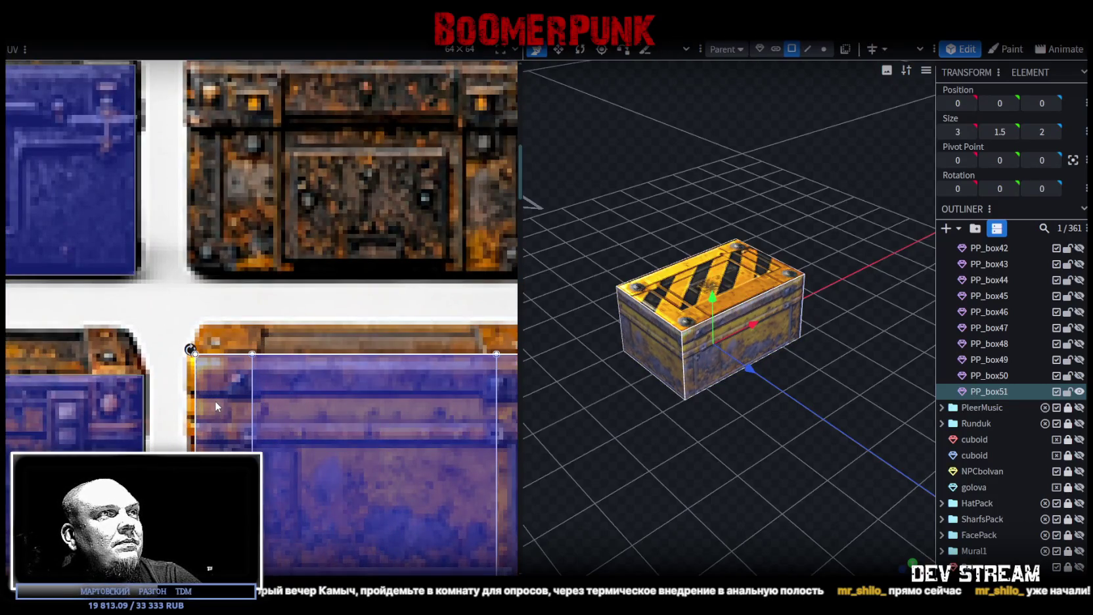
{"action": "scroll", "coordinate": [217, 378], "scroll_direction": "up", "scroll_amount": 2}
Shift the face's texture area left and enlarge it over the rusty orange chest front
{"action": "left_click_drag", "start_coordinate": [265, 372], "coordinate": [248, 372]}
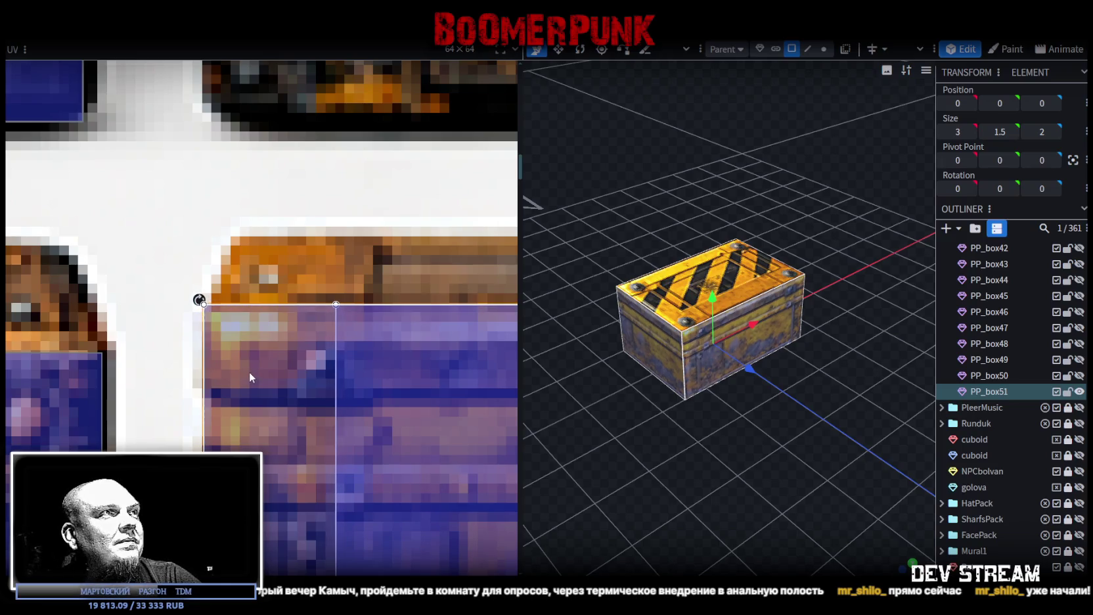
{"action": "scroll", "coordinate": [250, 372], "scroll_direction": "down", "scroll_amount": 3}
{"action": "scroll", "coordinate": [160, 225], "scroll_direction": "up", "scroll_amount": 1}
{"action": "scroll", "coordinate": [345, 365], "scroll_direction": "up", "scroll_amount": 2}
{"action": "scroll", "coordinate": [343, 370], "scroll_direction": "up", "scroll_amount": 2}
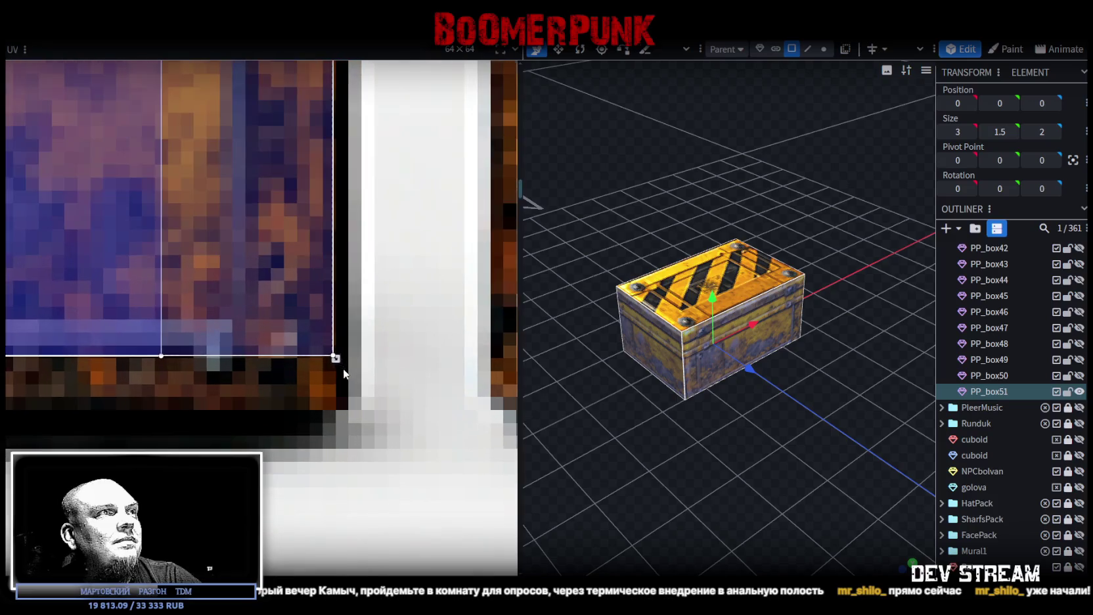
{"action": "left_click_drag", "start_coordinate": [336, 358], "coordinate": [347, 435]}
Check the remapped crate from the front and duplicate it as PP_box52
{"action": "scroll", "coordinate": [305, 382], "scroll_direction": "down", "scroll_amount": 1}
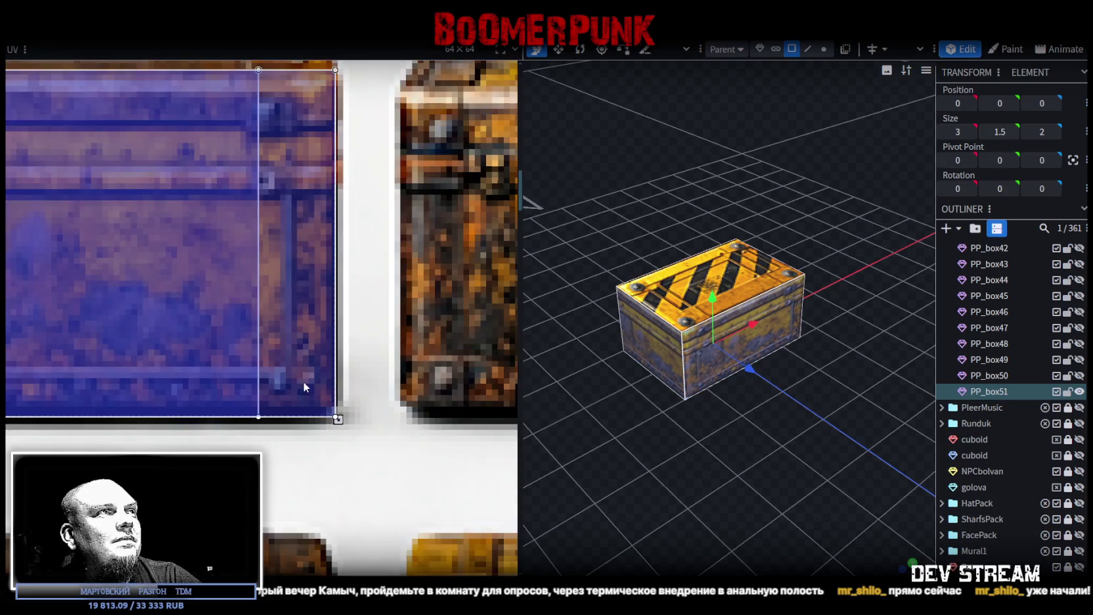
{"action": "scroll", "coordinate": [305, 382], "scroll_direction": "down", "scroll_amount": 1}
{"action": "scroll", "coordinate": [308, 409], "scroll_direction": "down", "scroll_amount": 2}
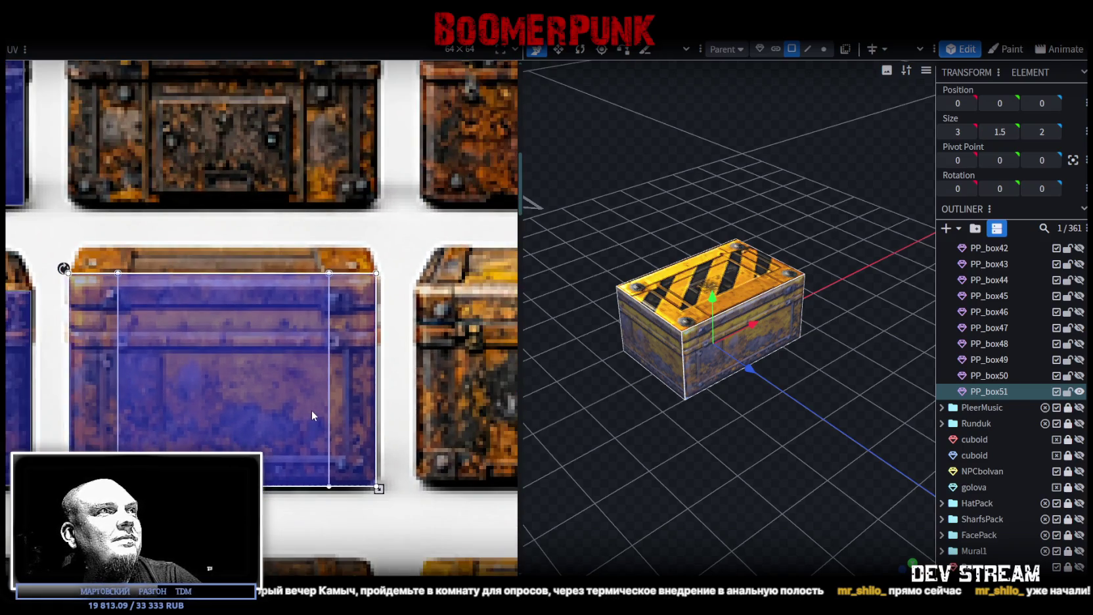
{"action": "mouse_move", "coordinate": [795, 452]}
{"action": "left_mouse_down"}
{"action": "mouse_move", "coordinate": [799, 422]}
{"action": "mouse_move", "coordinate": [902, 417]}
{"action": "mouse_move", "coordinate": [678, 413]}
{"action": "mouse_move", "coordinate": [832, 412]}
{"action": "mouse_move", "coordinate": [784, 413]}
{"action": "left_mouse_up"}
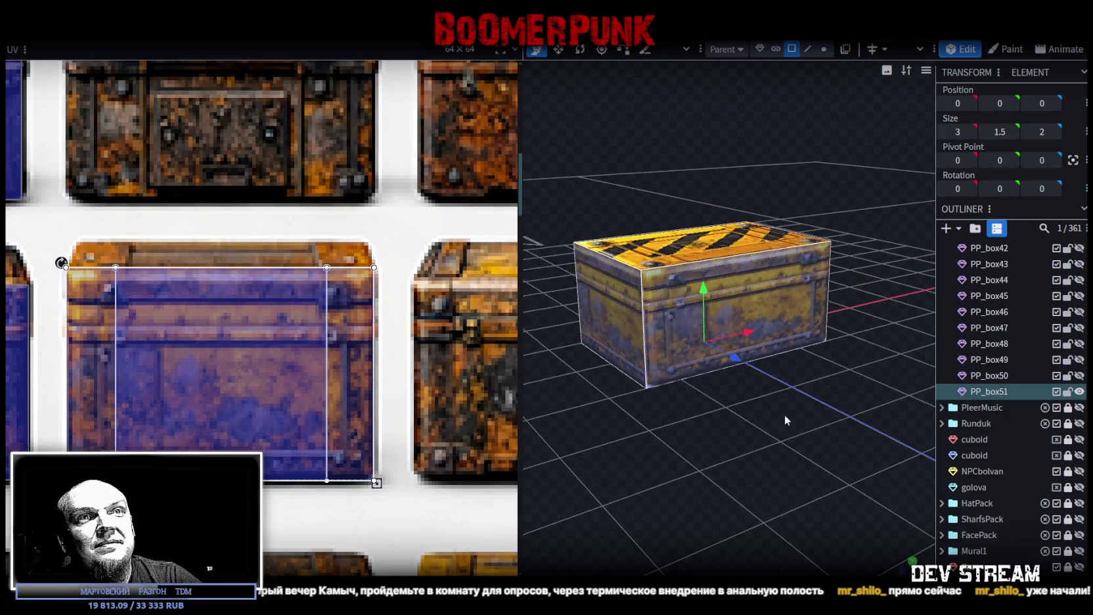
{"action": "key", "text": "ctrl+d"}
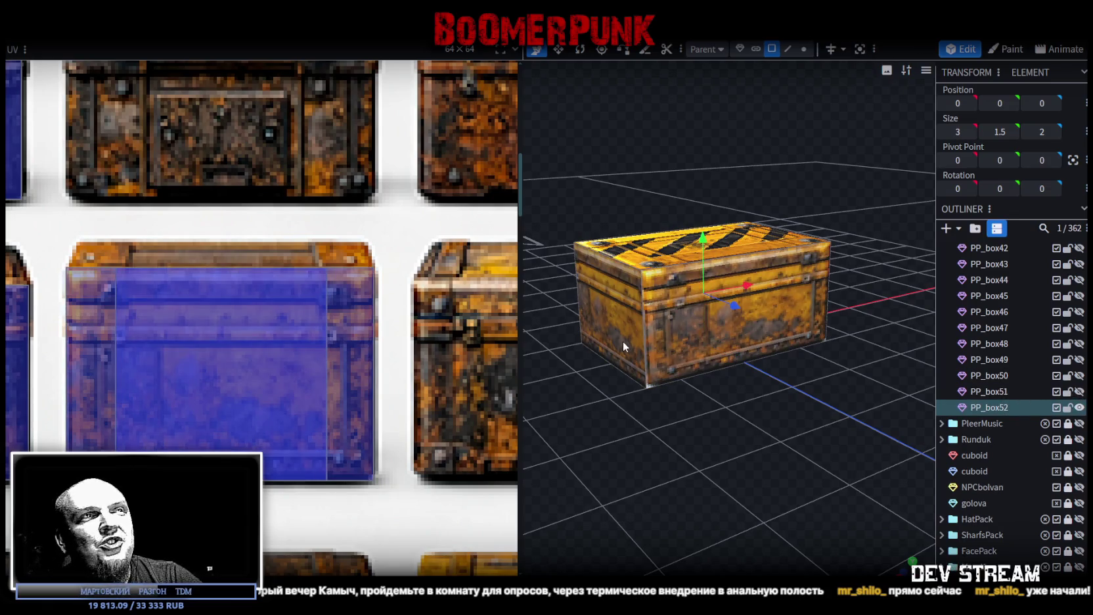
Move PP_box52's front-face UV rectangle onto the crate tile below-right on the reference sheet
{"action": "mouse_move", "coordinate": [685, 315]}
{"action": "left_mouse_down"}
{"action": "mouse_move", "coordinate": [662, 399]}
{"action": "mouse_move", "coordinate": [687, 372]}
{"action": "left_mouse_up"}
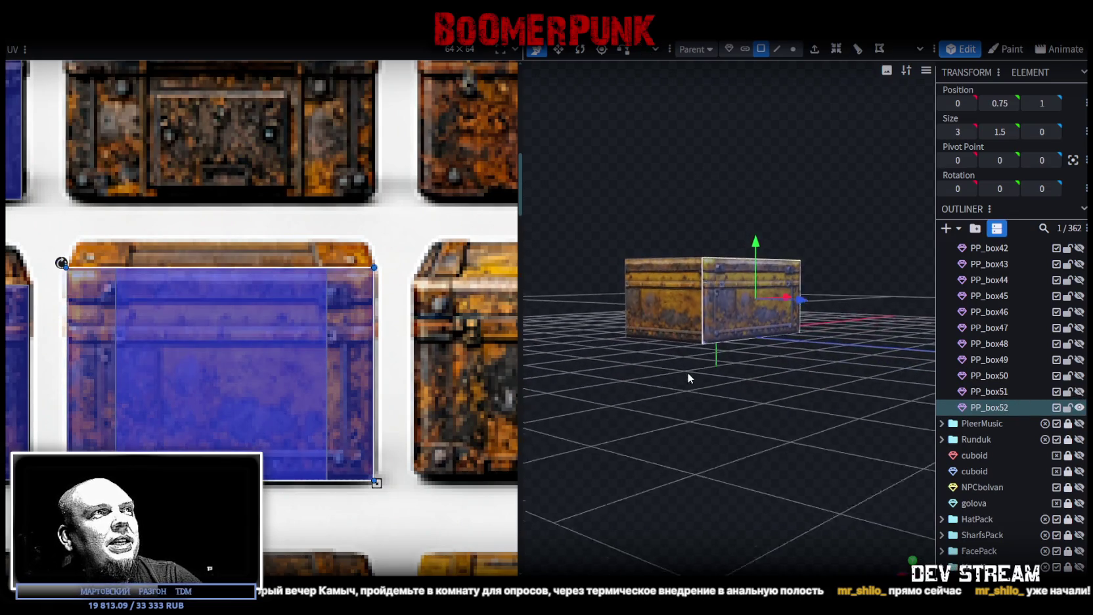
{"action": "scroll", "coordinate": [82, 409], "scroll_direction": "up", "scroll_amount": 3}
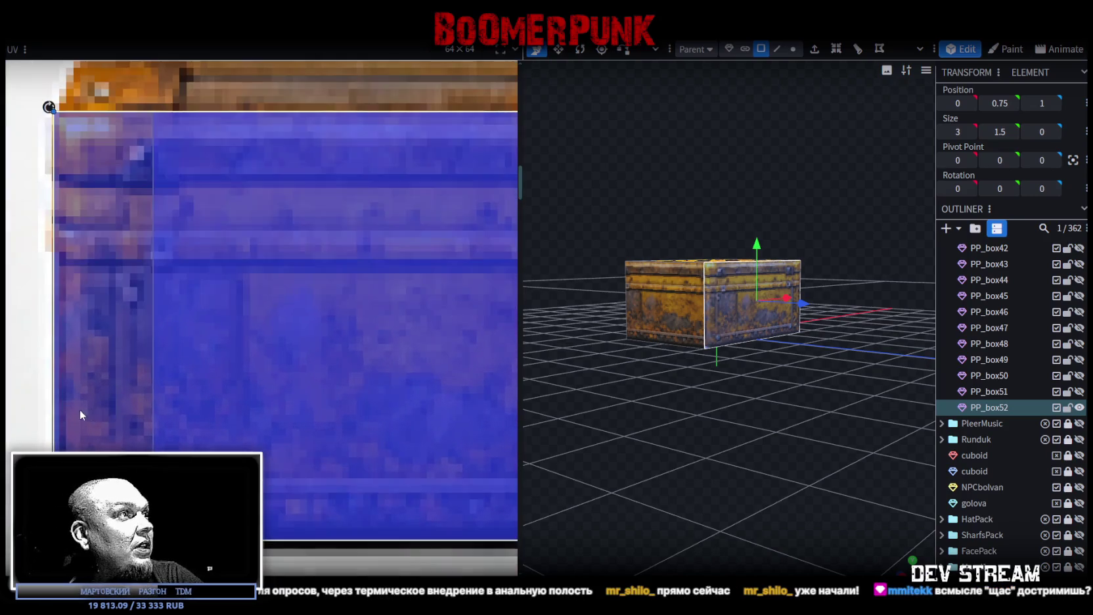
{"action": "key", "text": "ctrl+z"}
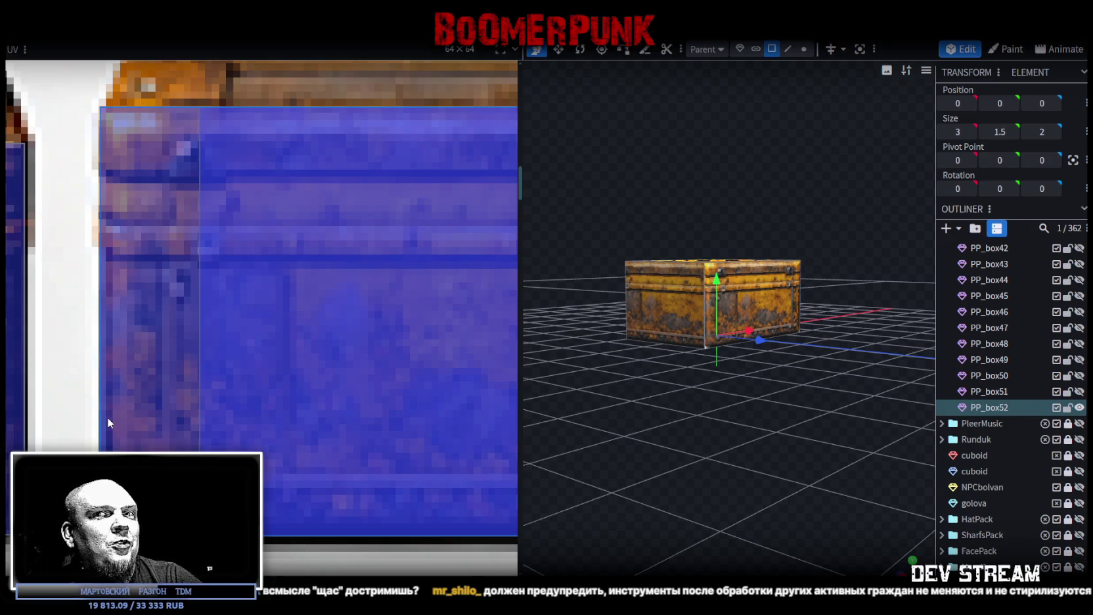
{"action": "scroll", "coordinate": [106, 416], "scroll_direction": "down", "scroll_amount": 3}
{"action": "scroll", "coordinate": [106, 414], "scroll_direction": "down", "scroll_amount": 3}
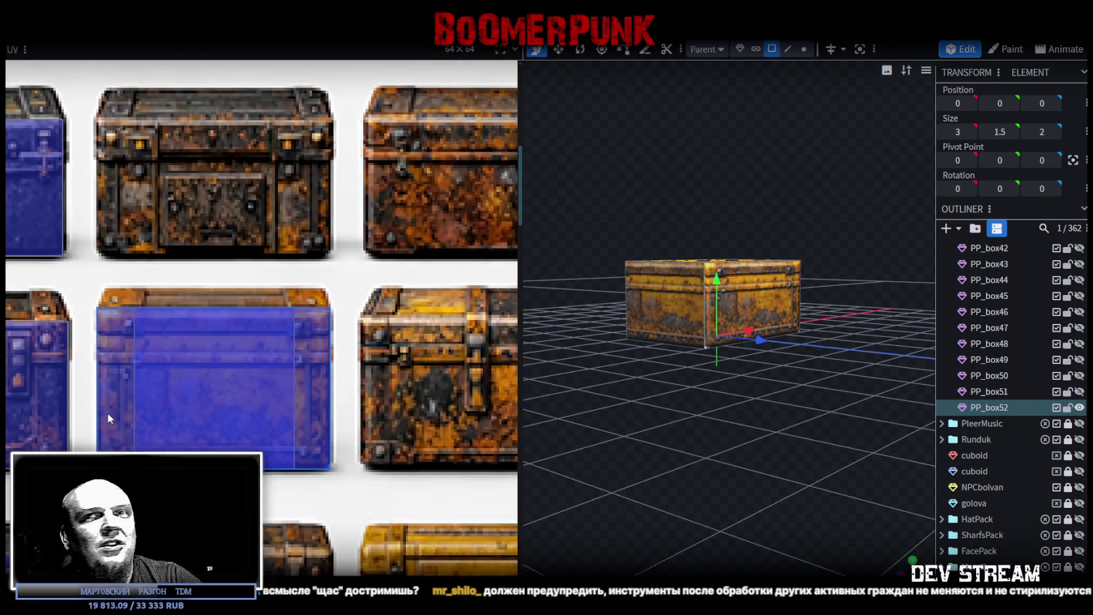
{"action": "scroll", "coordinate": [226, 387], "scroll_direction": "up", "scroll_amount": 2}
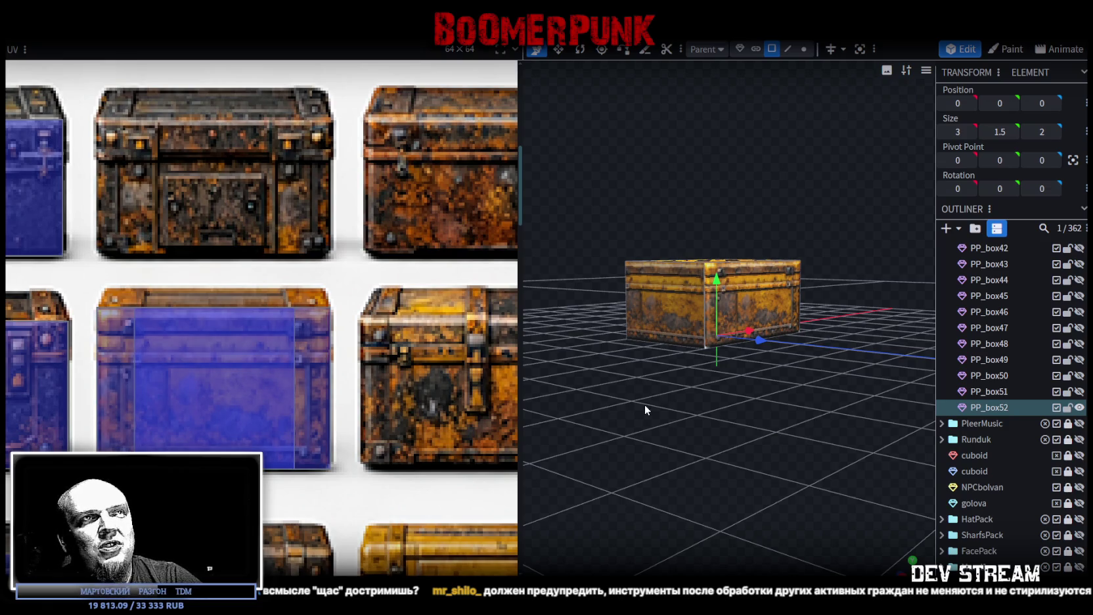
{"action": "left_click_drag", "start_coordinate": [645, 404], "coordinate": [704, 410]}
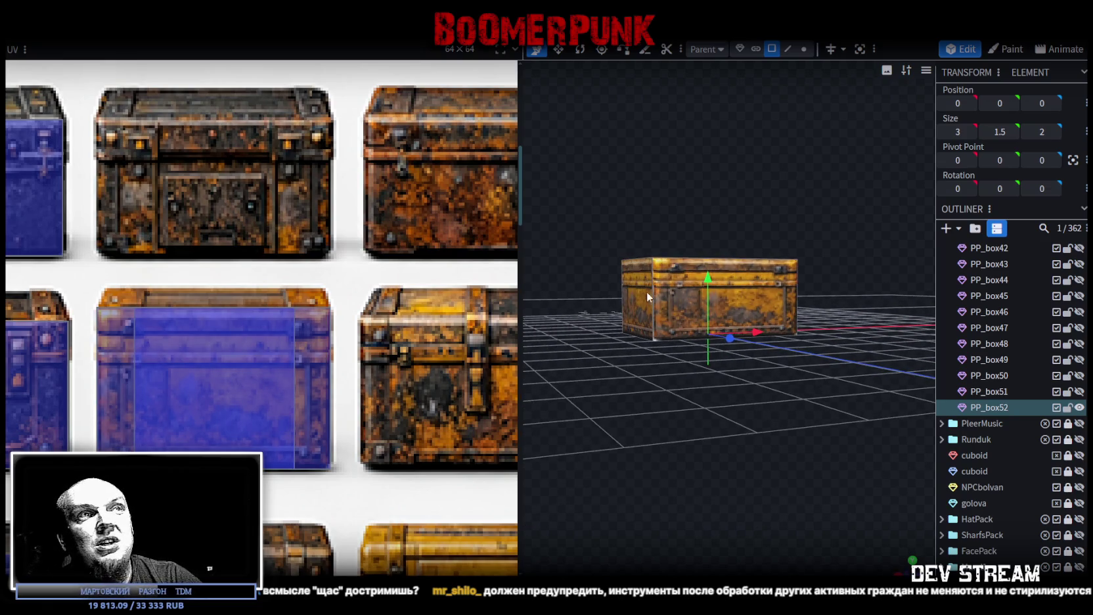
{"action": "scroll", "coordinate": [346, 410], "scroll_direction": "down", "scroll_amount": 2}
{"action": "scroll", "coordinate": [346, 410], "scroll_direction": "down", "scroll_amount": 3}
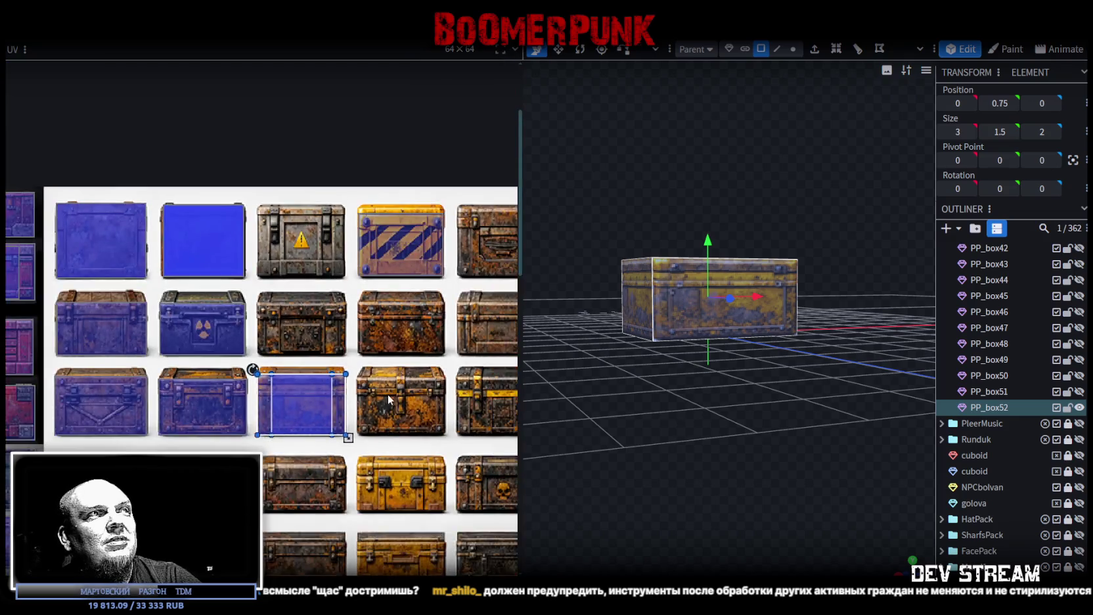
{"action": "scroll", "coordinate": [299, 328], "scroll_direction": "down", "scroll_amount": 1}
{"action": "scroll", "coordinate": [296, 324], "scroll_direction": "down", "scroll_amount": 2}
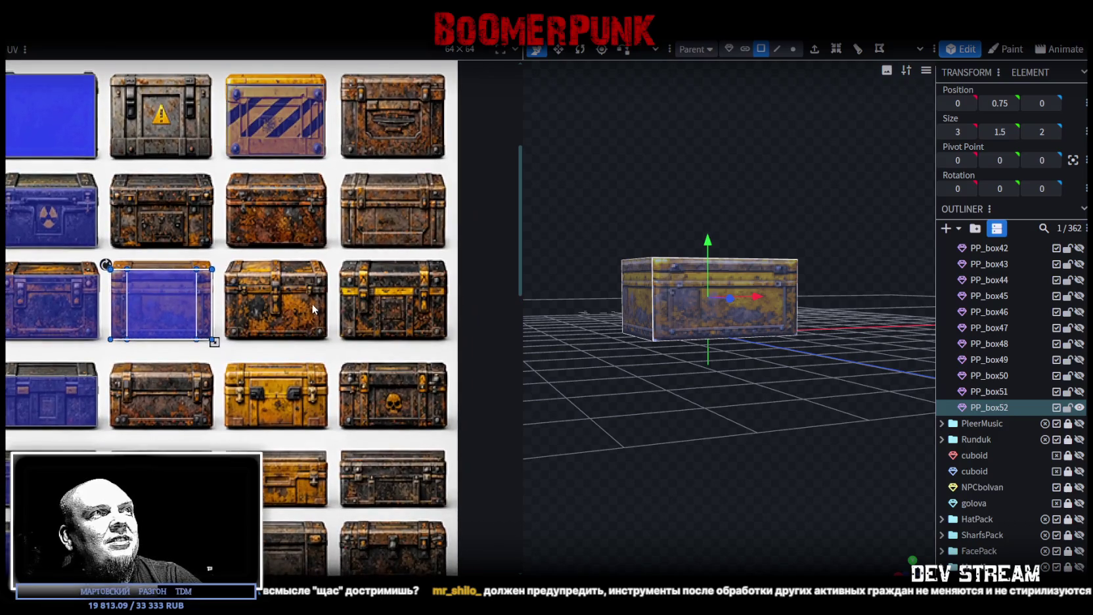
{"action": "left_click_drag", "start_coordinate": [163, 316], "coordinate": [280, 342]}
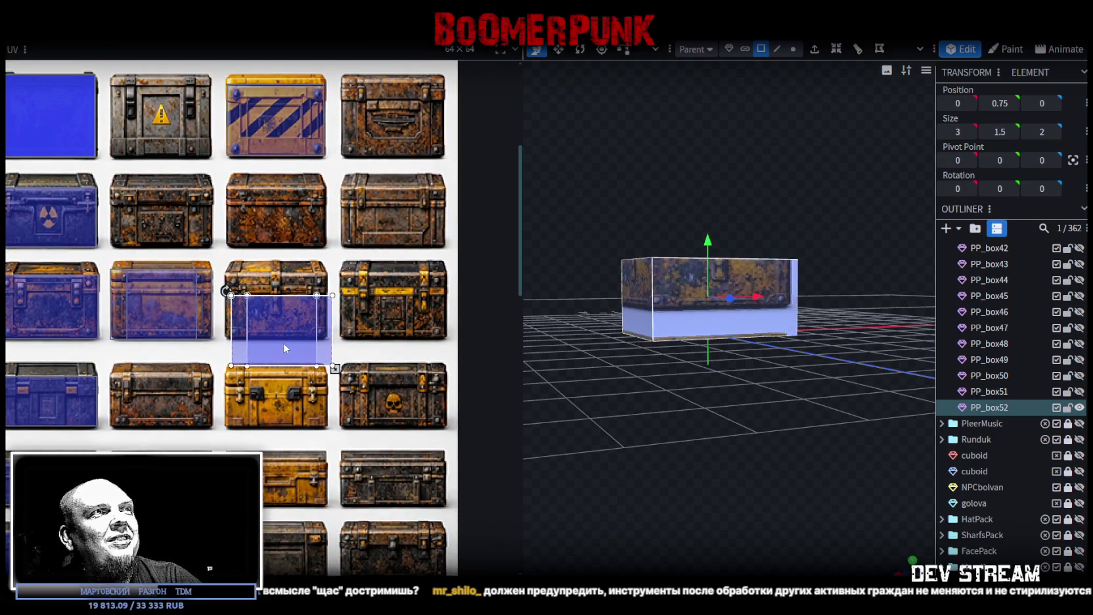
{"action": "scroll", "coordinate": [249, 328], "scroll_direction": "up", "scroll_amount": 5}
{"action": "left_click_drag", "start_coordinate": [224, 318], "coordinate": [205, 251]}
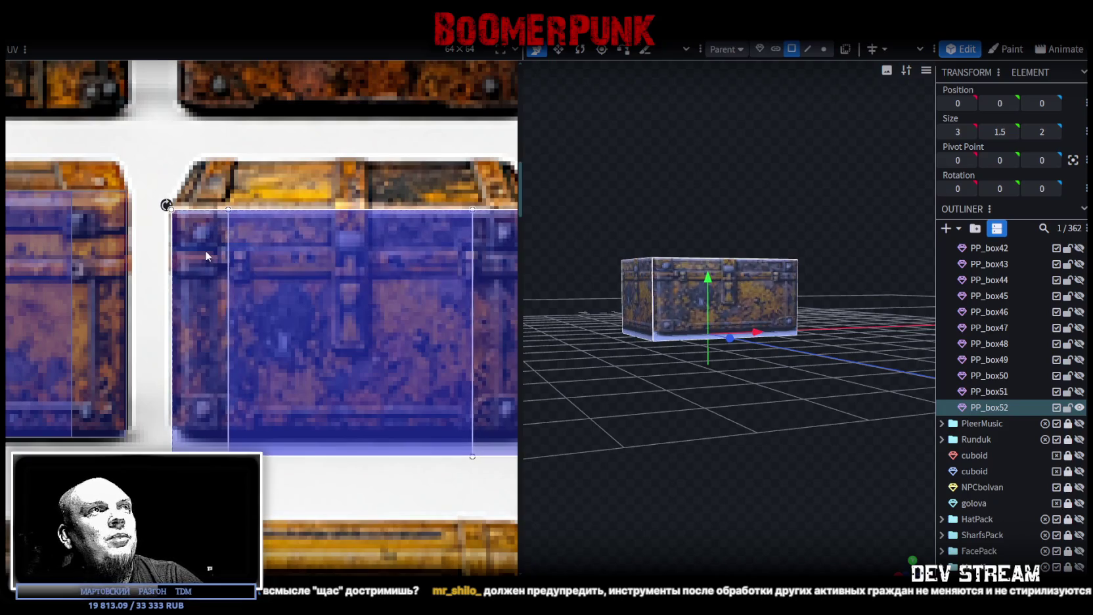
Fine-tune the front UV rectangle, nudging it up-right and raising its bottom edge onto the crate body
{"action": "scroll", "coordinate": [205, 250], "scroll_direction": "up", "scroll_amount": 2}
{"action": "left_click_drag", "start_coordinate": [207, 231], "coordinate": [211, 228]}
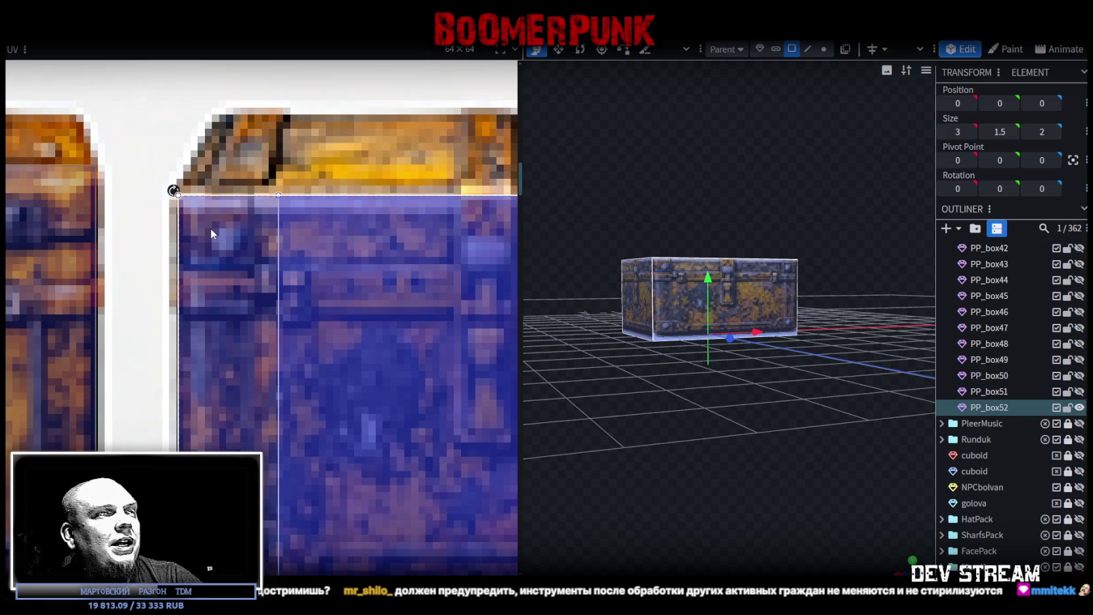
{"action": "scroll", "coordinate": [211, 228], "scroll_direction": "down", "scroll_amount": 3}
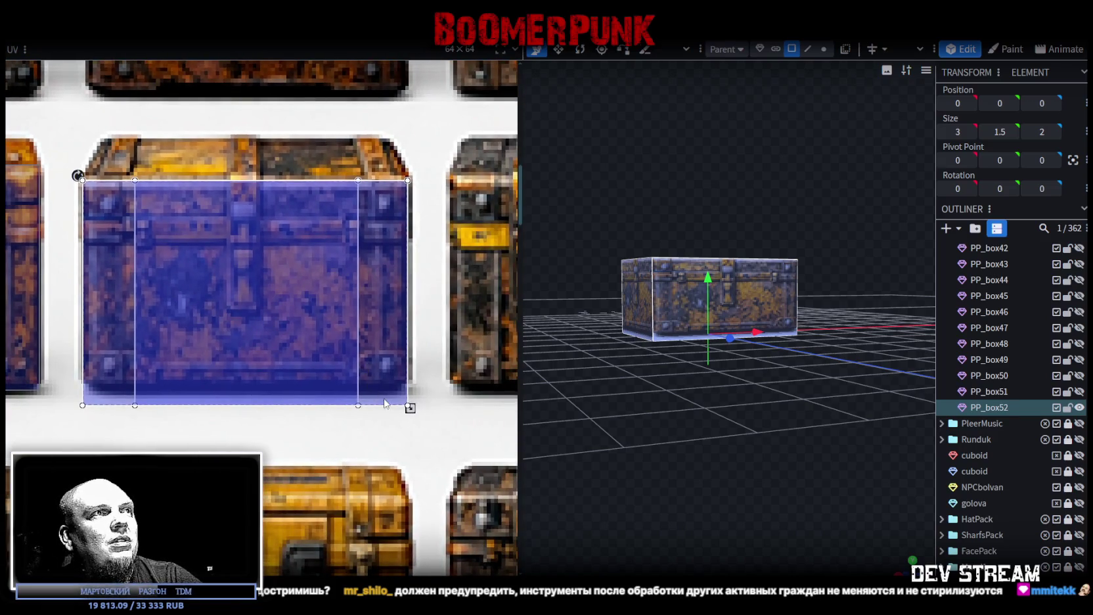
{"action": "left_click_drag", "start_coordinate": [410, 408], "coordinate": [410, 393]}
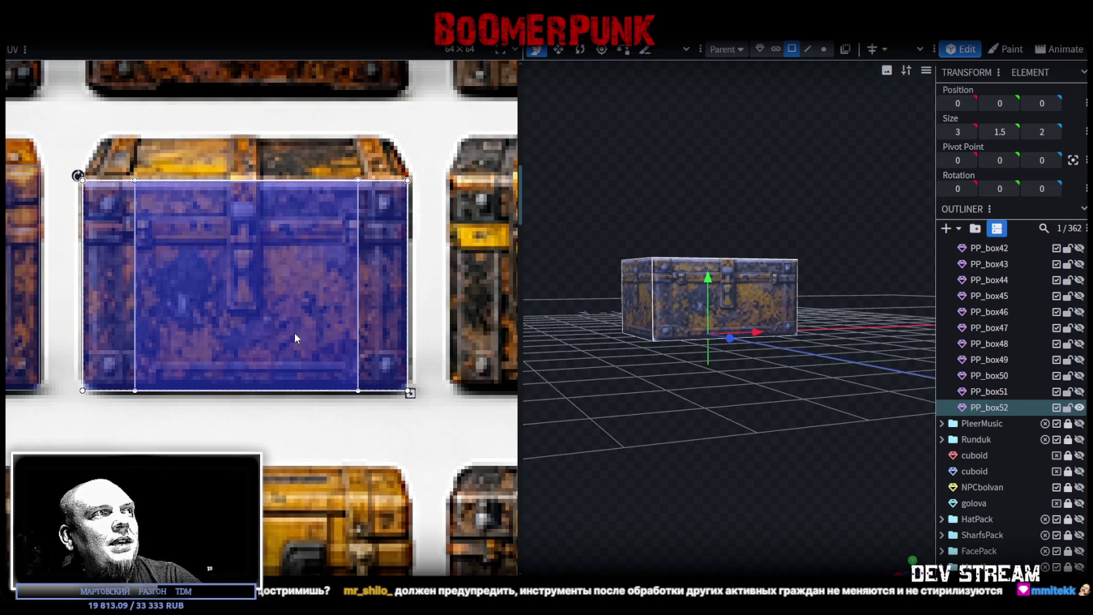
{"action": "scroll", "coordinate": [362, 372], "scroll_direction": "up", "scroll_amount": 3}
{"action": "scroll", "coordinate": [362, 372], "scroll_direction": "up", "scroll_amount": 2}
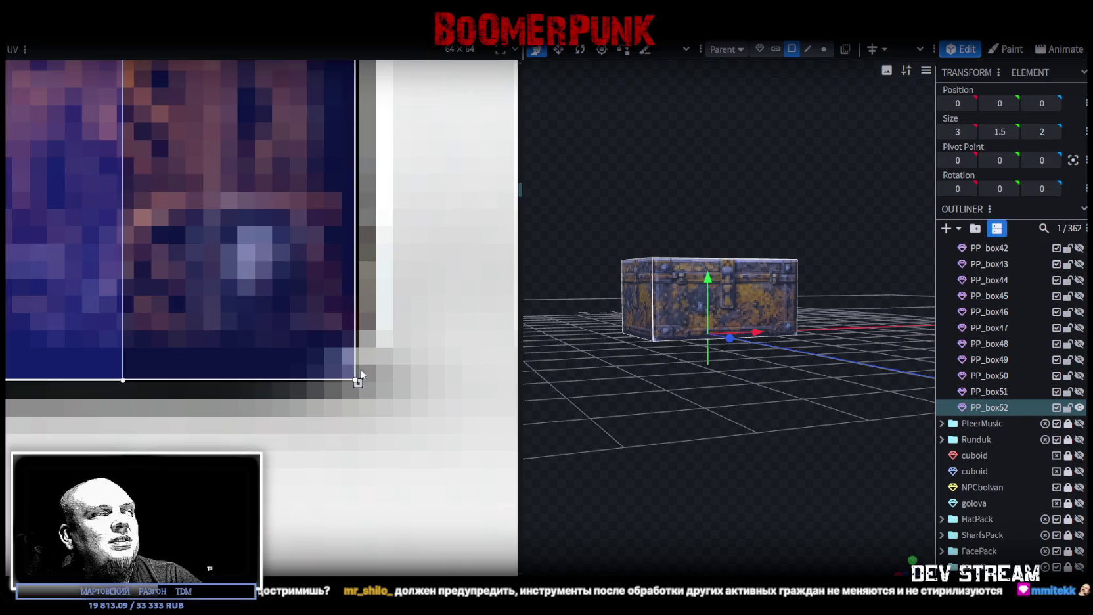
{"action": "scroll", "coordinate": [362, 373], "scroll_direction": "down", "scroll_amount": 3}
{"action": "scroll", "coordinate": [328, 350], "scroll_direction": "down", "scroll_amount": 2}
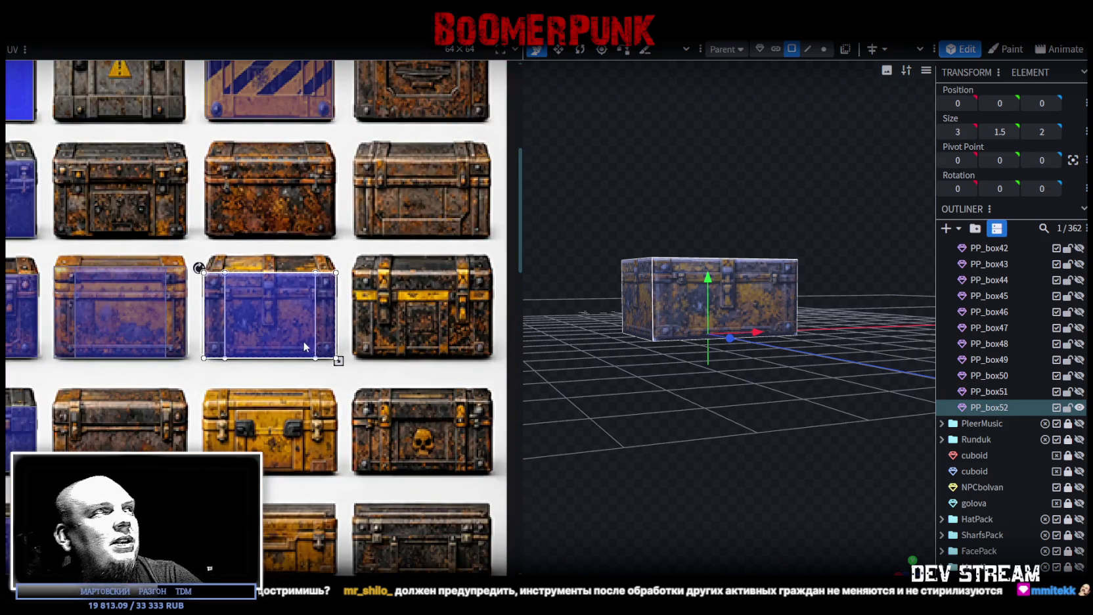
Shift the side face's UV rectangle right and adjust its width to fit the same crate tile
{"action": "mouse_move", "coordinate": [835, 328]}
{"action": "left_mouse_down"}
{"action": "mouse_move", "coordinate": [720, 464]}
{"action": "mouse_move", "coordinate": [738, 460]}
{"action": "left_mouse_up"}
{"action": "left_click", "coordinate": [668, 341]}
{"action": "mouse_move", "coordinate": [670, 346]}
{"action": "left_mouse_down"}
{"action": "mouse_move", "coordinate": [551, 442]}
{"action": "mouse_move", "coordinate": [764, 345]}
{"action": "left_mouse_up"}
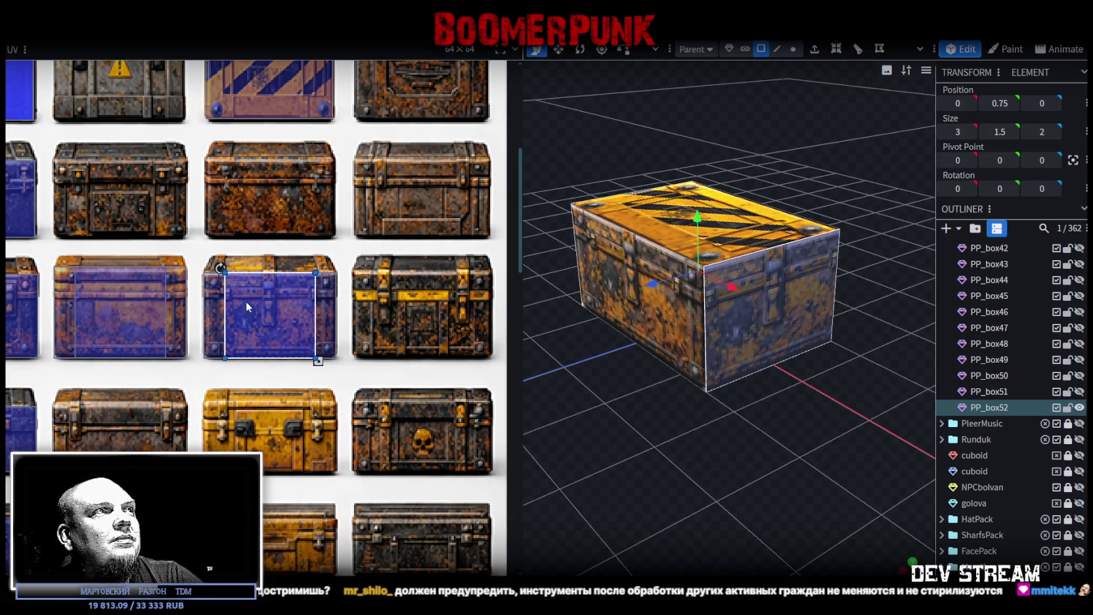
{"action": "scroll", "coordinate": [246, 301], "scroll_direction": "up", "scroll_amount": 3}
{"action": "left_click_drag", "start_coordinate": [208, 304], "coordinate": [229, 308]}
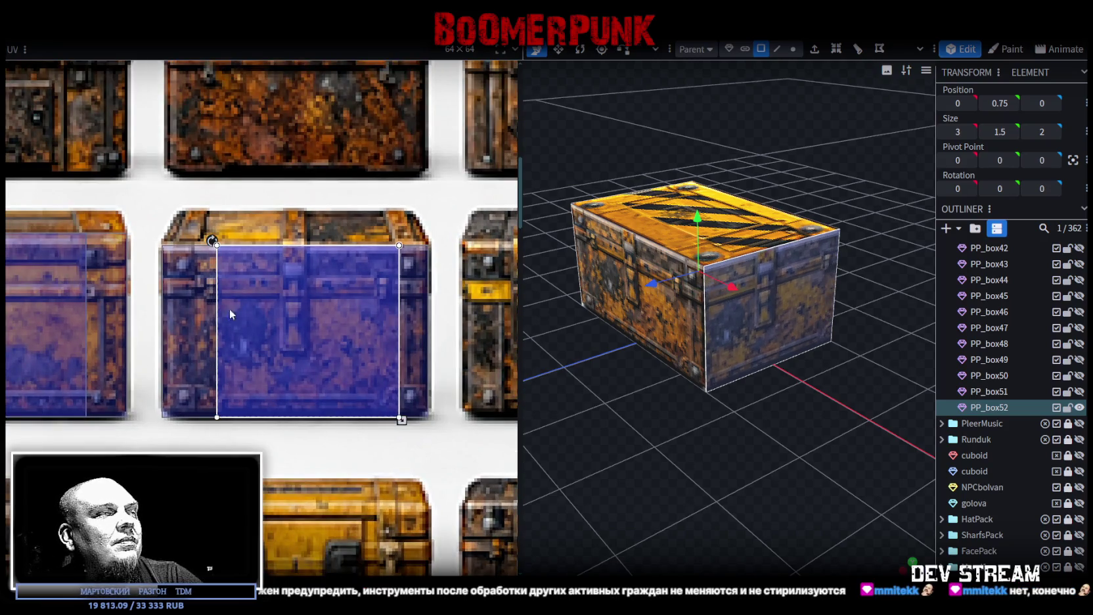
{"action": "left_click_drag", "start_coordinate": [402, 419], "coordinate": [374, 420]}
{"action": "scroll", "coordinate": [399, 402], "scroll_direction": "up", "scroll_amount": 3}
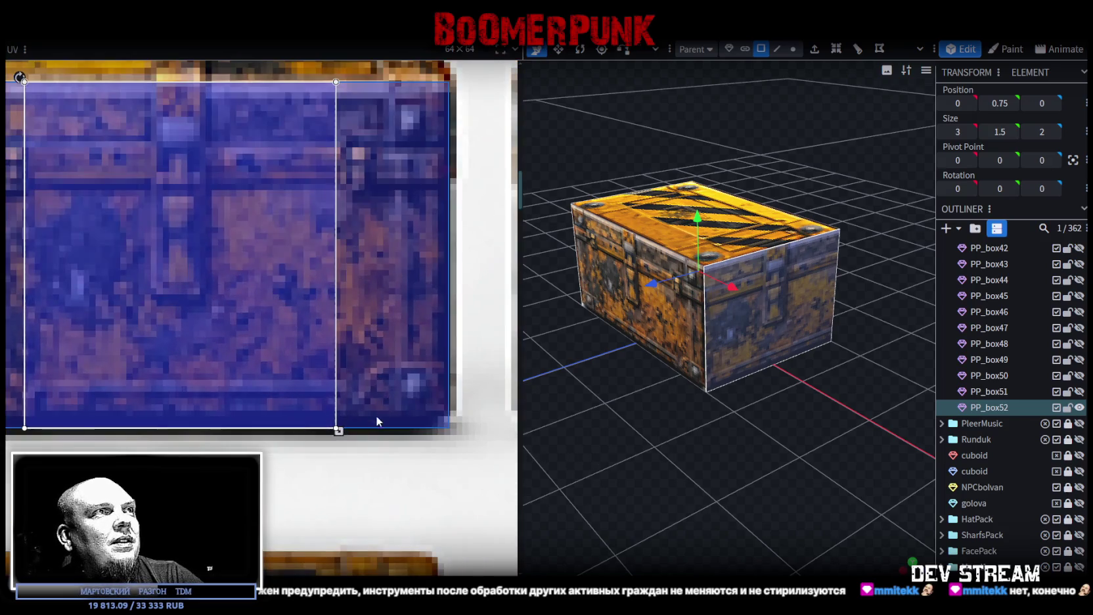
{"action": "left_click_drag", "start_coordinate": [339, 431], "coordinate": [345, 431]}
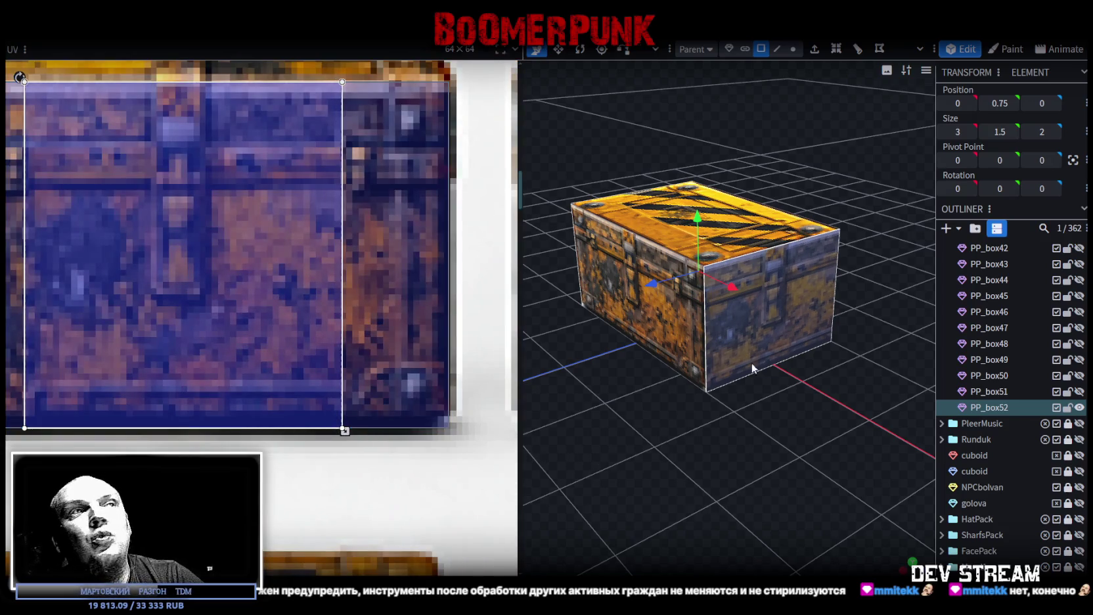
{"action": "scroll", "coordinate": [677, 472], "scroll_direction": "down", "scroll_amount": 3}
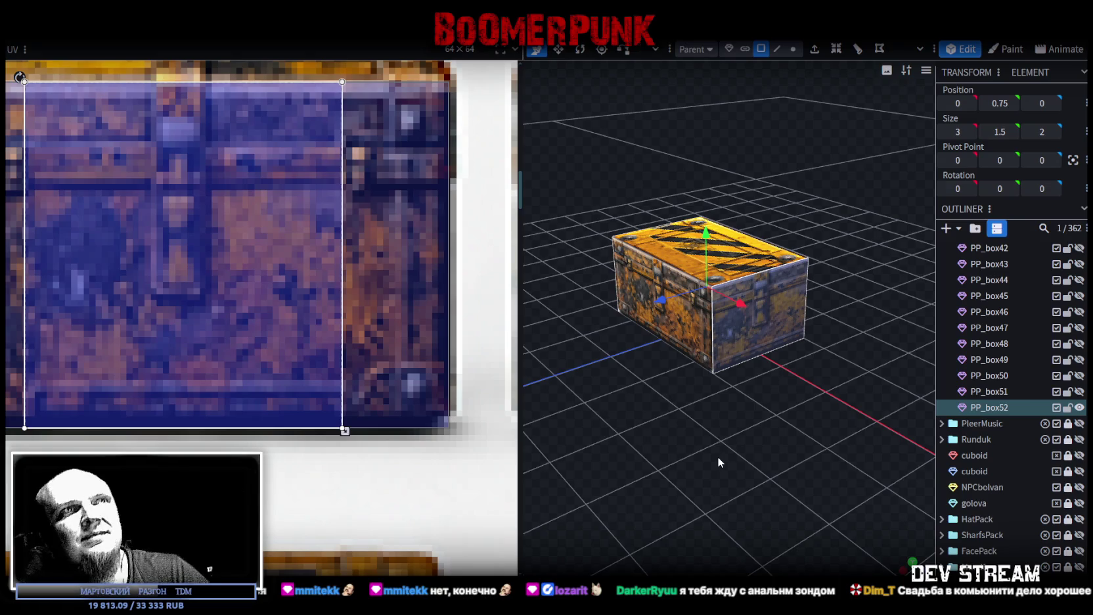
{"action": "scroll", "coordinate": [962, 525], "scroll_direction": "down", "scroll_amount": 2}
Reselect PP_box52 and inspect its side and front faces
{"action": "left_click", "coordinate": [880, 496]}
{"action": "mouse_move", "coordinate": [879, 491]}
{"action": "left_mouse_down"}
{"action": "mouse_move", "coordinate": [694, 410]}
{"action": "mouse_move", "coordinate": [700, 363]}
{"action": "left_mouse_up"}
{"action": "left_click", "coordinate": [701, 363]}
{"action": "scroll", "coordinate": [555, 433], "scroll_direction": "up", "scroll_amount": 3}
{"action": "scroll", "coordinate": [556, 433], "scroll_direction": "down", "scroll_amount": 2}
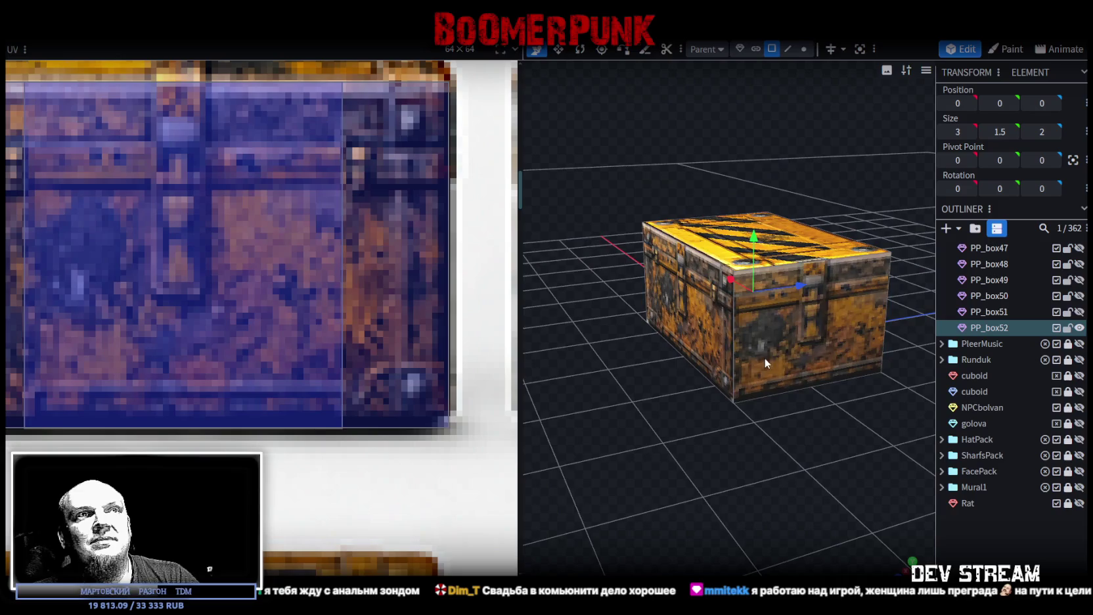
{"action": "left_click", "coordinate": [722, 316]}
{"action": "mouse_move", "coordinate": [644, 470]}
{"action": "left_mouse_down"}
{"action": "mouse_move", "coordinate": [891, 466]}
{"action": "mouse_move", "coordinate": [809, 401]}
{"action": "left_mouse_up"}
{"action": "left_click", "coordinate": [731, 326]}
{"action": "mouse_move", "coordinate": [730, 327]}
{"action": "left_mouse_down"}
{"action": "mouse_move", "coordinate": [684, 423]}
{"action": "mouse_move", "coordinate": [567, 419]}
{"action": "mouse_move", "coordinate": [730, 349]}
{"action": "left_mouse_up"}
{"action": "left_click", "coordinate": [731, 350]}
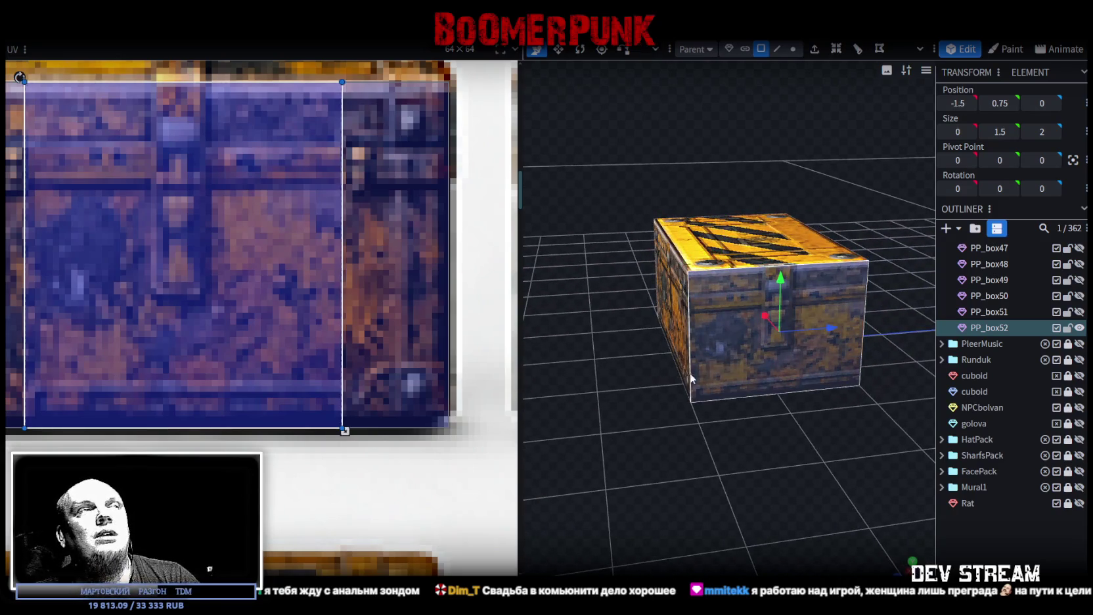
{"action": "scroll", "coordinate": [263, 266], "scroll_direction": "down", "scroll_amount": 5}
{"action": "scroll", "coordinate": [229, 188], "scroll_direction": "up", "scroll_amount": 2}
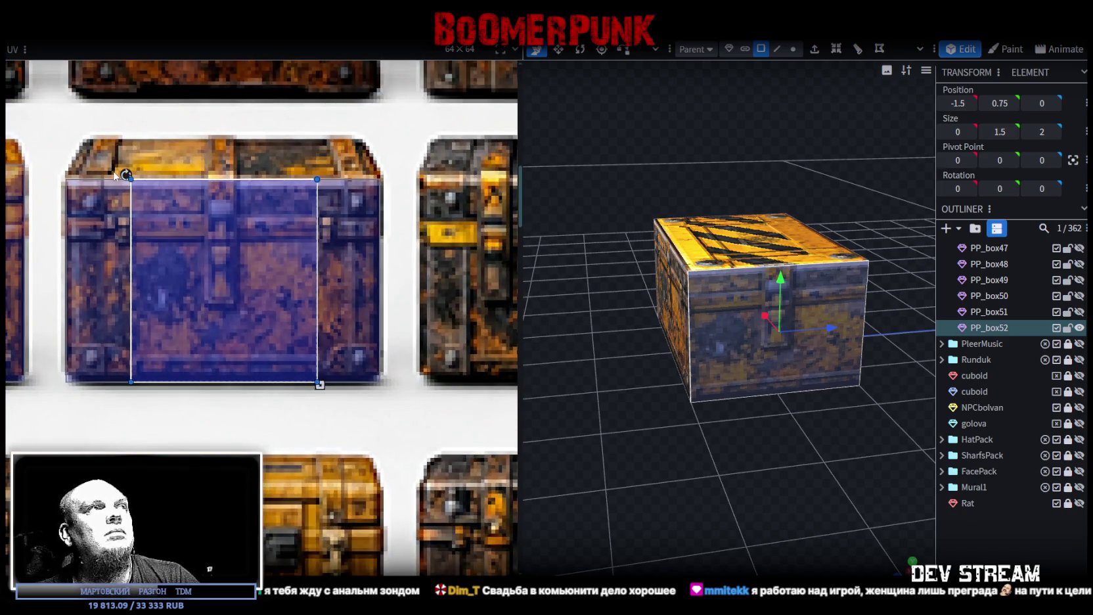
Lower the top edge of the top-face UV rectangle to fit the chest lid, then deselect to review
{"action": "left_click", "coordinate": [91, 178]}
{"action": "scroll", "coordinate": [377, 197], "scroll_direction": "up", "scroll_amount": 3}
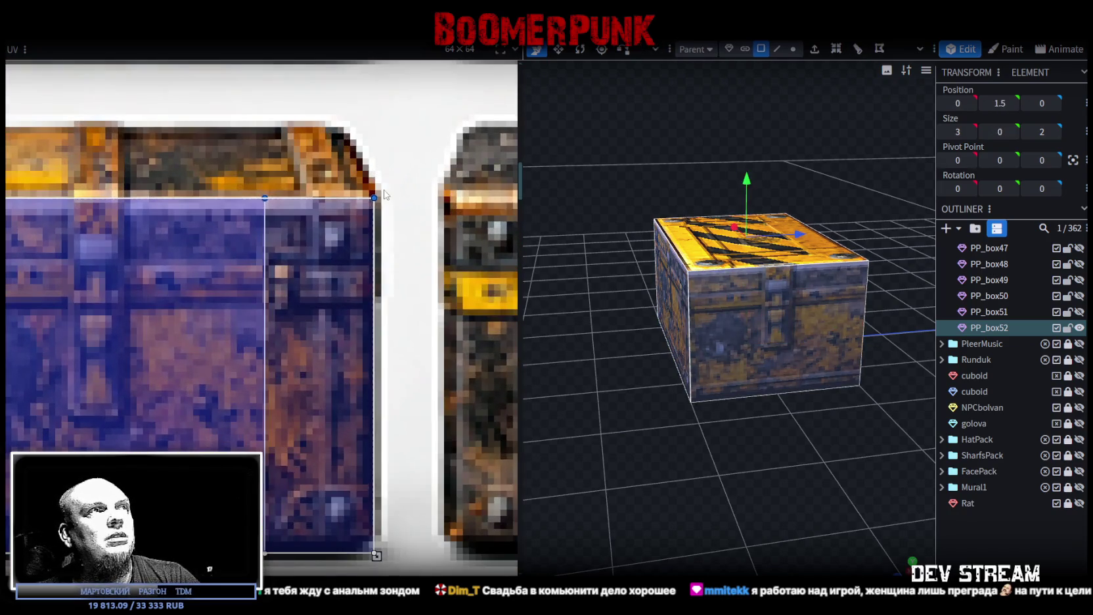
{"action": "left_click_drag", "start_coordinate": [375, 199], "coordinate": [376, 211]}
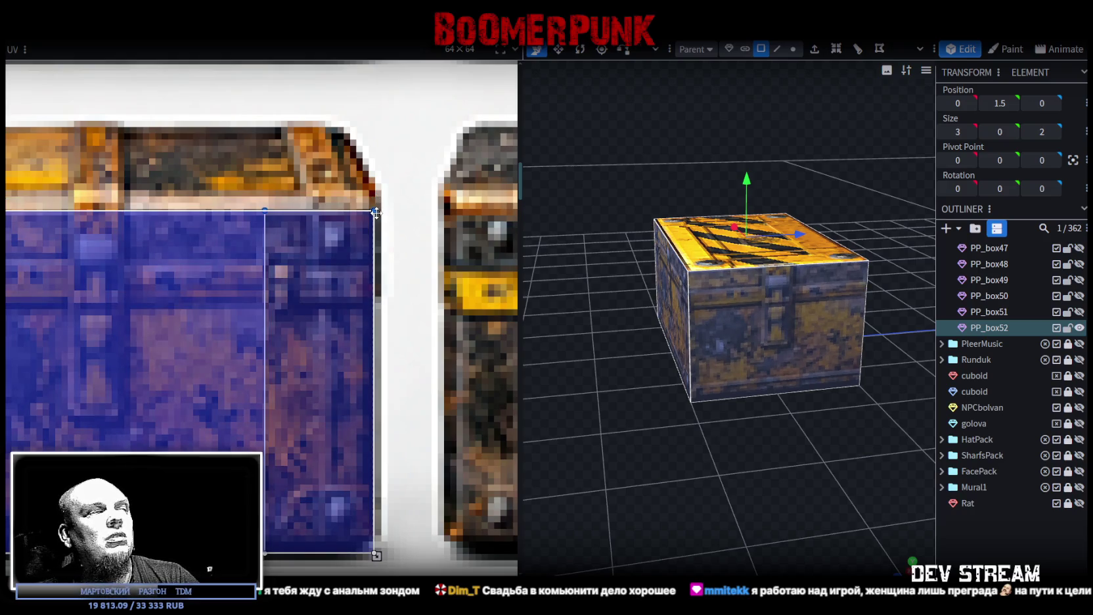
{"action": "scroll", "coordinate": [95, 265], "scroll_direction": "down", "scroll_amount": 3}
{"action": "middle_click_drag", "start_coordinate": [96, 265], "coordinate": [239, 272]}
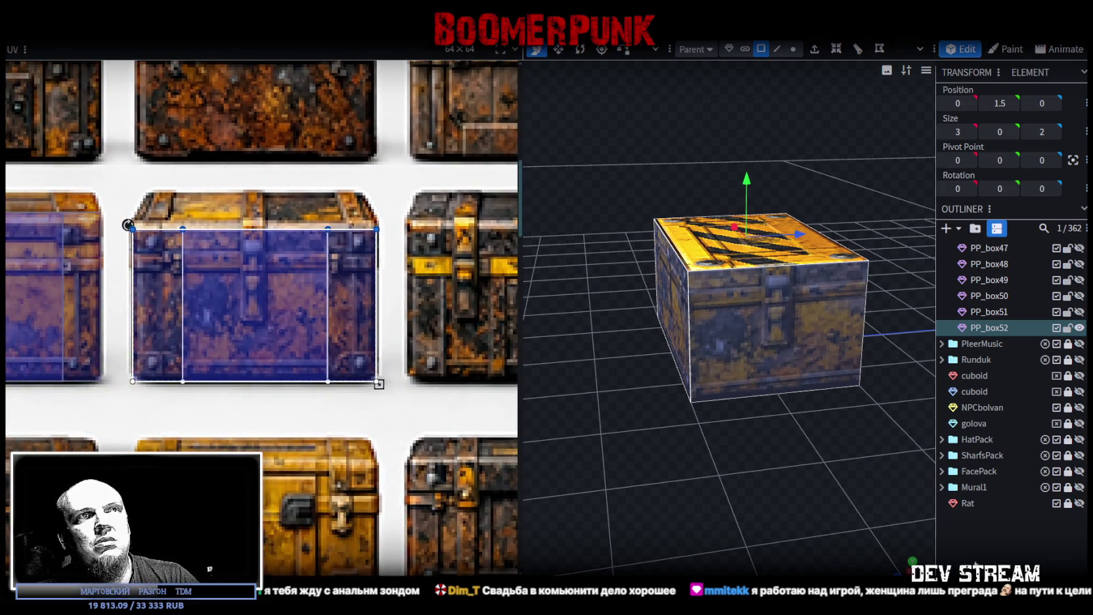
{"action": "left_click", "coordinate": [791, 476]}
{"action": "mouse_move", "coordinate": [791, 476]}
{"action": "left_mouse_down"}
{"action": "mouse_move", "coordinate": [673, 461]}
{"action": "mouse_move", "coordinate": [676, 496]}
{"action": "left_mouse_up"}
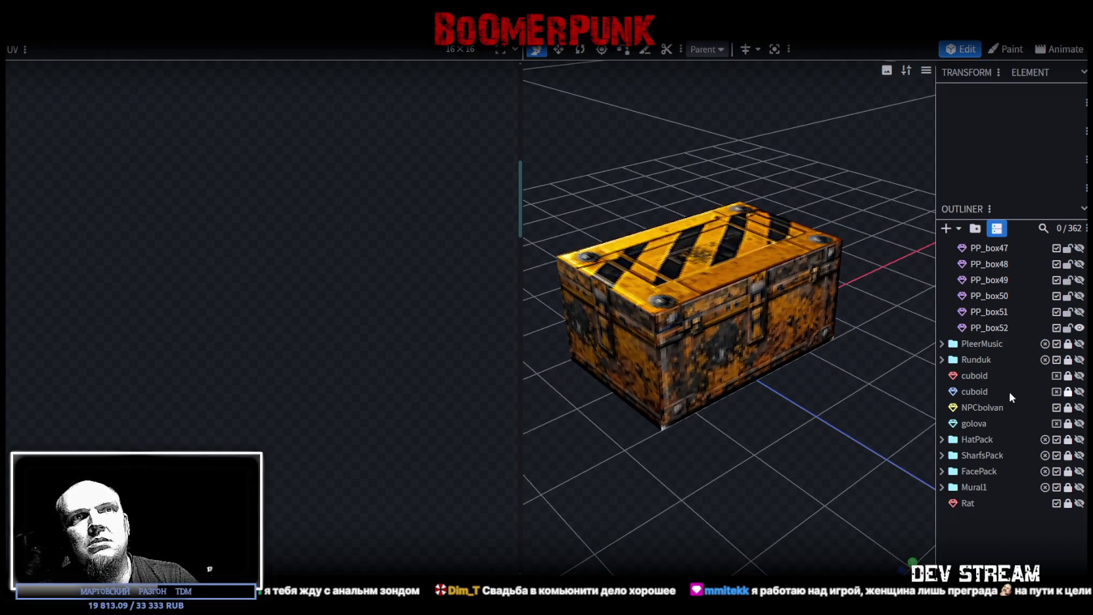
Duplicate the crate as PP_box53 and move its front UV rectangle onto the yellow chest
{"action": "key", "text": "ctrl+v"}
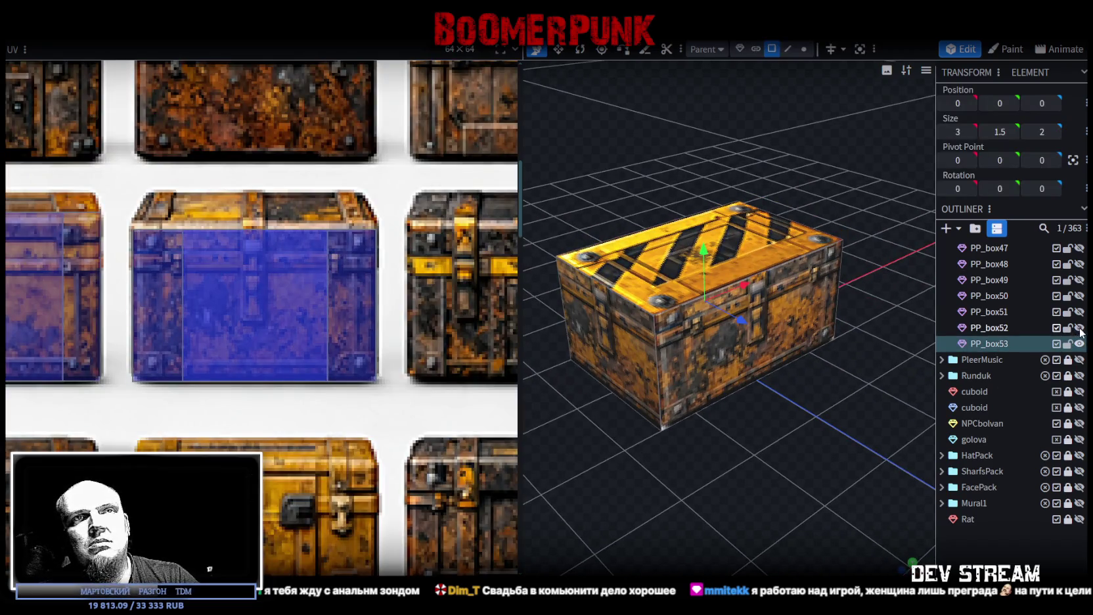
{"action": "left_click", "coordinate": [670, 389]}
{"action": "scroll", "coordinate": [342, 388], "scroll_direction": "down", "scroll_amount": 3}
{"action": "scroll", "coordinate": [353, 402], "scroll_direction": "up", "scroll_amount": 2}
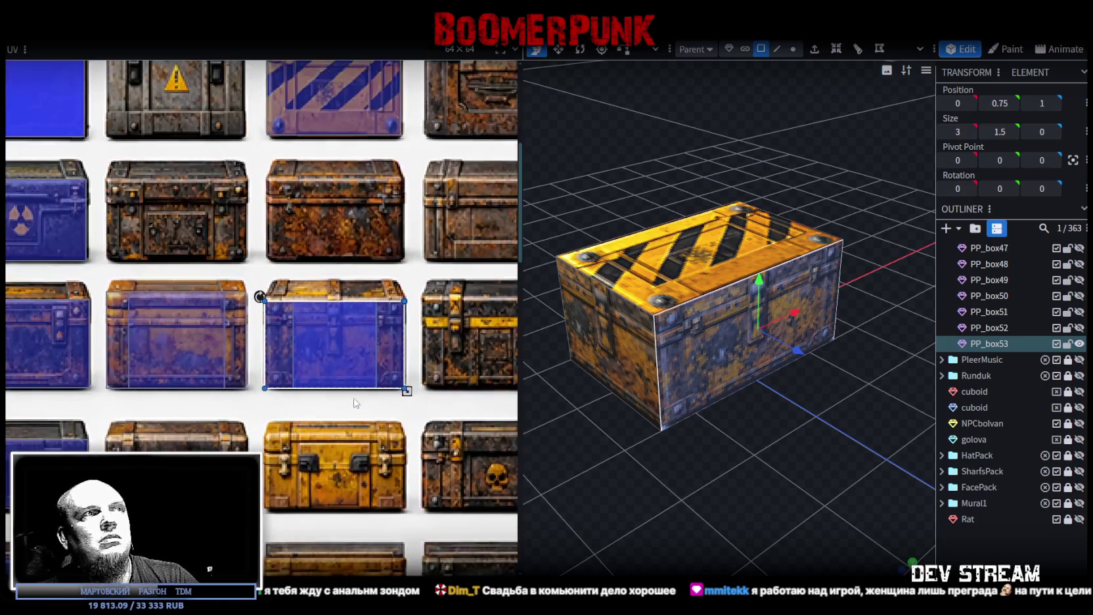
{"action": "middle_click_drag", "start_coordinate": [355, 402], "coordinate": [325, 344]}
{"action": "left_click_drag", "start_coordinate": [293, 275], "coordinate": [264, 460]}
Align the front UV rectangle with the chest lid edge and raise its bottom edge
{"action": "scroll", "coordinate": [269, 433], "scroll_direction": "up", "scroll_amount": 3}
{"action": "scroll", "coordinate": [272, 434], "scroll_direction": "up", "scroll_amount": 2}
{"action": "left_click_drag", "start_coordinate": [252, 362], "coordinate": [248, 348]}
{"action": "scroll", "coordinate": [266, 350], "scroll_direction": "down", "scroll_amount": 3}
{"action": "scroll", "coordinate": [298, 345], "scroll_direction": "up", "scroll_amount": 2}
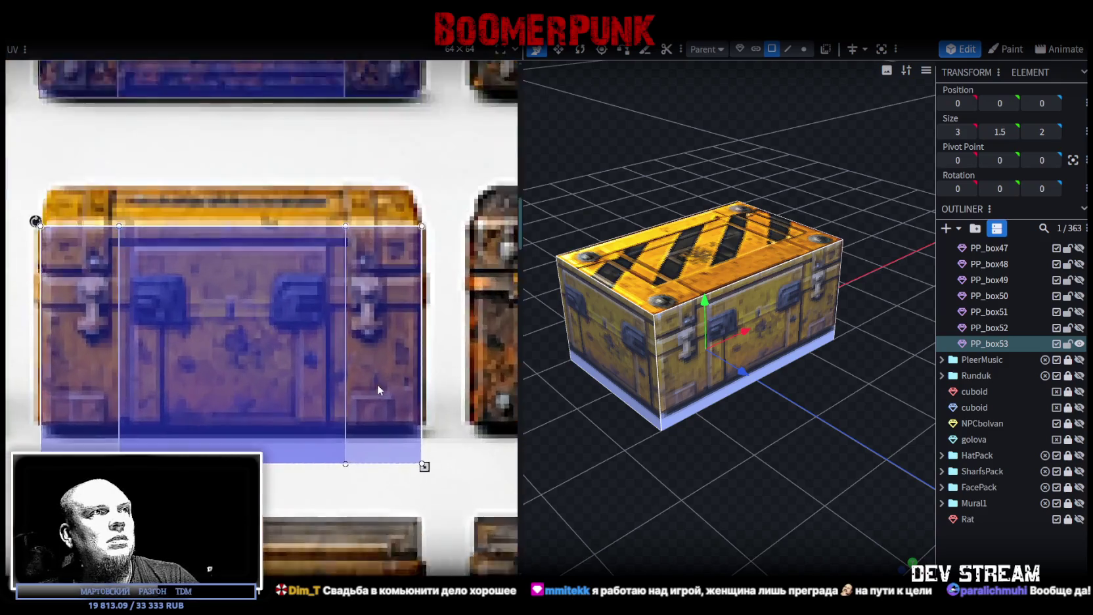
{"action": "scroll", "coordinate": [419, 425], "scroll_direction": "up", "scroll_amount": 3}
{"action": "left_click_drag", "start_coordinate": [423, 493], "coordinate": [426, 451]}
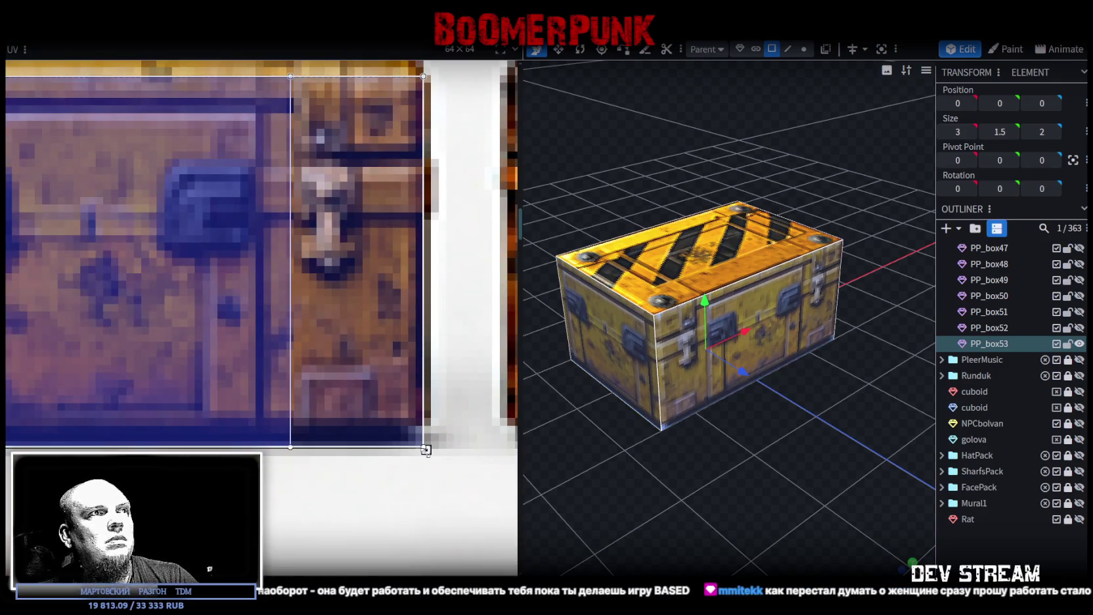
{"action": "scroll", "coordinate": [424, 447], "scroll_direction": "down", "scroll_amount": 3}
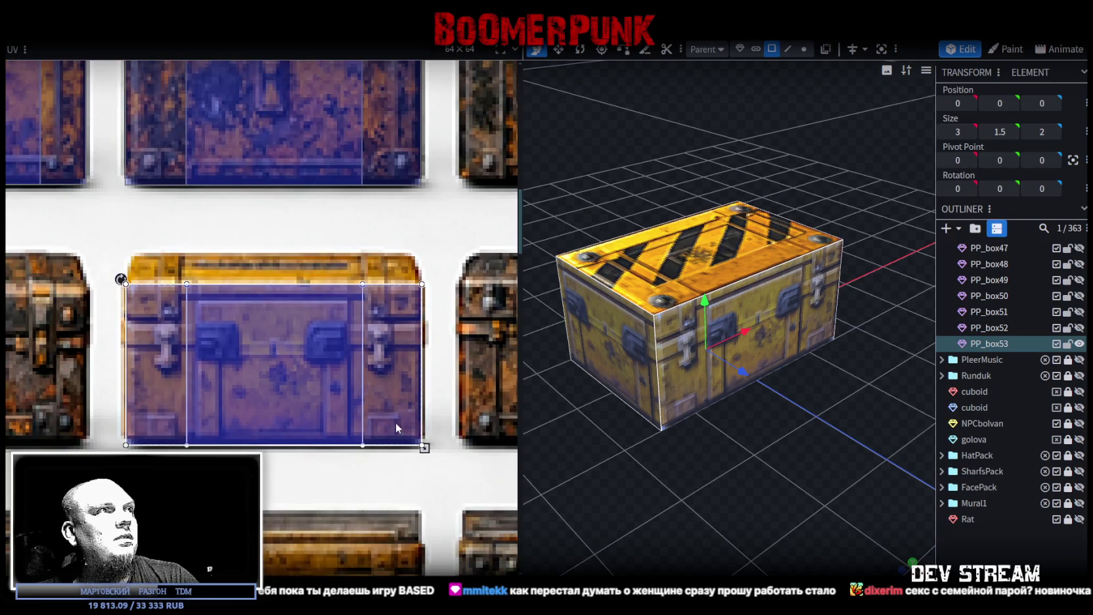
Reselect the front face and shift its UV rectangle up and left
{"action": "left_click_drag", "start_coordinate": [713, 509], "coordinate": [680, 338]}
{"action": "left_click", "coordinate": [680, 341]}
{"action": "left_click", "coordinate": [679, 335]}
{"action": "scroll", "coordinate": [217, 342], "scroll_direction": "up", "scroll_amount": 2}
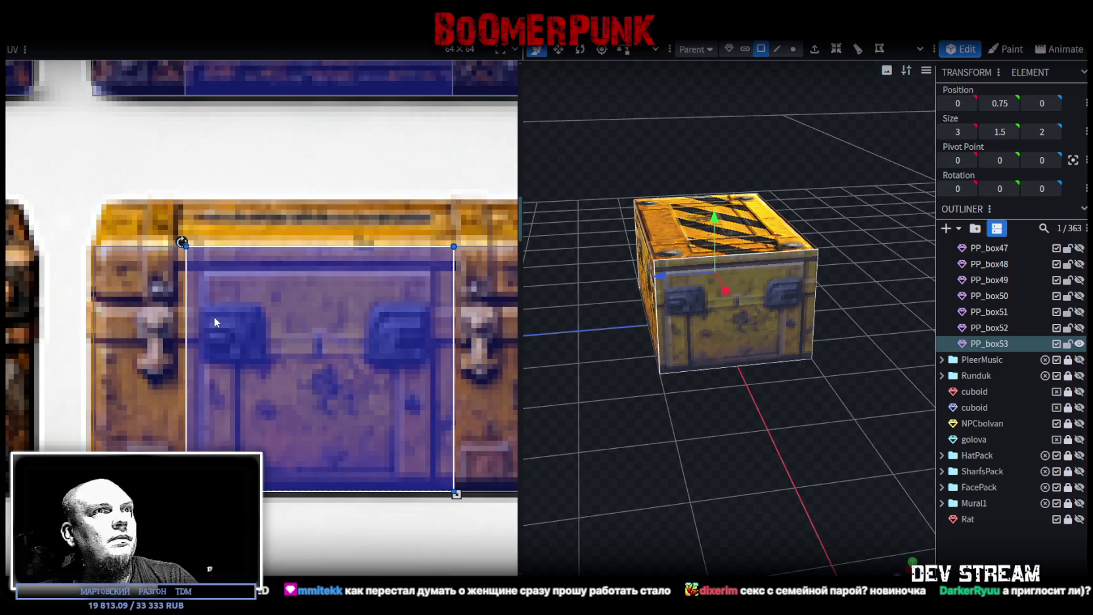
{"action": "left_click_drag", "start_coordinate": [209, 299], "coordinate": [200, 262]}
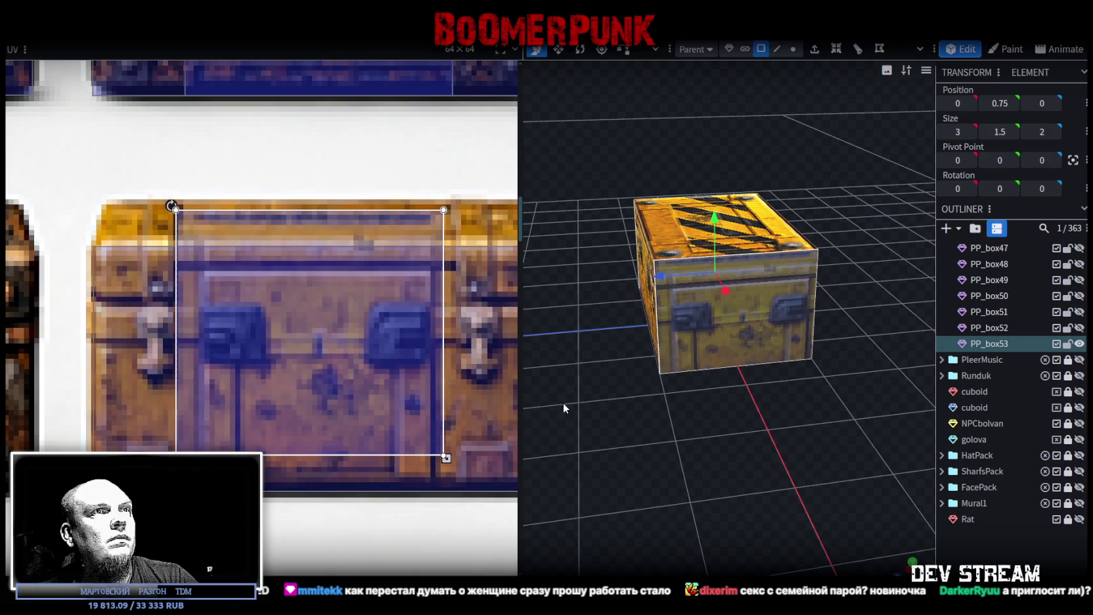
{"action": "left_click_drag", "start_coordinate": [563, 403], "coordinate": [638, 408]}
Resize the front UV rectangle to fit the yellow chest with two blue latches, then deselect
{"action": "mouse_move", "coordinate": [446, 457]}
{"action": "left_mouse_down"}
{"action": "mouse_move", "coordinate": [466, 489]}
{"action": "mouse_move", "coordinate": [434, 489]}
{"action": "left_mouse_up"}
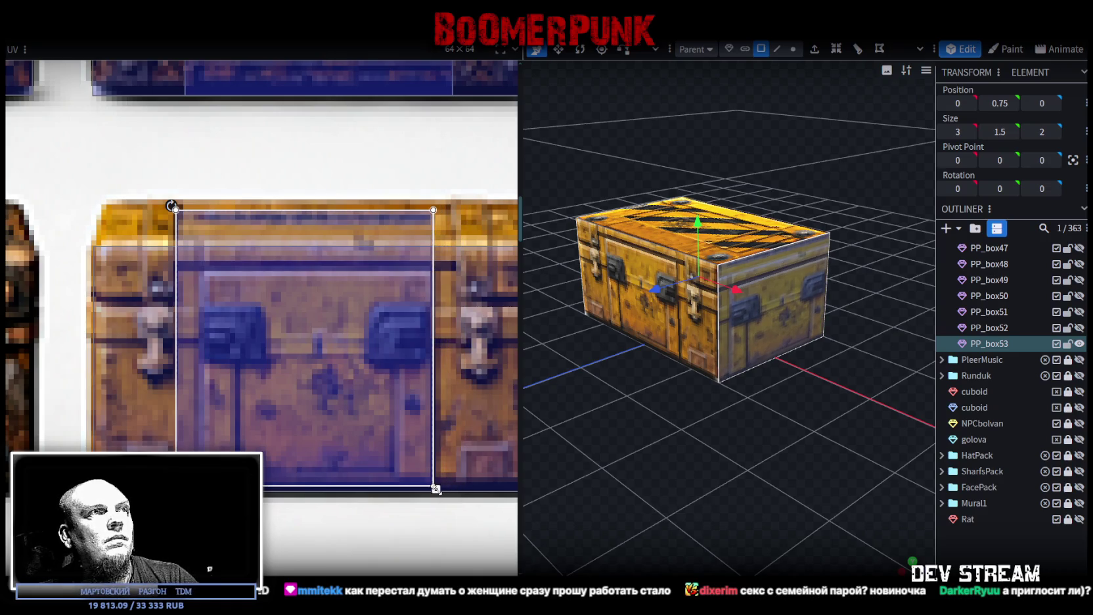
{"action": "left_click_drag", "start_coordinate": [281, 383], "coordinate": [301, 385]}
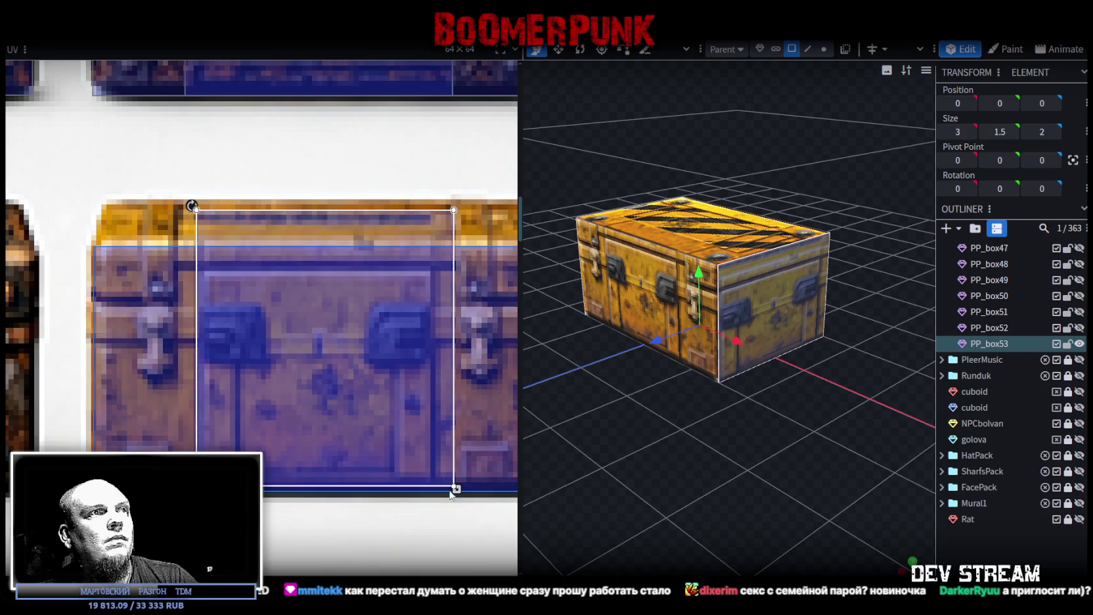
{"action": "left_click_drag", "start_coordinate": [456, 489], "coordinate": [436, 488]}
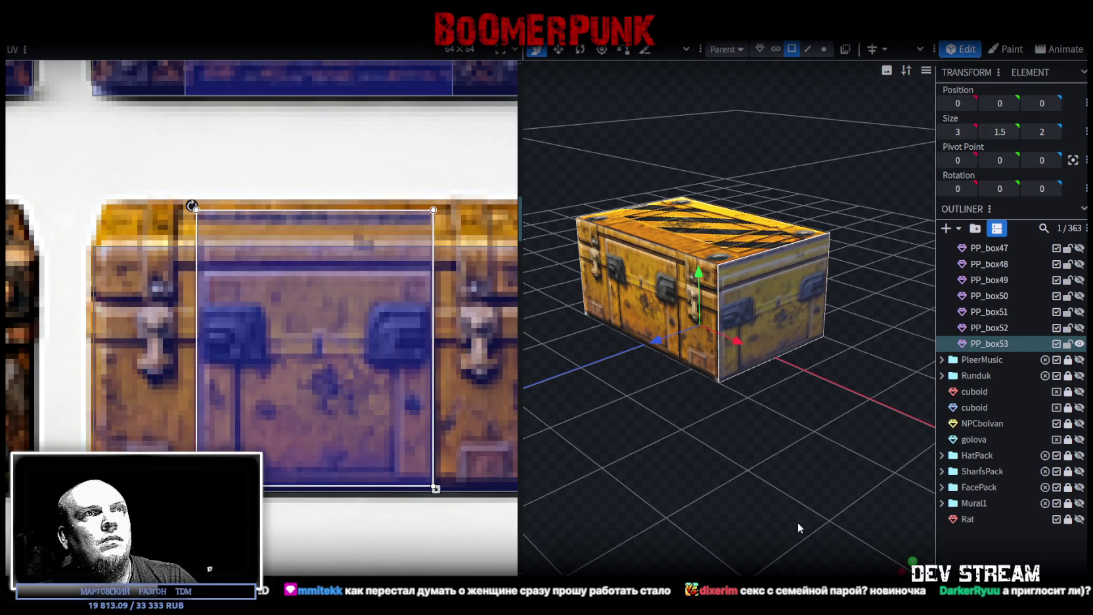
{"action": "left_click_drag", "start_coordinate": [378, 380], "coordinate": [379, 376]}
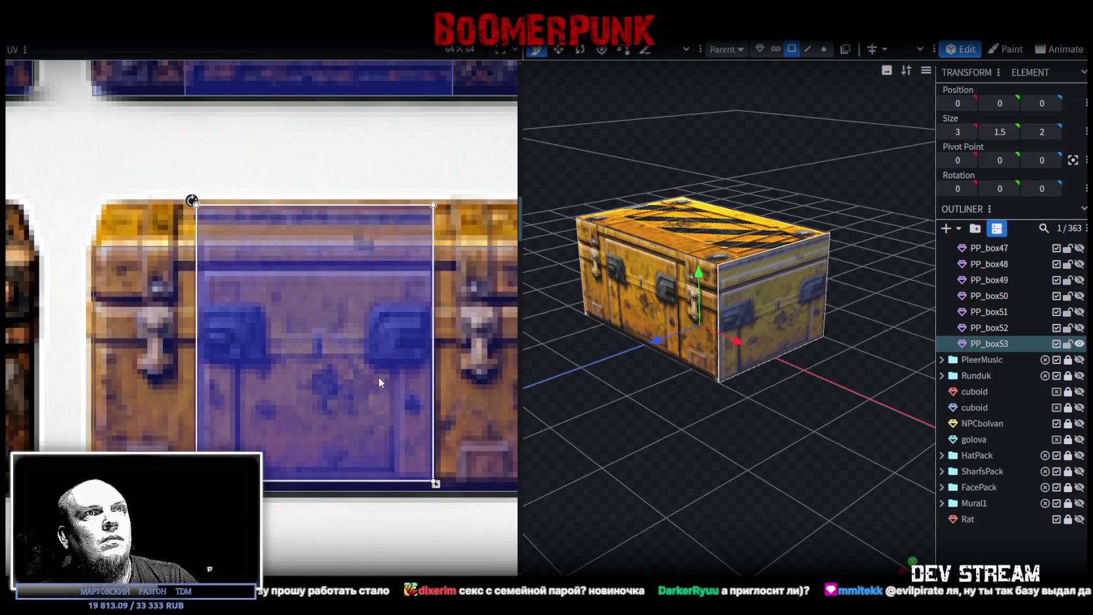
{"action": "left_click_drag", "start_coordinate": [434, 483], "coordinate": [436, 493]}
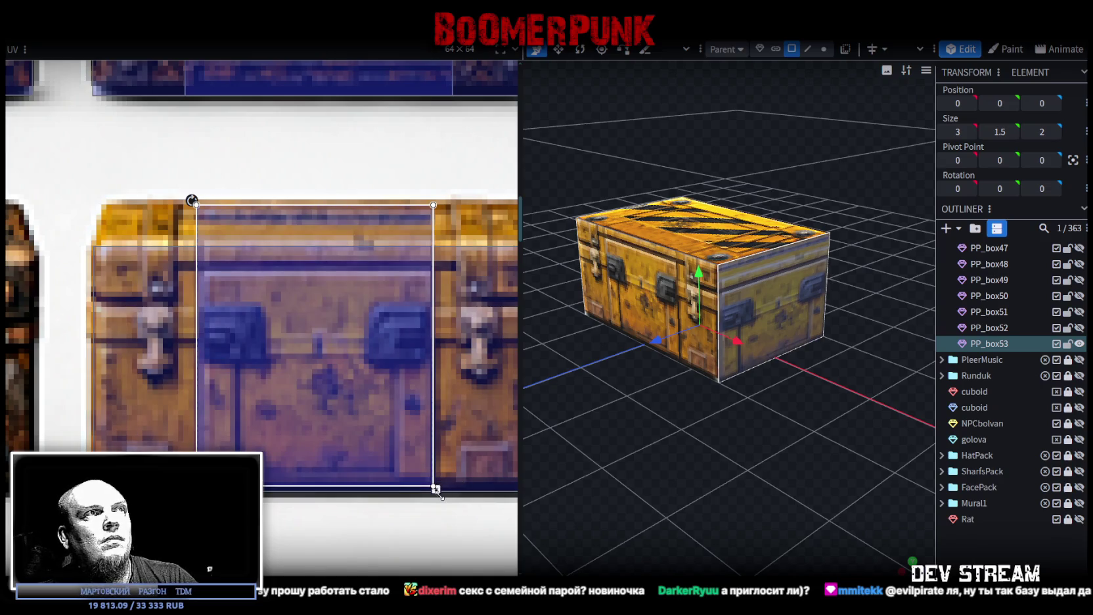
{"action": "left_click_drag", "start_coordinate": [371, 443], "coordinate": [371, 439]}
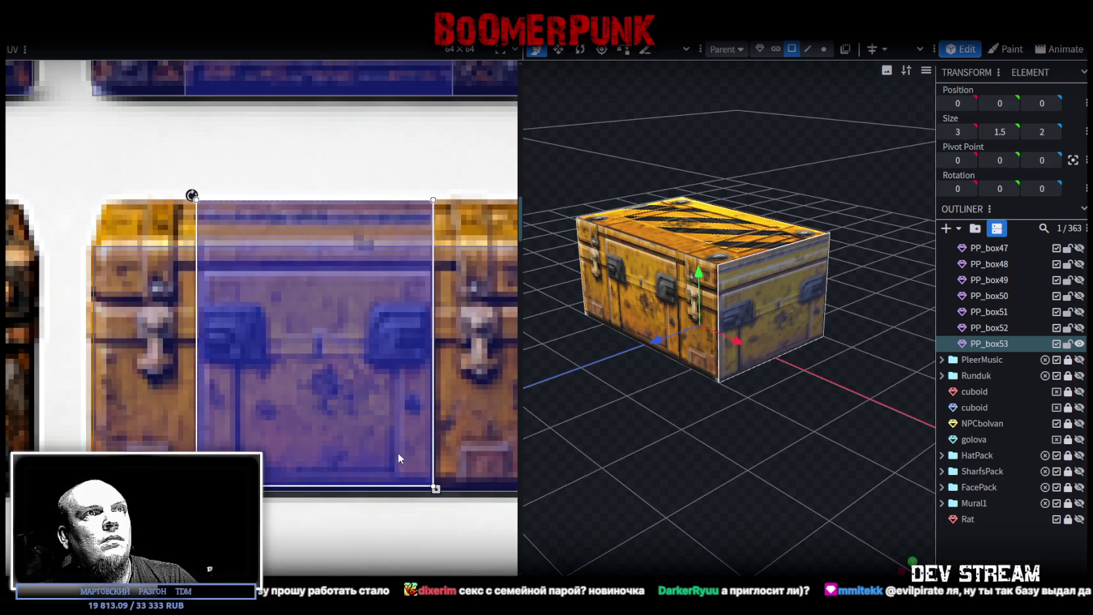
{"action": "left_click_drag", "start_coordinate": [435, 488], "coordinate": [436, 494]}
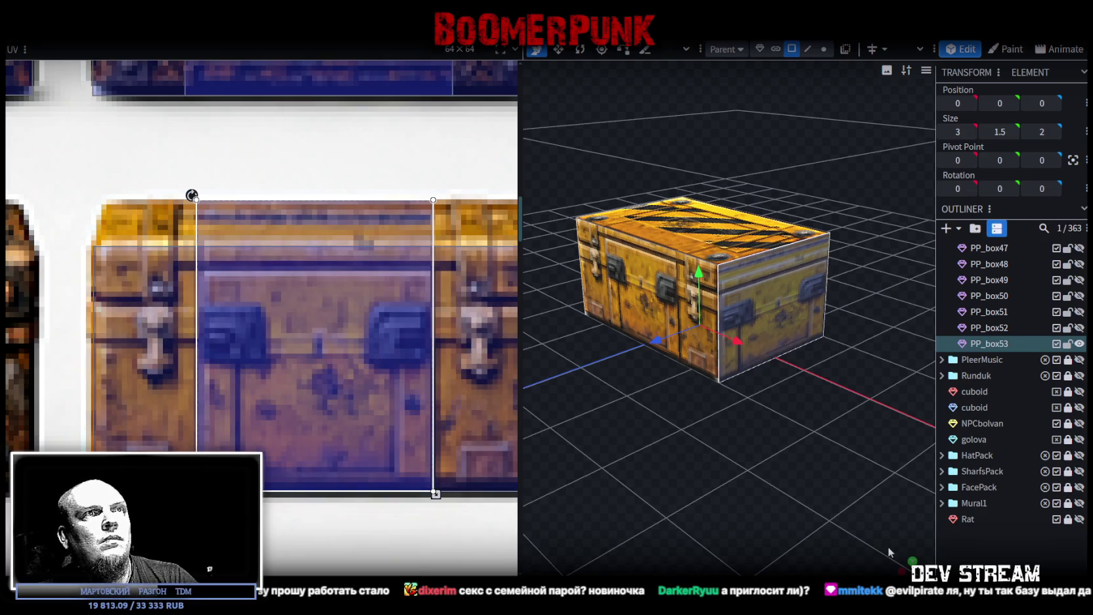
{"action": "left_click", "coordinate": [748, 465]}
{"action": "mouse_move", "coordinate": [748, 465]}
{"action": "left_mouse_down"}
{"action": "mouse_move", "coordinate": [617, 470]}
{"action": "mouse_move", "coordinate": [815, 475]}
{"action": "mouse_move", "coordinate": [716, 453]}
{"action": "left_mouse_up"}
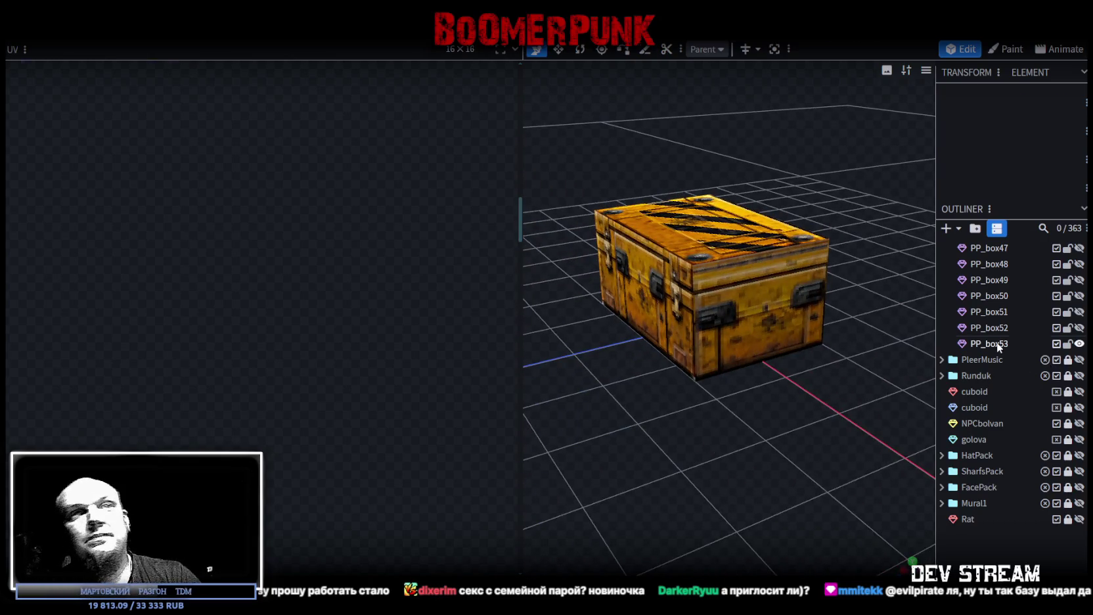
Duplicate PP_box53 as PP_box54 and select all of its faces
{"action": "left_click", "coordinate": [996, 342]}
{"action": "key", "text": "ctrl+d"}
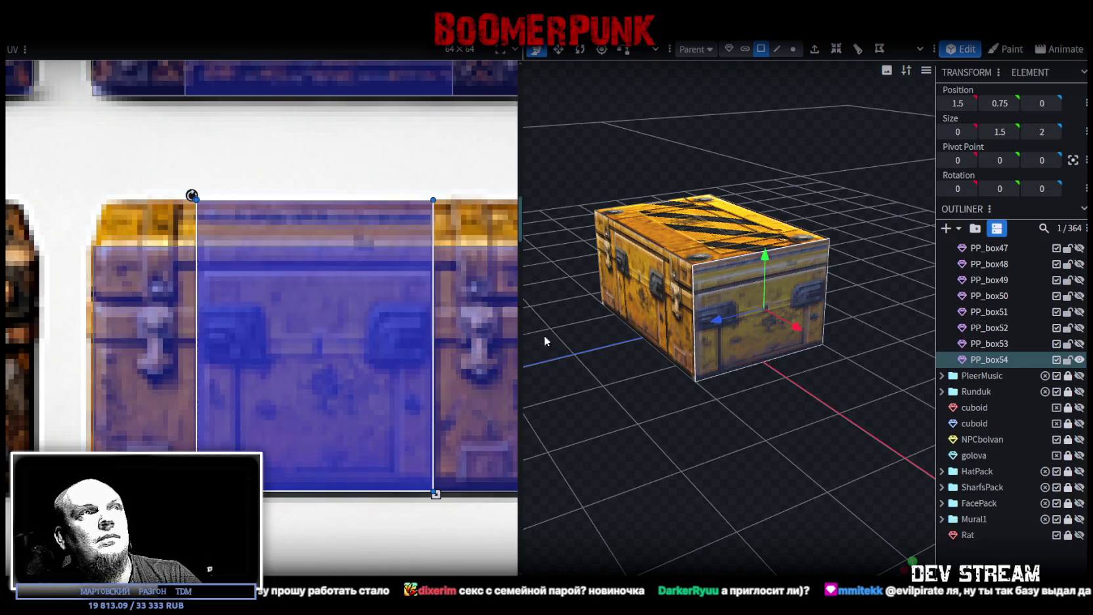
{"action": "scroll", "coordinate": [590, 366], "scroll_direction": "down", "scroll_amount": 2}
{"action": "scroll", "coordinate": [346, 331], "scroll_direction": "down", "scroll_amount": 3}
{"action": "scroll", "coordinate": [345, 302], "scroll_direction": "down", "scroll_amount": 2}
{"action": "scroll", "coordinate": [346, 280], "scroll_direction": "down", "scroll_amount": 1}
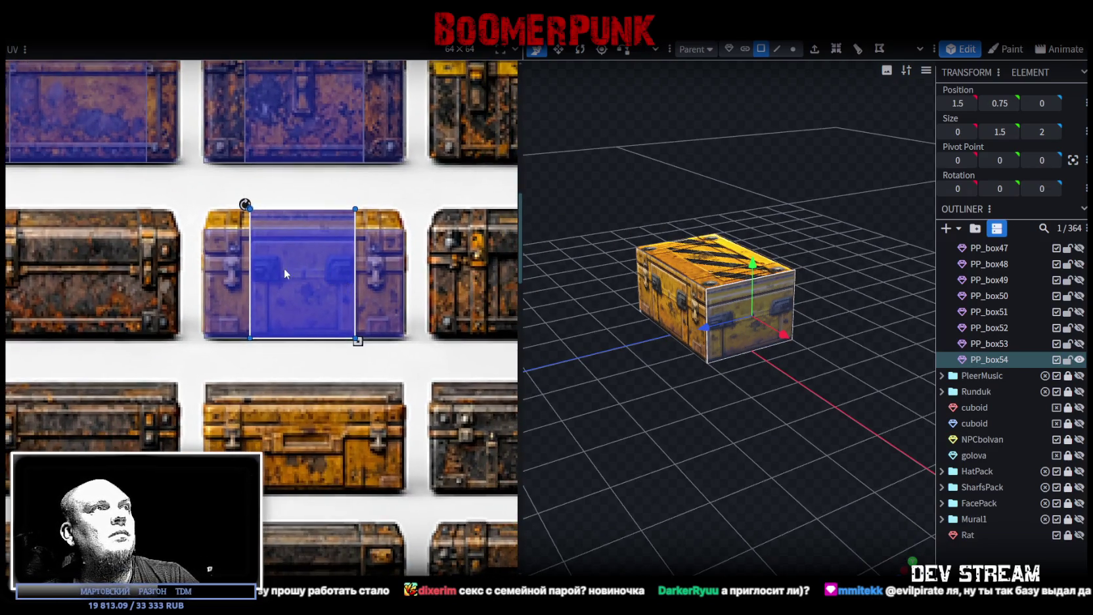
{"action": "key", "text": "ctrl+a"}
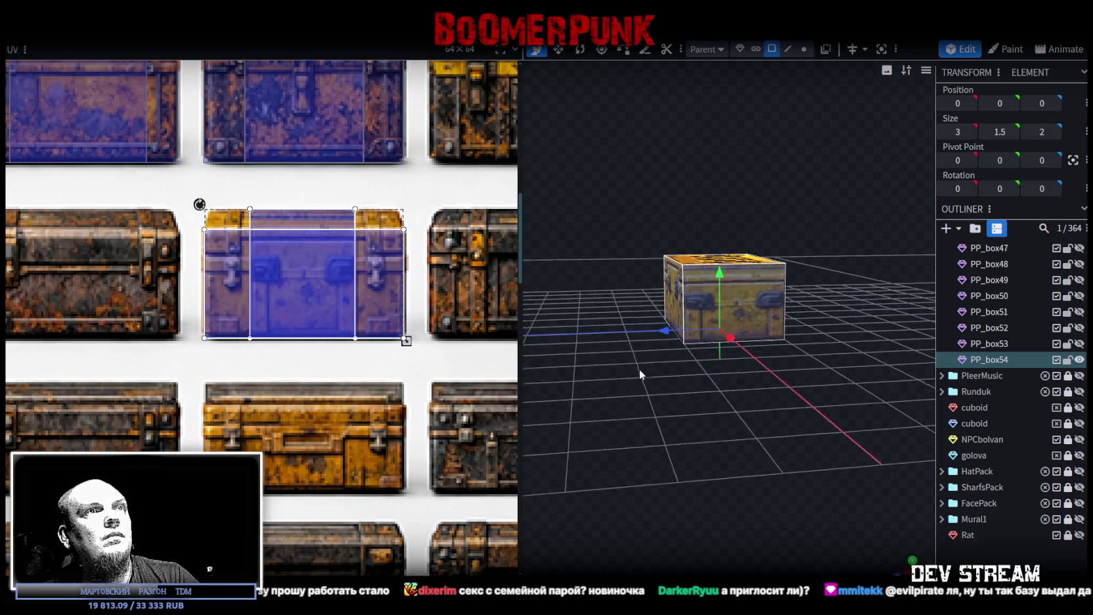
{"action": "left_click_drag", "start_coordinate": [640, 370], "coordinate": [638, 356]}
{"action": "key", "text": "ctrl+a"}
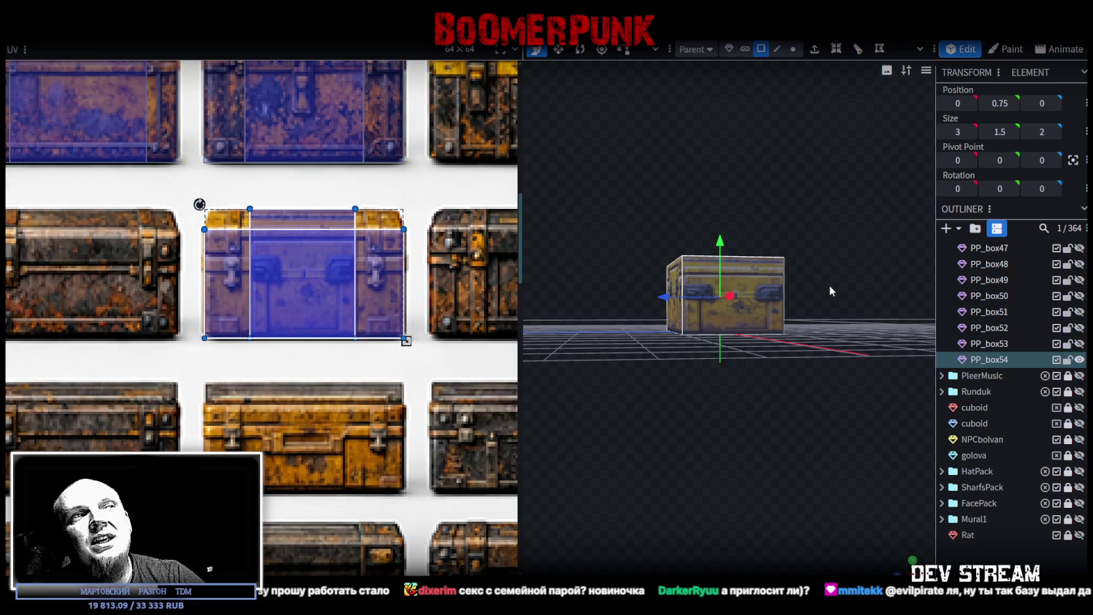
Move the crate's UV area onto the lower rusty orange chest tile
{"action": "left_click_drag", "start_coordinate": [245, 282], "coordinate": [227, 425]}
{"action": "scroll", "coordinate": [228, 425], "scroll_direction": "up", "scroll_amount": 2}
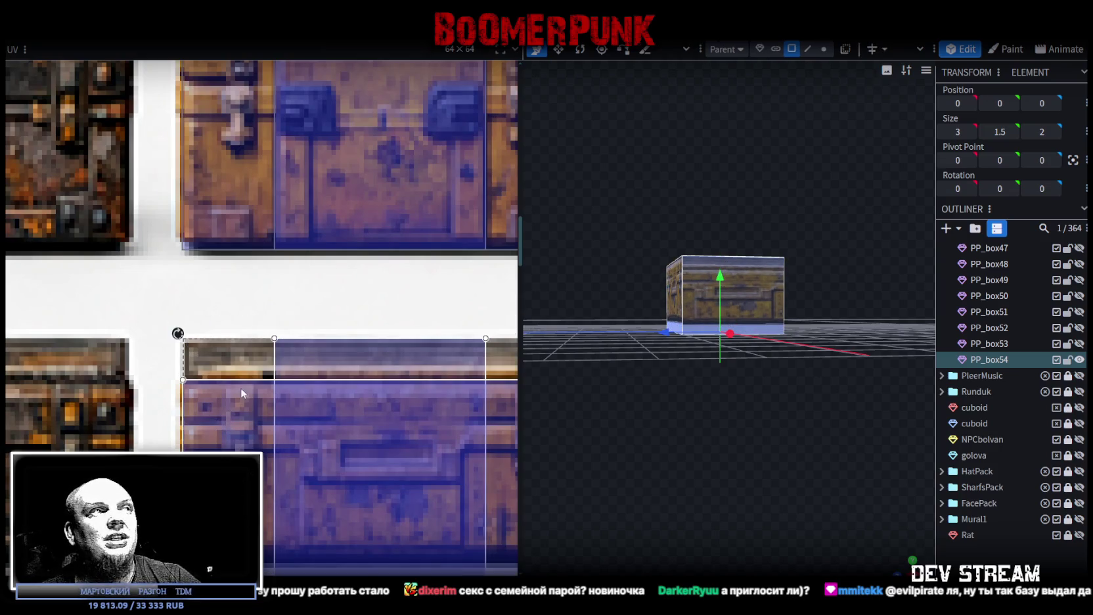
{"action": "mouse_move", "coordinate": [252, 373]}
{"action": "left_mouse_down"}
{"action": "mouse_move", "coordinate": [267, 344]}
{"action": "mouse_move", "coordinate": [213, 415]}
{"action": "mouse_move", "coordinate": [234, 436]}
{"action": "mouse_move", "coordinate": [216, 421]}
{"action": "left_mouse_up"}
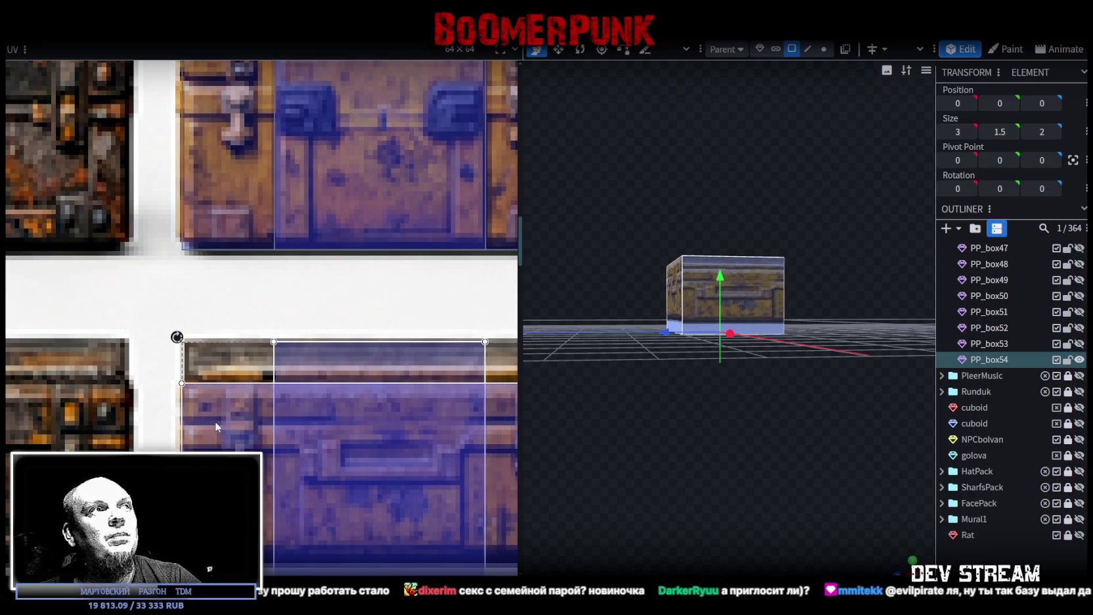
{"action": "scroll", "coordinate": [252, 434], "scroll_direction": "down", "scroll_amount": 2}
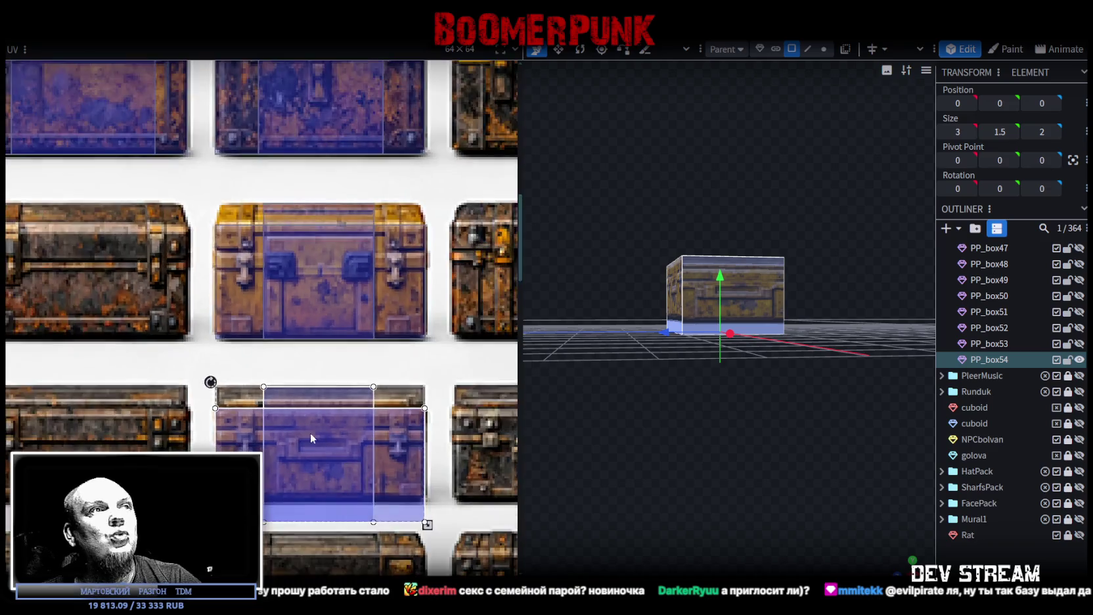
{"action": "middle_click_drag", "start_coordinate": [310, 432], "coordinate": [232, 364]}
Try lowering the top face to flatten the crate, then undo it back to height 0
{"action": "mouse_move", "coordinate": [652, 374]}
{"action": "left_mouse_down"}
{"action": "mouse_move", "coordinate": [659, 428]}
{"action": "mouse_move", "coordinate": [671, 434]}
{"action": "left_mouse_up"}
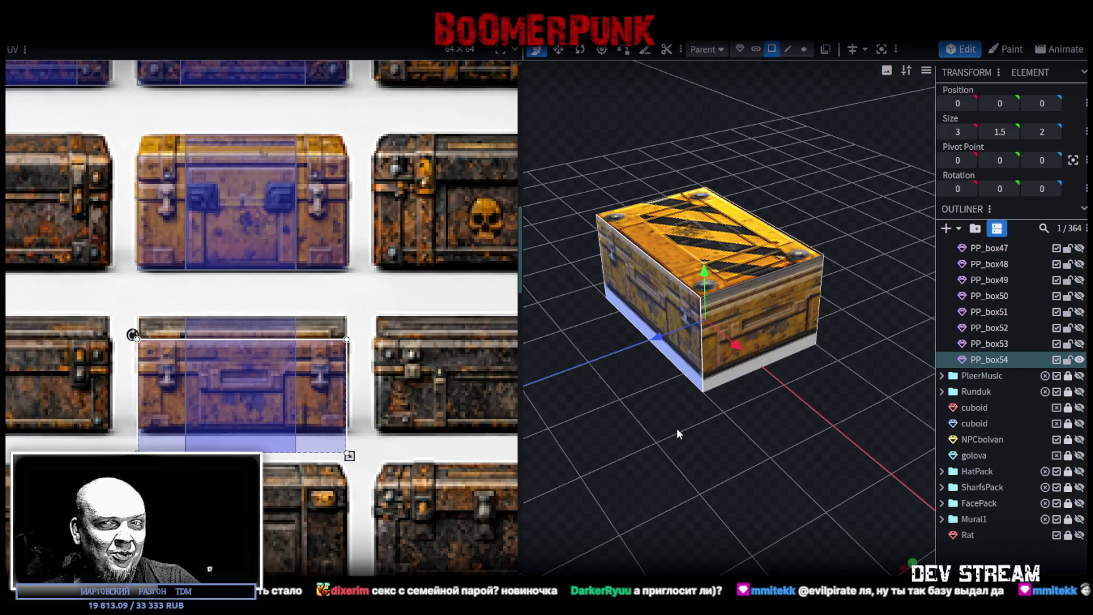
{"action": "left_click", "coordinate": [785, 238]}
{"action": "left_click_drag", "start_coordinate": [788, 240], "coordinate": [836, 259]}
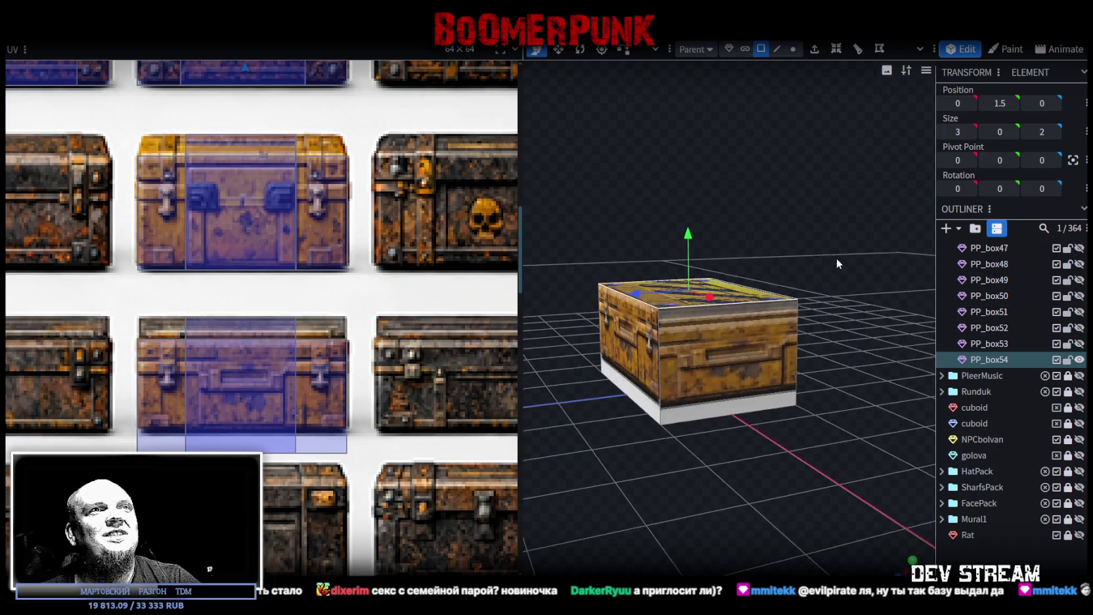
{"action": "left_click_drag", "start_coordinate": [688, 238], "coordinate": [687, 259]}
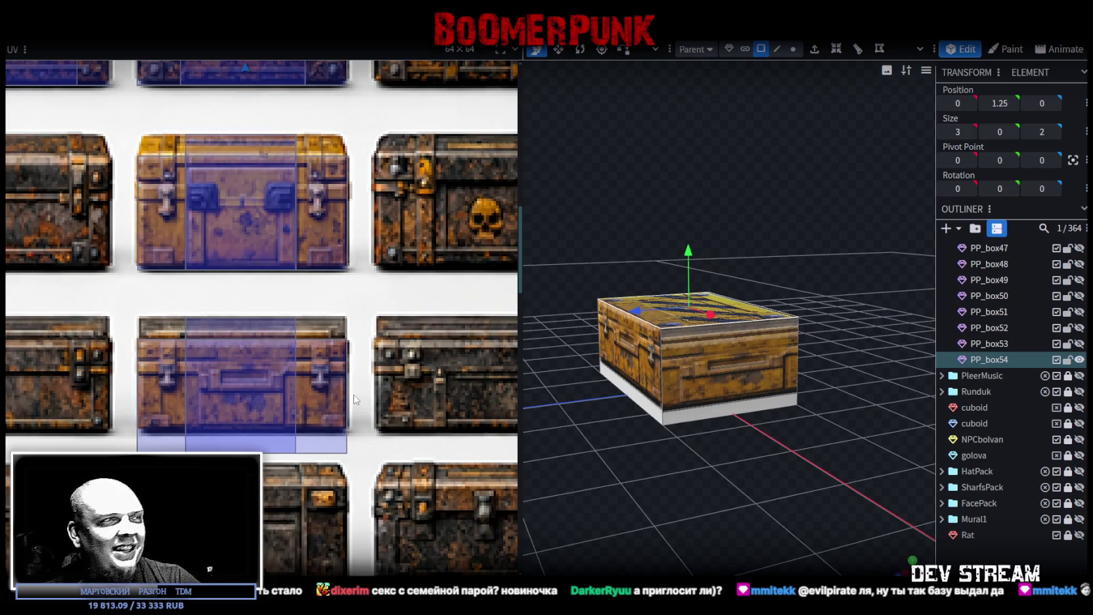
{"action": "key", "text": "ctrl+z"}
Shorten the wide and narrow side-face UV rectangles to the chest edge, then deselect to preview
{"action": "scroll", "coordinate": [327, 406], "scroll_direction": "up", "scroll_amount": 2}
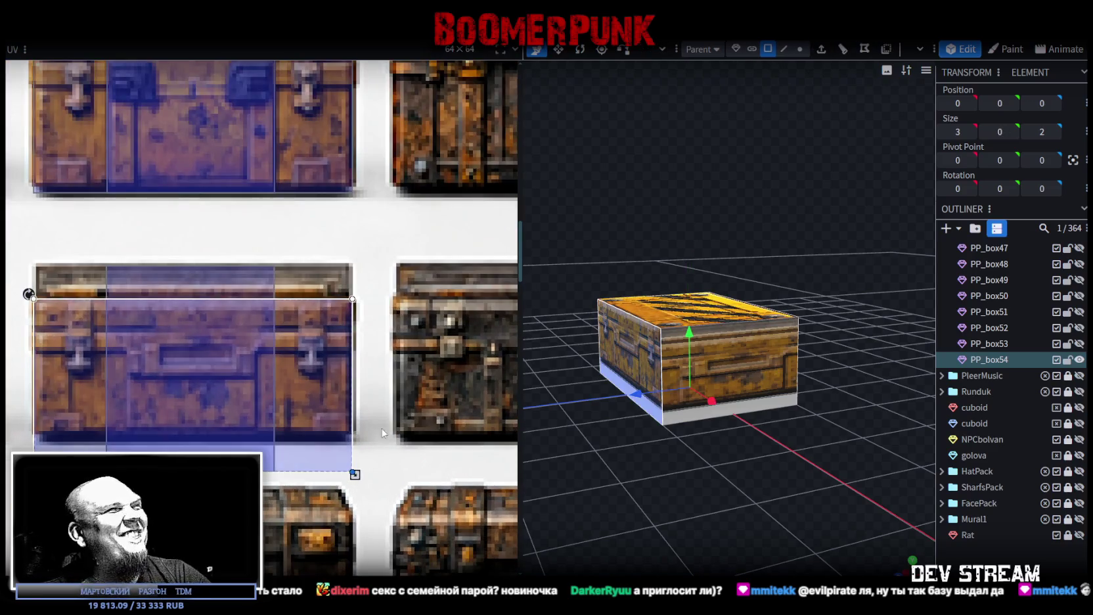
{"action": "left_click_drag", "start_coordinate": [354, 474], "coordinate": [355, 443]}
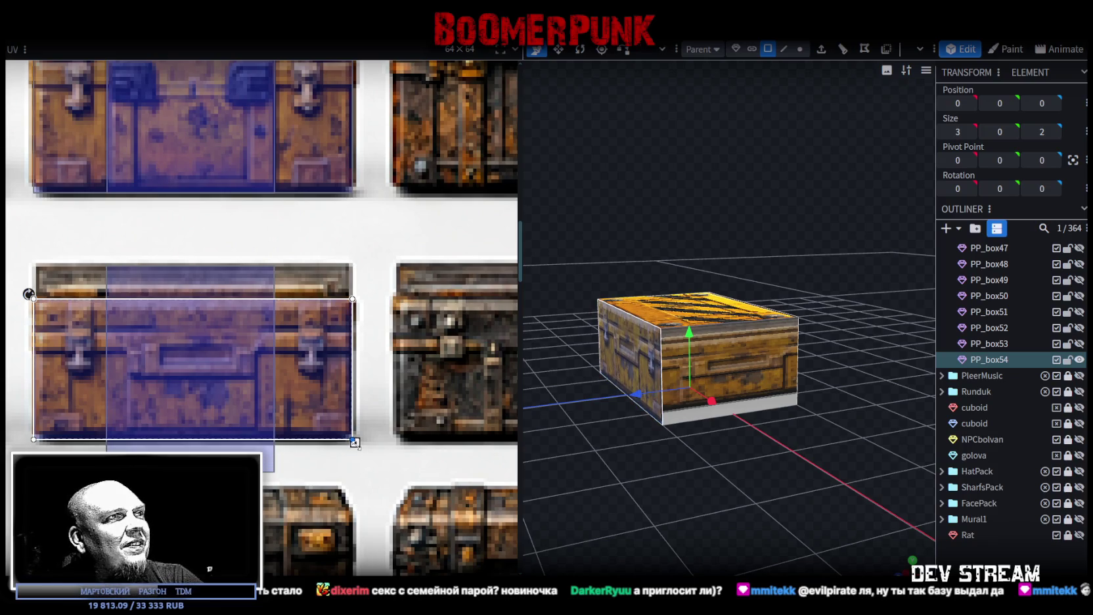
{"action": "left_click", "coordinate": [266, 460]}
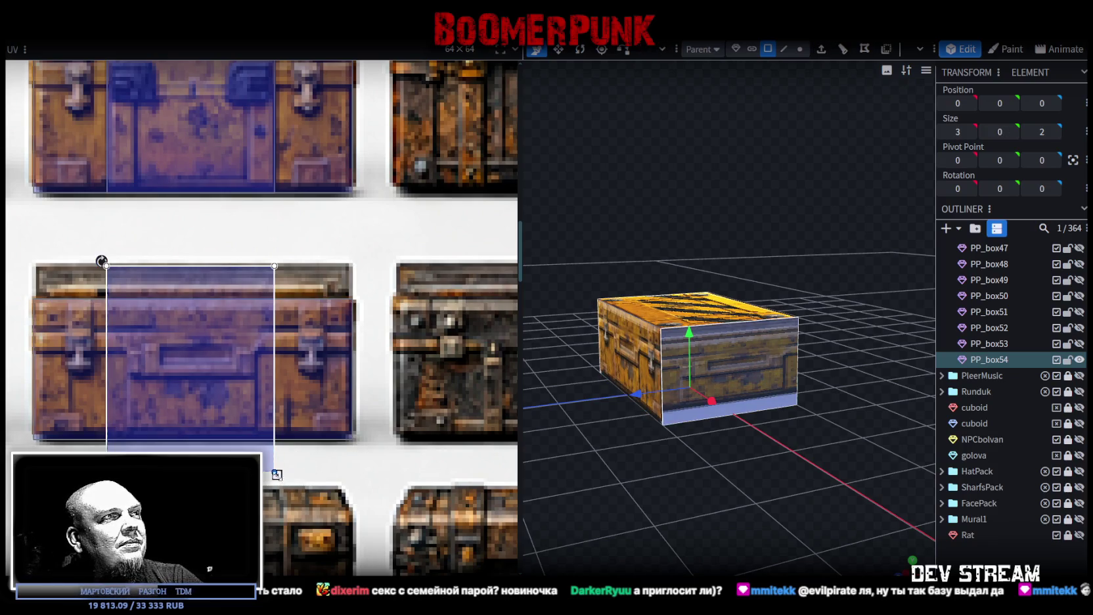
{"action": "left_click_drag", "start_coordinate": [277, 474], "coordinate": [277, 441]}
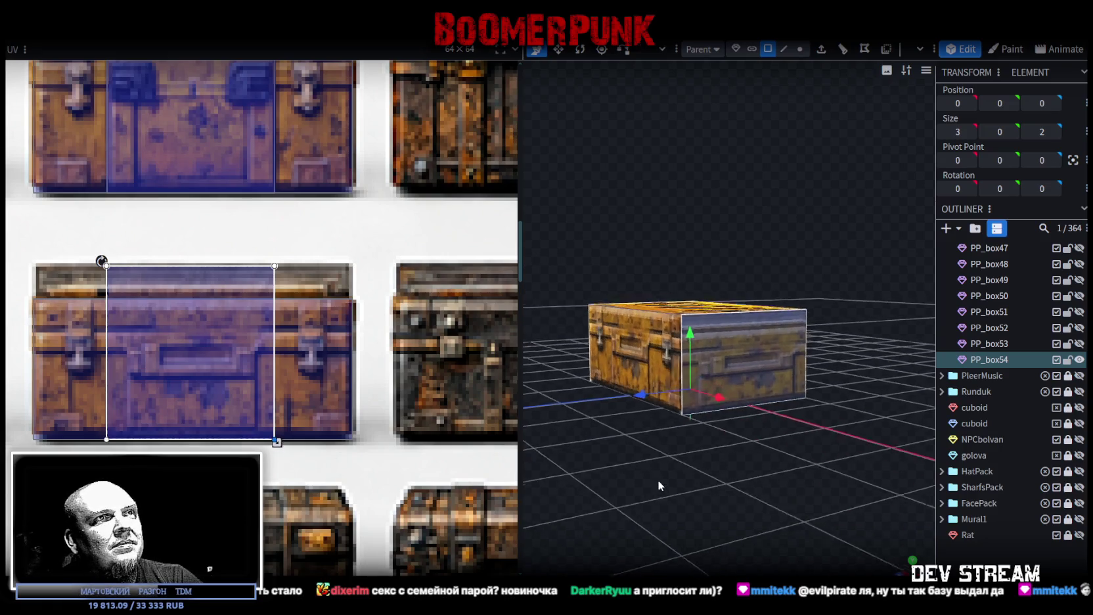
{"action": "left_click_drag", "start_coordinate": [659, 483], "coordinate": [788, 473]}
{"action": "left_click_drag", "start_coordinate": [199, 339], "coordinate": [202, 373]}
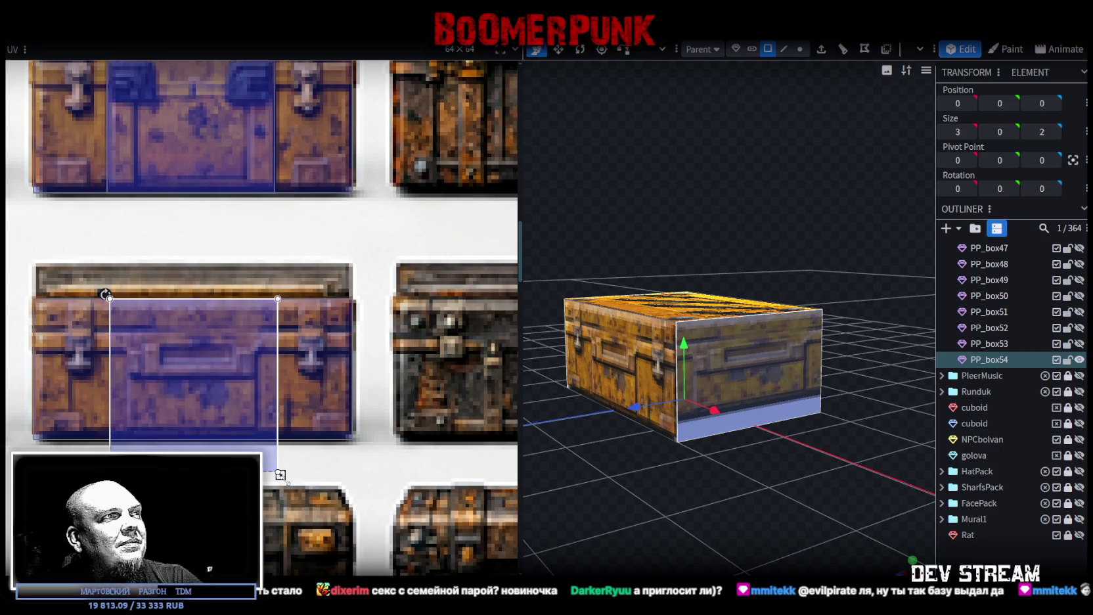
{"action": "left_click_drag", "start_coordinate": [280, 475], "coordinate": [280, 442]}
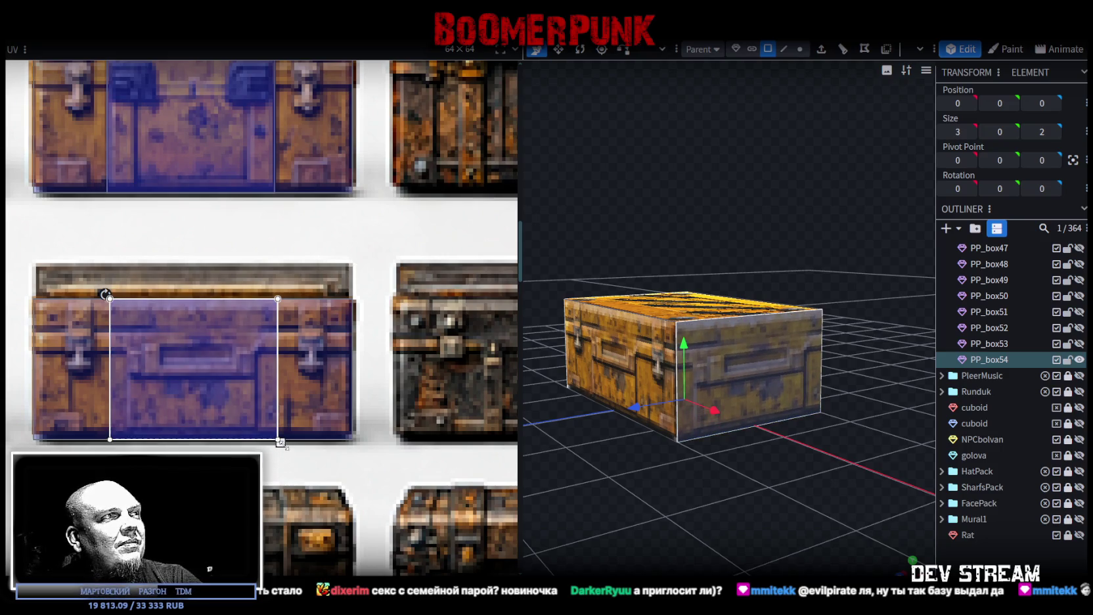
{"action": "left_click_drag", "start_coordinate": [661, 501], "coordinate": [679, 498]}
{"action": "left_click", "coordinate": [679, 498]}
{"action": "mouse_move", "coordinate": [760, 493]}
{"action": "left_mouse_down"}
{"action": "mouse_move", "coordinate": [618, 503]}
{"action": "mouse_move", "coordinate": [800, 514]}
{"action": "mouse_move", "coordinate": [856, 547]}
{"action": "mouse_move", "coordinate": [767, 555]}
{"action": "mouse_move", "coordinate": [763, 531]}
{"action": "left_mouse_up"}
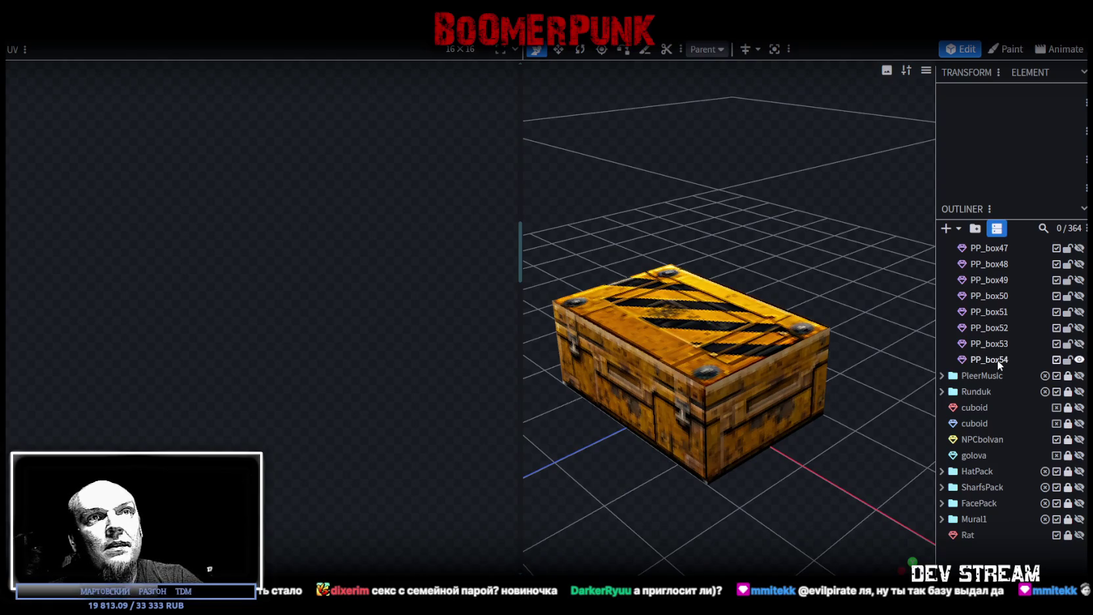
Duplicate PP_box54 into PP_box55 and select its side face
{"action": "left_click", "coordinate": [997, 359]}
{"action": "key", "text": "ctrl+d"}
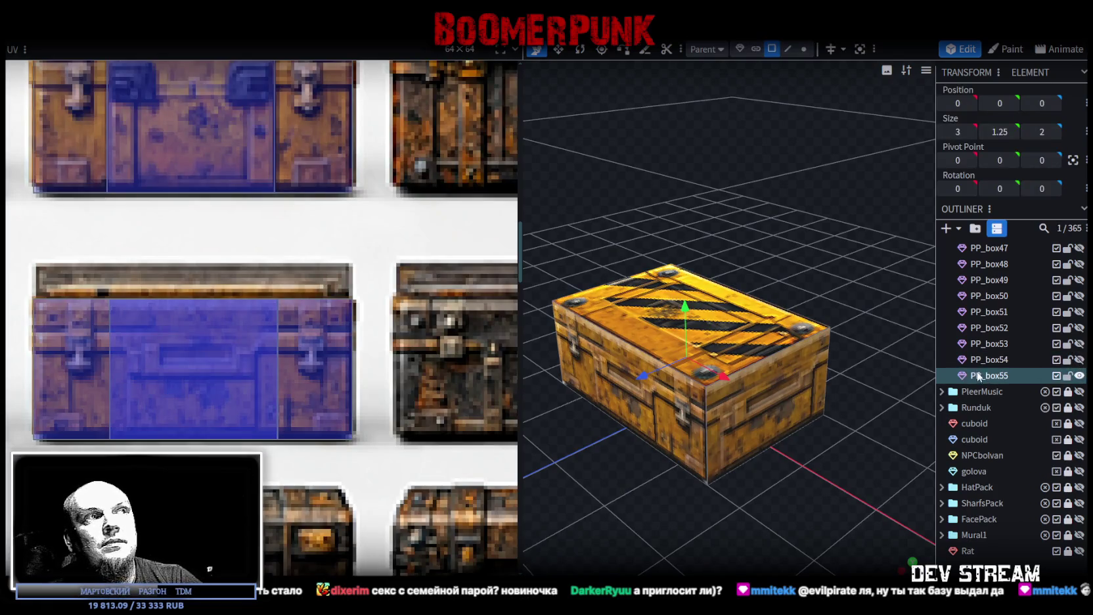
{"action": "scroll", "coordinate": [244, 391], "scroll_direction": "down", "scroll_amount": 2}
{"action": "scroll", "coordinate": [296, 401], "scroll_direction": "down", "scroll_amount": 2}
{"action": "scroll", "coordinate": [359, 406], "scroll_direction": "down", "scroll_amount": 2}
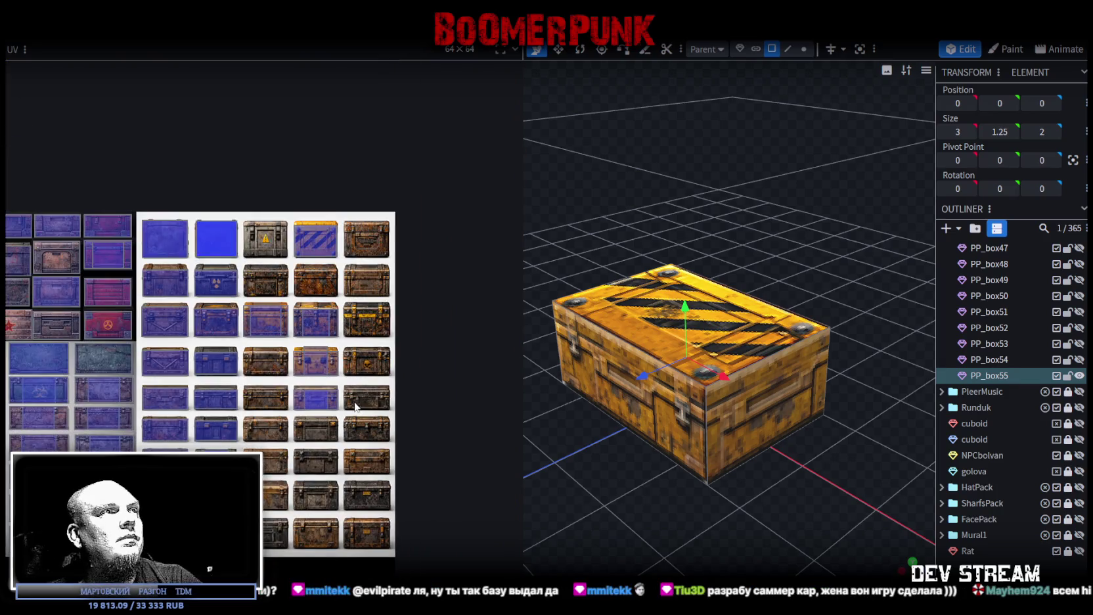
{"action": "scroll", "coordinate": [360, 408], "scroll_direction": "up", "scroll_amount": 1}
{"action": "scroll", "coordinate": [360, 408], "scroll_direction": "up", "scroll_amount": 2}
{"action": "mouse_move", "coordinate": [628, 519]}
{"action": "left_mouse_down"}
{"action": "mouse_move", "coordinate": [627, 489]}
{"action": "mouse_move", "coordinate": [602, 455]}
{"action": "left_mouse_up"}
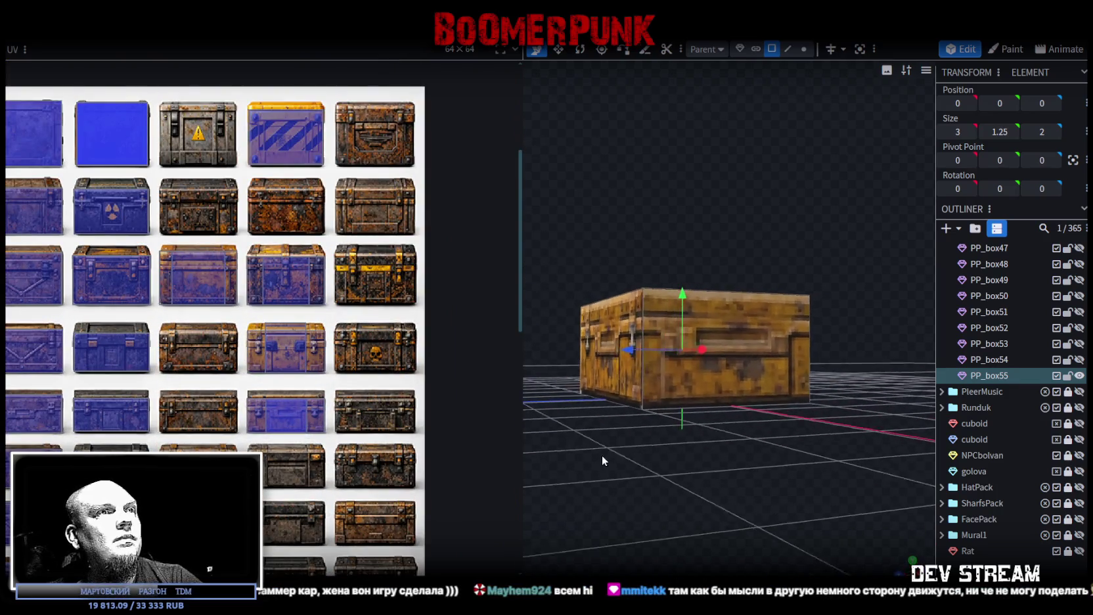
{"action": "left_click", "coordinate": [572, 345]}
Move the side face's UV rectangle onto the dark rusty chest tile
{"action": "scroll", "coordinate": [308, 419], "scroll_direction": "up", "scroll_amount": 1}
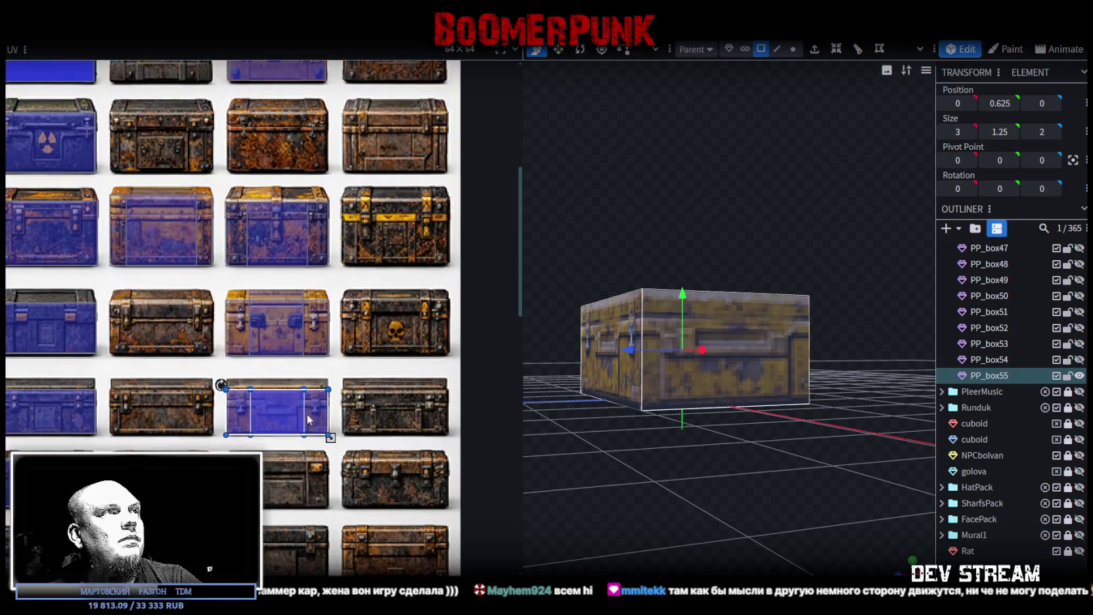
{"action": "scroll", "coordinate": [334, 408], "scroll_direction": "down", "scroll_amount": 1}
{"action": "mouse_move", "coordinate": [372, 438]}
{"action": "middle_mouse_down"}
{"action": "mouse_move", "coordinate": [312, 310]}
{"action": "mouse_move", "coordinate": [364, 270]}
{"action": "mouse_move", "coordinate": [330, 465]}
{"action": "middle_mouse_up"}
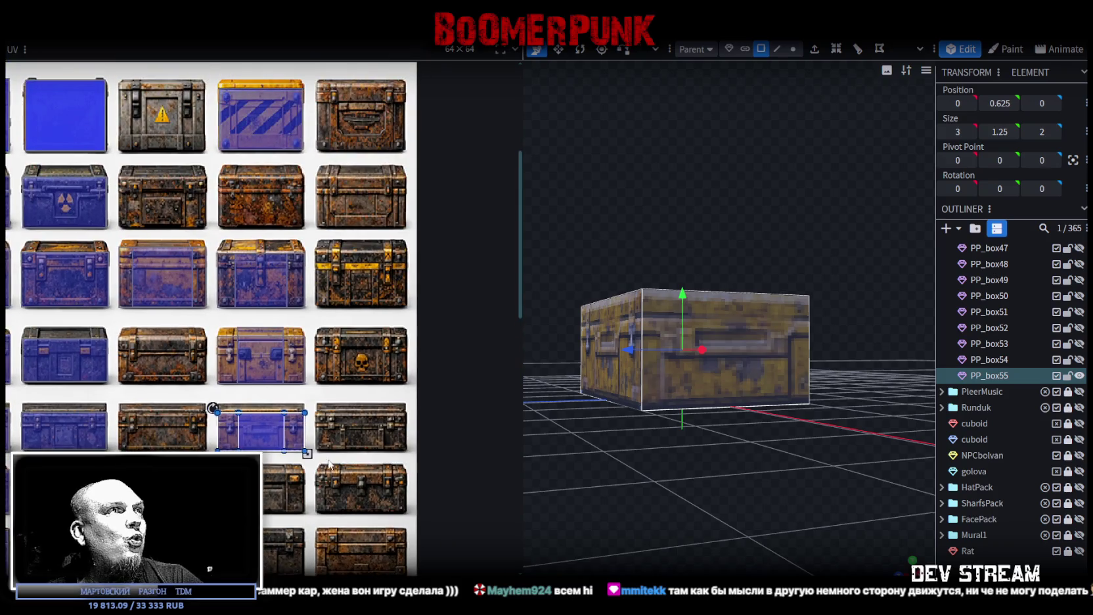
{"action": "scroll", "coordinate": [329, 463], "scroll_direction": "down", "scroll_amount": 1}
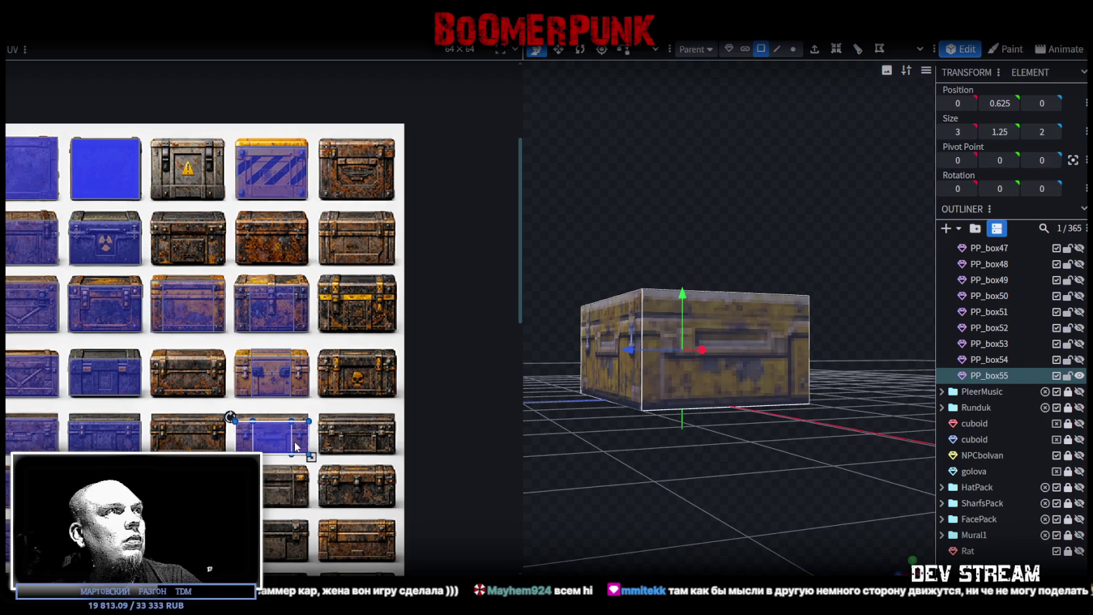
{"action": "left_click_drag", "start_coordinate": [273, 443], "coordinate": [328, 320]}
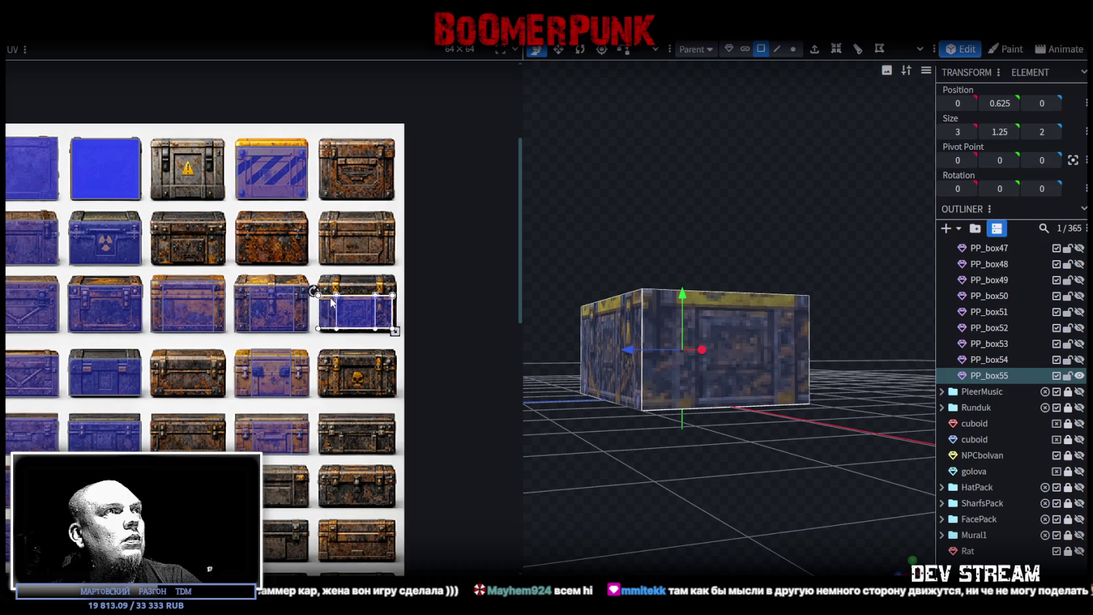
{"action": "scroll", "coordinate": [331, 302], "scroll_direction": "down", "scroll_amount": 2}
{"action": "scroll", "coordinate": [249, 313], "scroll_direction": "up", "scroll_amount": 3}
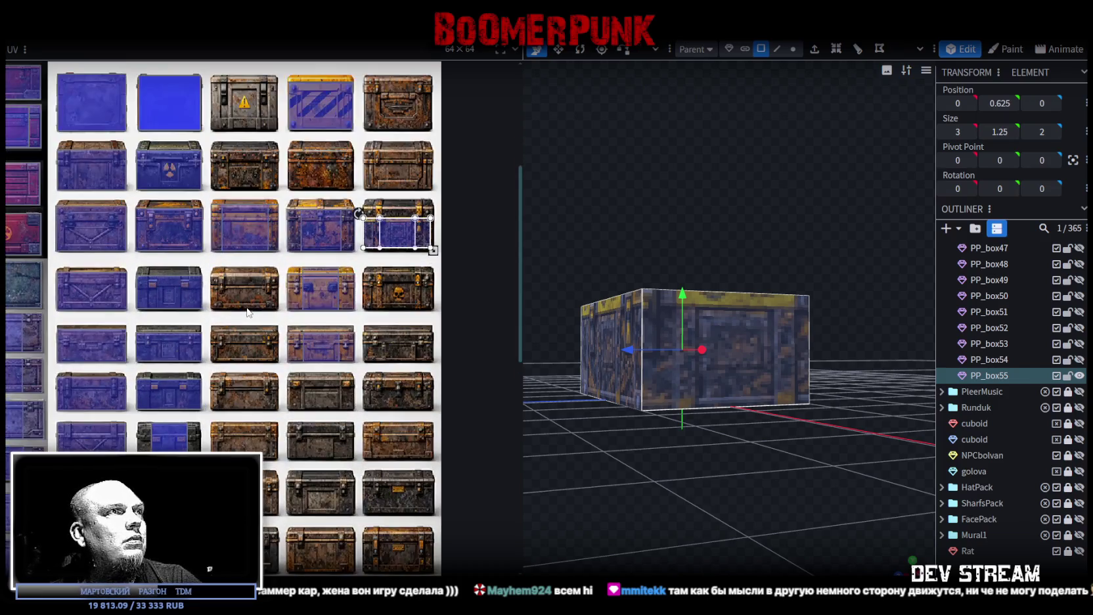
Slide the UV rectangle up and extend its bottom to fit the dark chest with yellow trim
{"action": "middle_click_drag", "start_coordinate": [350, 407], "coordinate": [340, 358]}
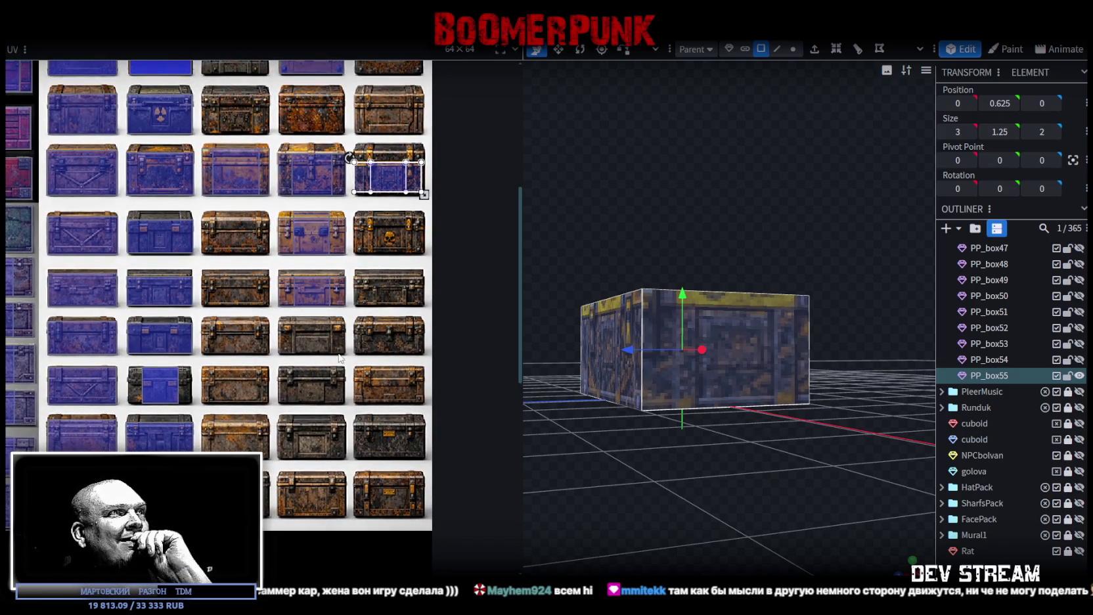
{"action": "middle_click_drag", "start_coordinate": [340, 358], "coordinate": [314, 455]}
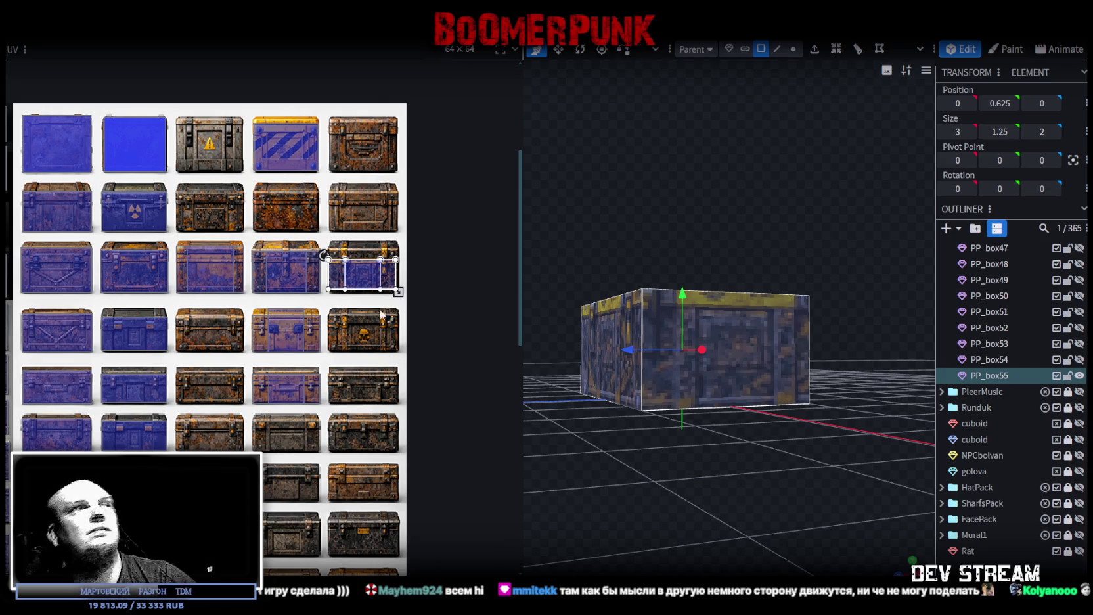
{"action": "scroll", "coordinate": [358, 263], "scroll_direction": "up", "scroll_amount": 3}
{"action": "scroll", "coordinate": [329, 276], "scroll_direction": "up", "scroll_amount": 2}
{"action": "left_click_drag", "start_coordinate": [295, 291], "coordinate": [286, 270]}
{"action": "left_click_drag", "start_coordinate": [494, 346], "coordinate": [507, 392]}
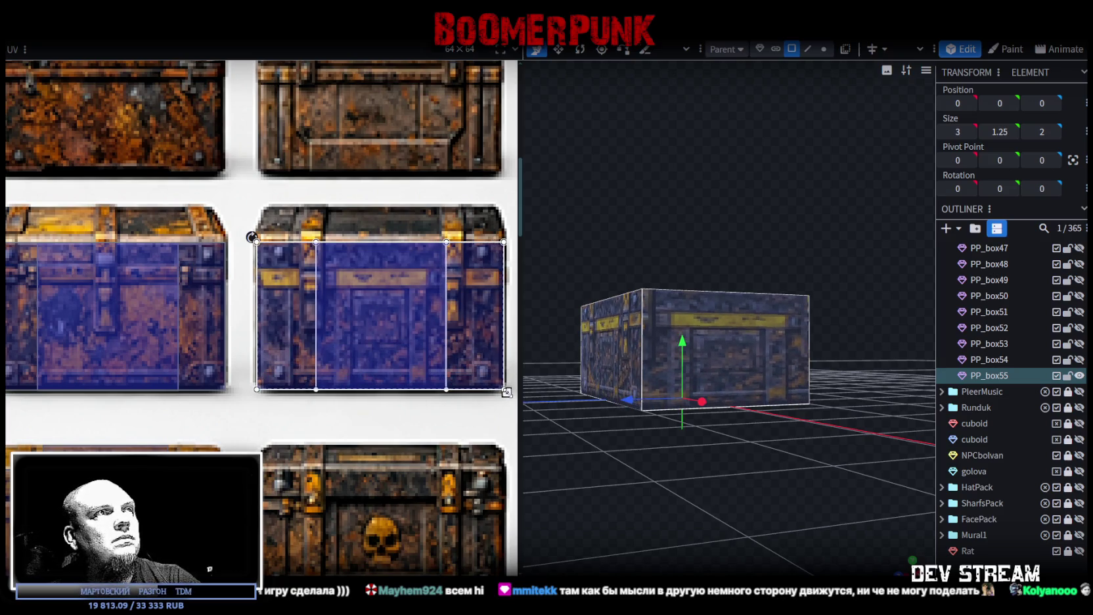
Raise the top face 0.5 units to make PP_box55 taller, then deselect to preview
{"action": "left_click_drag", "start_coordinate": [683, 431], "coordinate": [617, 482]}
{"action": "left_click", "coordinate": [706, 321]}
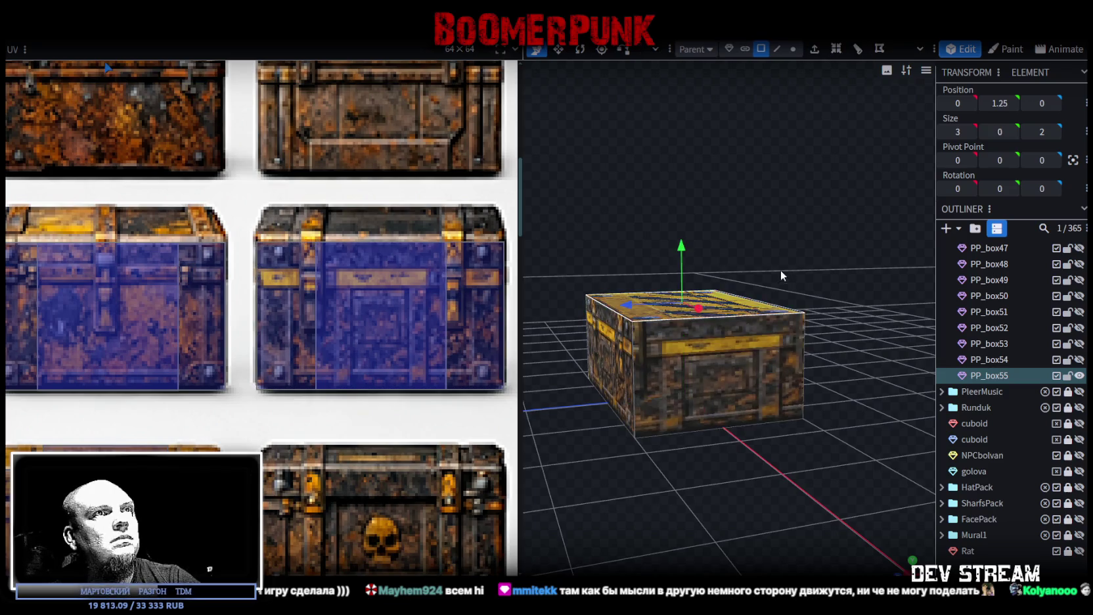
{"action": "scroll", "coordinate": [780, 270], "scroll_direction": "up", "scroll_amount": 1}
{"action": "left_click_drag", "start_coordinate": [679, 270], "coordinate": [679, 243]}
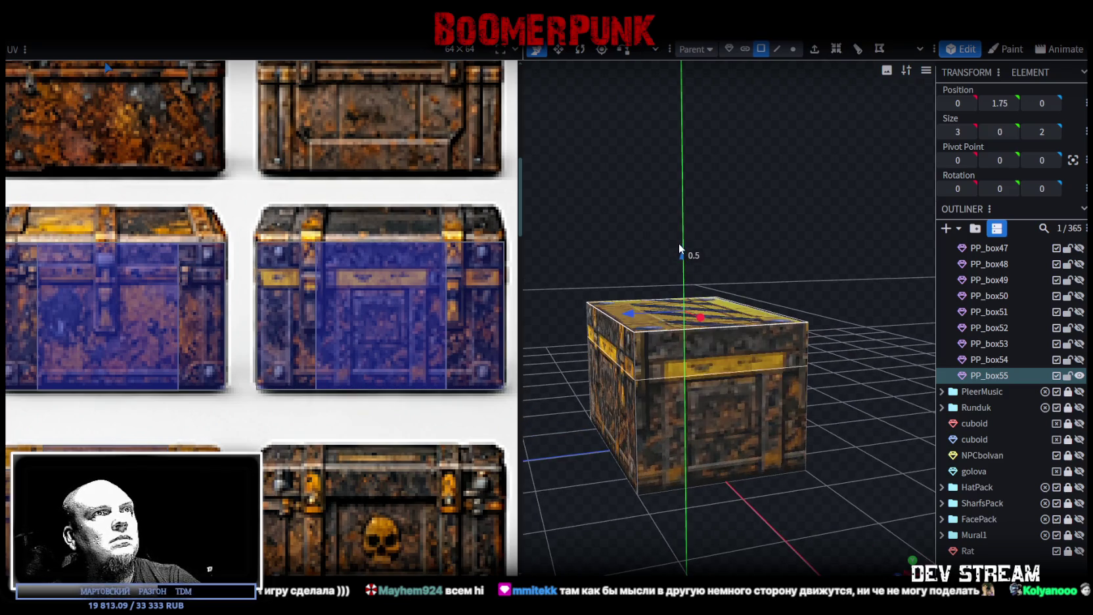
{"action": "left_click", "coordinate": [850, 500]}
{"action": "mouse_move", "coordinate": [850, 500]}
{"action": "left_mouse_down"}
{"action": "mouse_move", "coordinate": [578, 499]}
{"action": "mouse_move", "coordinate": [674, 528]}
{"action": "mouse_move", "coordinate": [757, 502]}
{"action": "mouse_move", "coordinate": [760, 489]}
{"action": "mouse_move", "coordinate": [707, 504]}
{"action": "mouse_move", "coordinate": [717, 492]}
{"action": "left_mouse_up"}
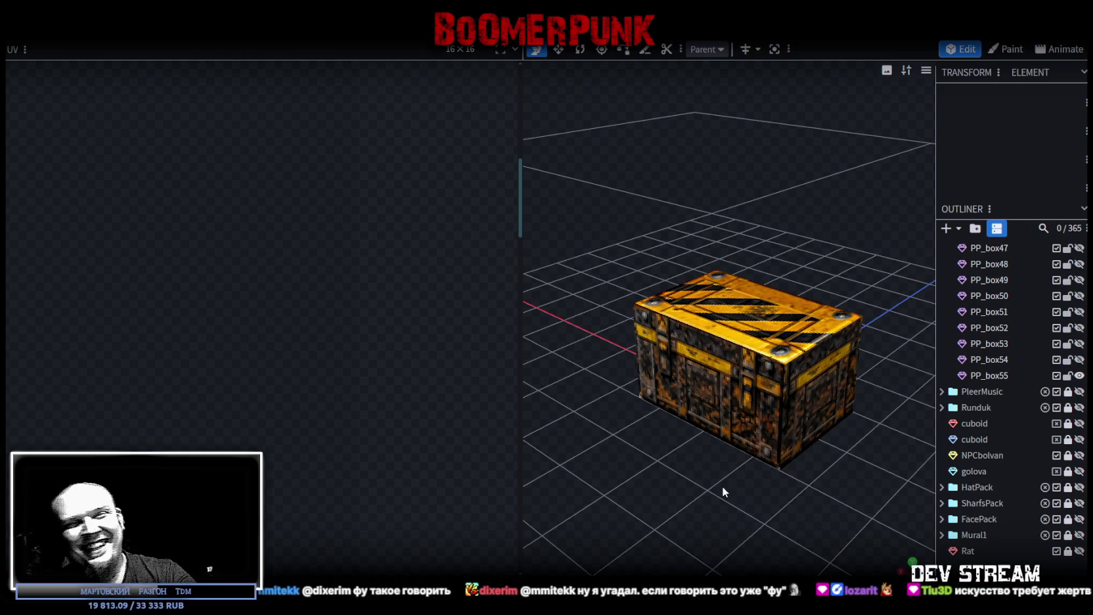
Select PP_box55's top face and inspect its UV on the hazard-striped tile
{"action": "left_click", "coordinate": [752, 343]}
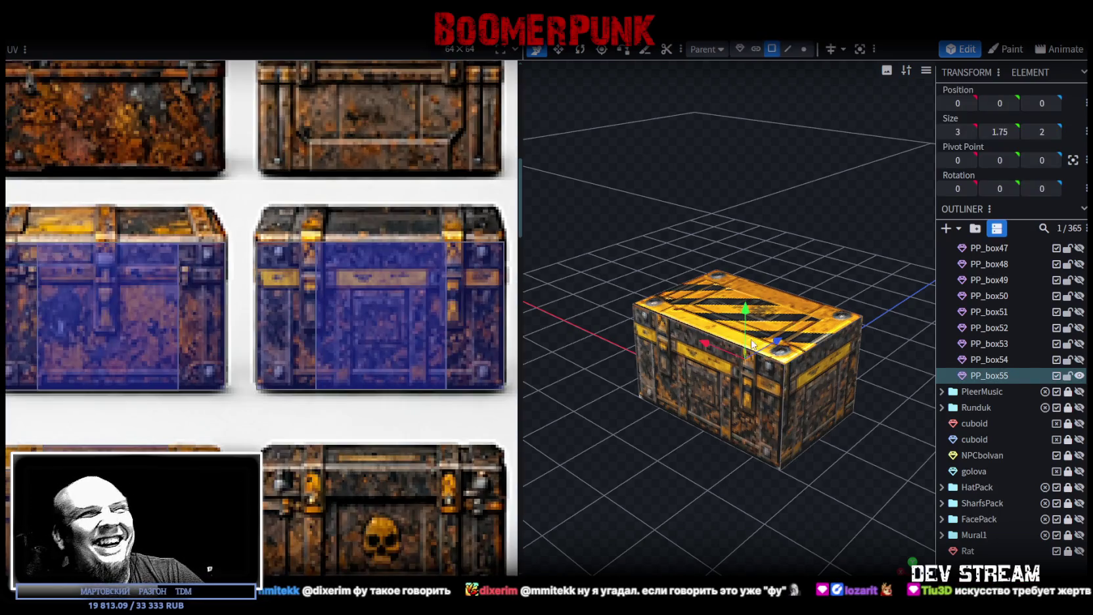
{"action": "left_click", "coordinate": [826, 314]}
{"action": "scroll", "coordinate": [315, 368], "scroll_direction": "down", "scroll_amount": 5}
{"action": "scroll", "coordinate": [309, 371], "scroll_direction": "up", "scroll_amount": 2}
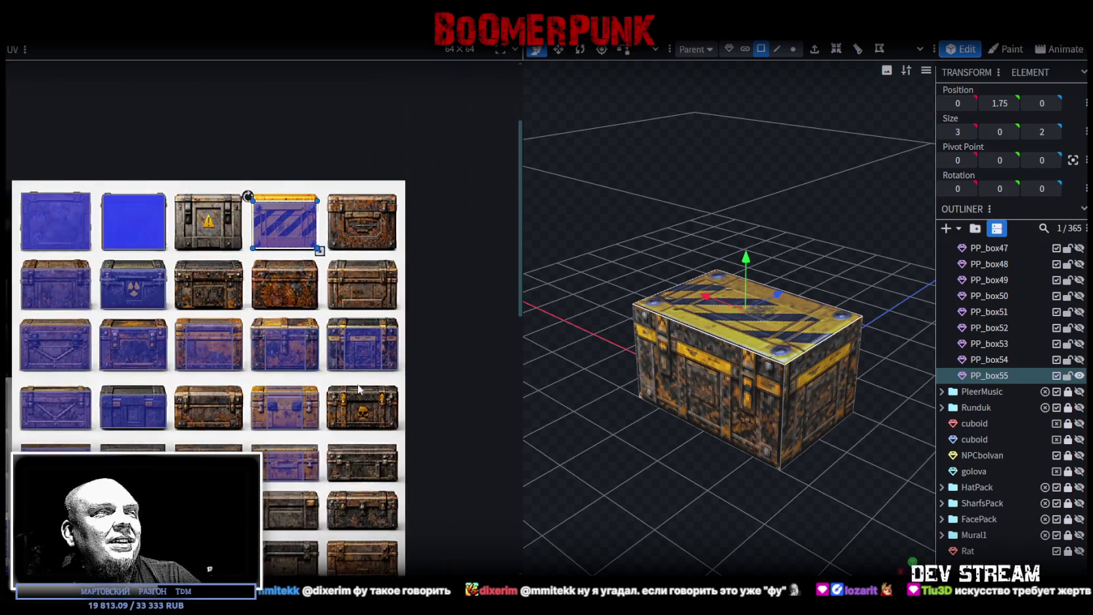
{"action": "scroll", "coordinate": [316, 355], "scroll_direction": "up", "scroll_amount": 1}
{"action": "scroll", "coordinate": [328, 328], "scroll_direction": "down", "scroll_amount": 3}
{"action": "scroll", "coordinate": [343, 305], "scroll_direction": "up", "scroll_amount": 3}
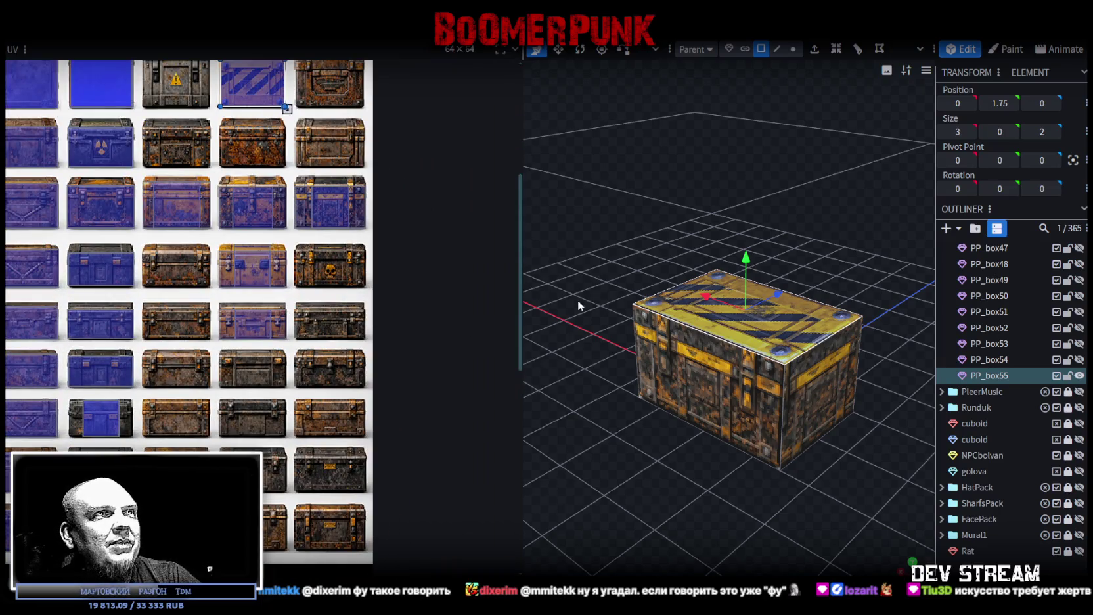
{"action": "left_click_drag", "start_coordinate": [519, 279], "coordinate": [345, 283]}
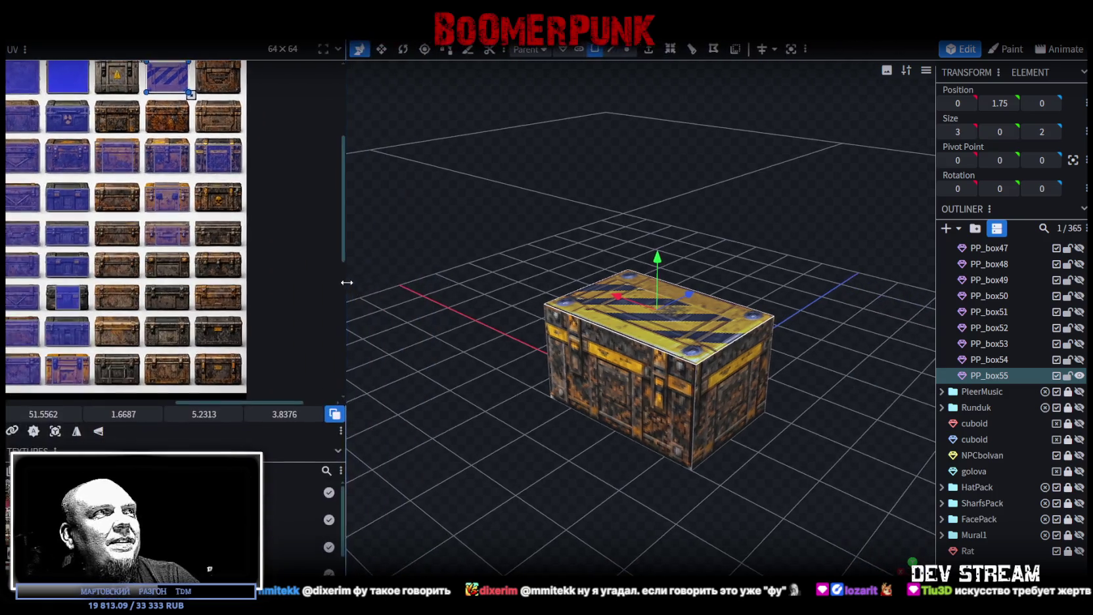
Check the front face, recheck the hazard-striped lid from another angle, then deselect
{"action": "left_click", "coordinate": [647, 368]}
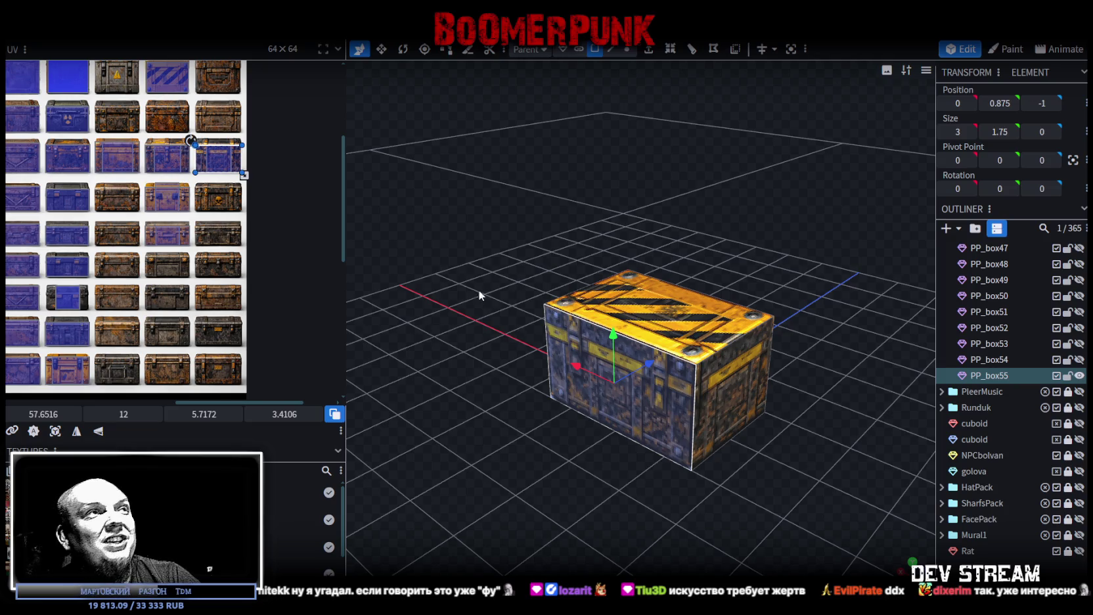
{"action": "scroll", "coordinate": [215, 186], "scroll_direction": "up", "scroll_amount": 2}
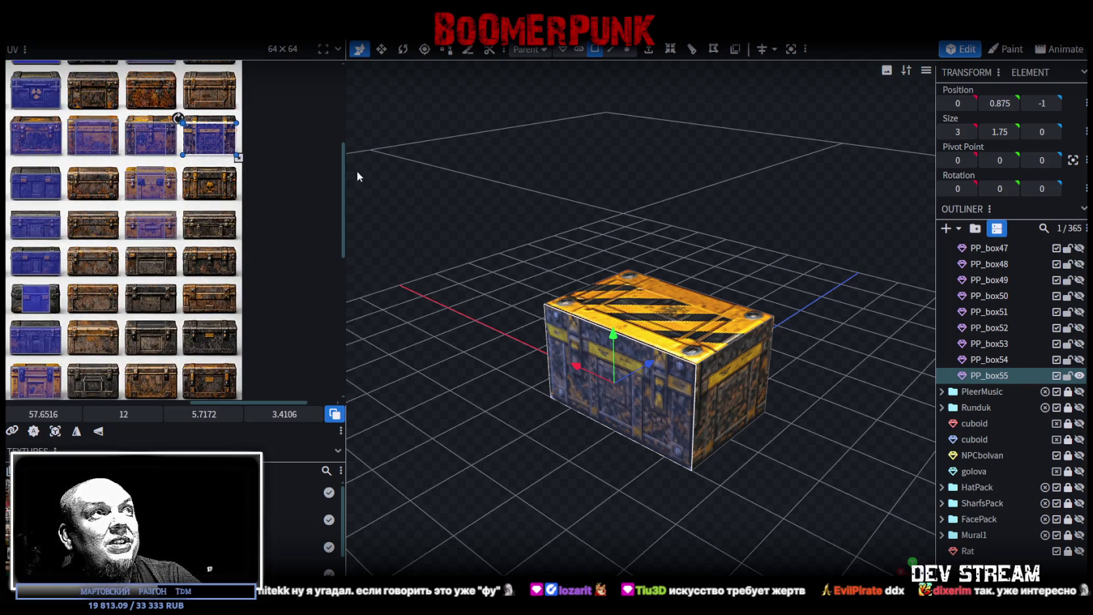
{"action": "left_click_drag", "start_coordinate": [345, 171], "coordinate": [522, 197]}
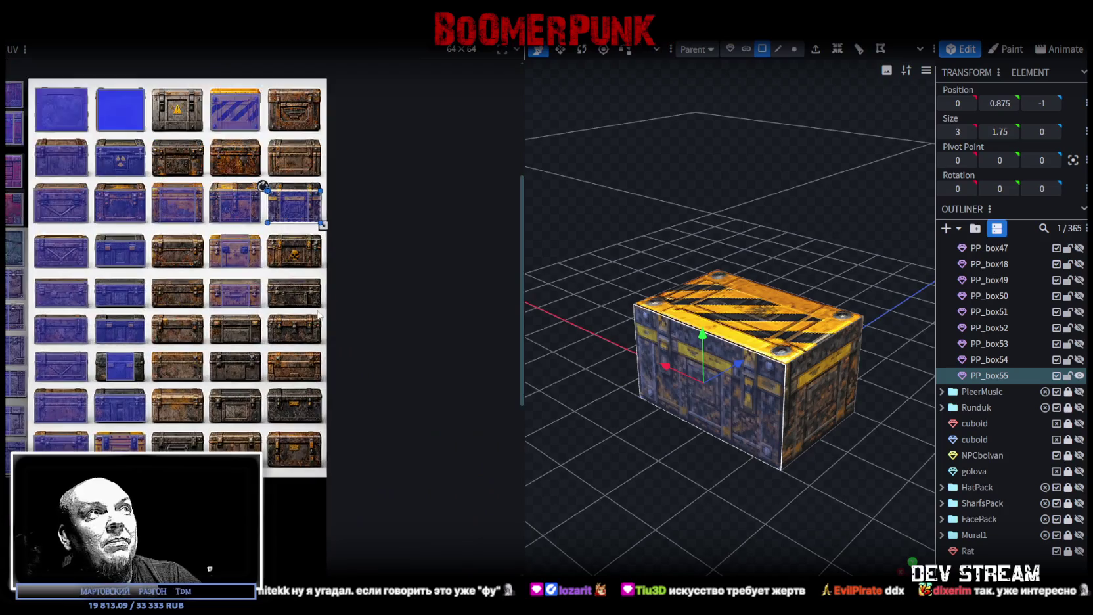
{"action": "scroll", "coordinate": [322, 315], "scroll_direction": "up", "scroll_amount": 2}
{"action": "left_click_drag", "start_coordinate": [577, 489], "coordinate": [780, 362]}
{"action": "left_click", "coordinate": [772, 312]}
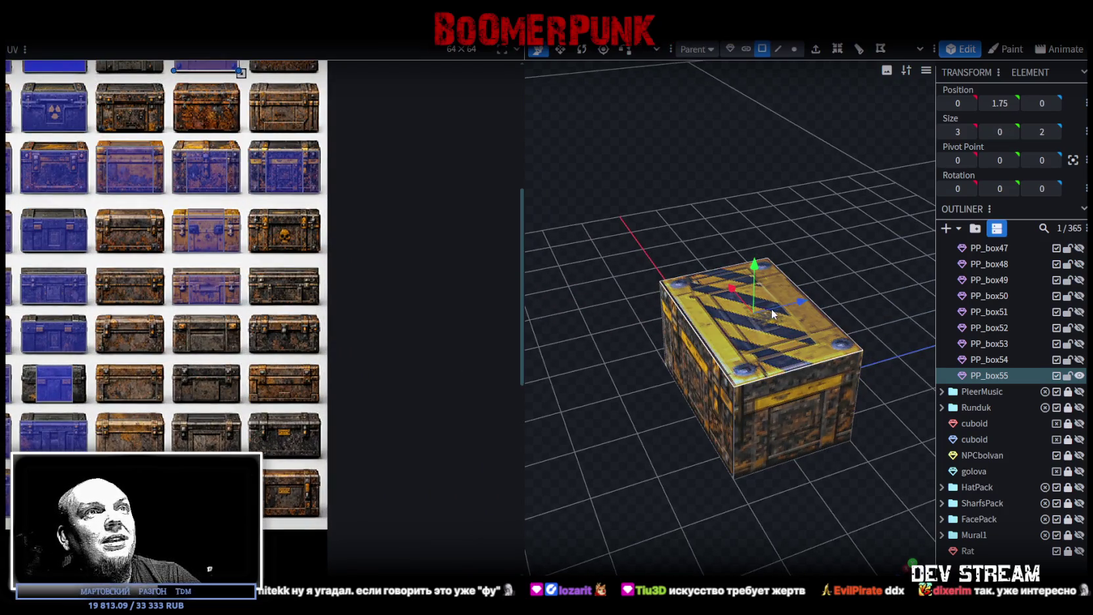
{"action": "scroll", "coordinate": [207, 340], "scroll_direction": "down", "scroll_amount": 1}
{"action": "scroll", "coordinate": [237, 310], "scroll_direction": "down", "scroll_amount": 2}
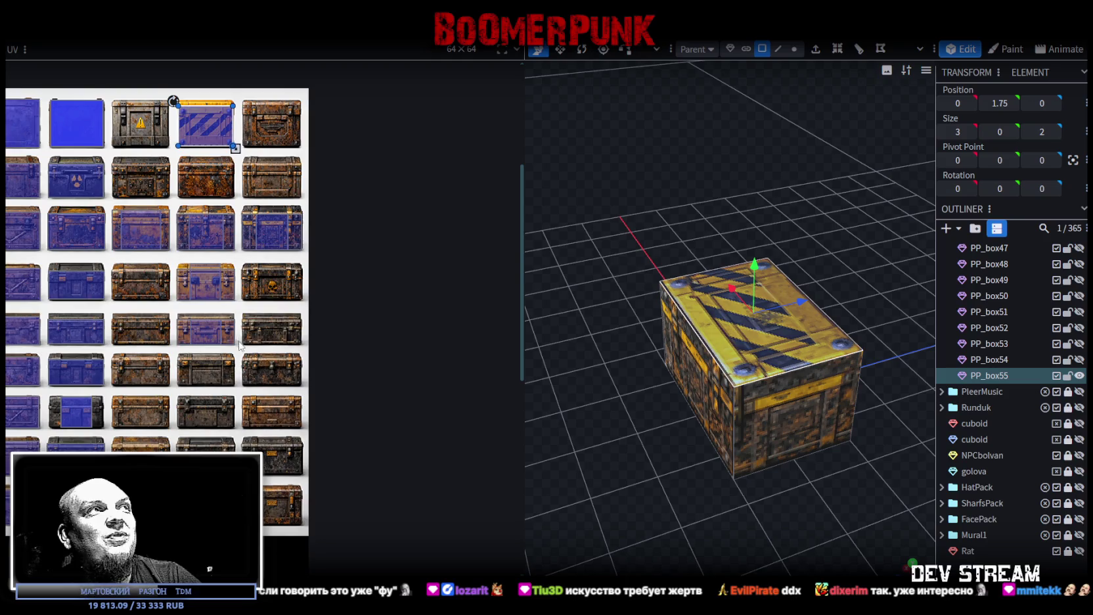
{"action": "scroll", "coordinate": [243, 346], "scroll_direction": "down", "scroll_amount": 1}
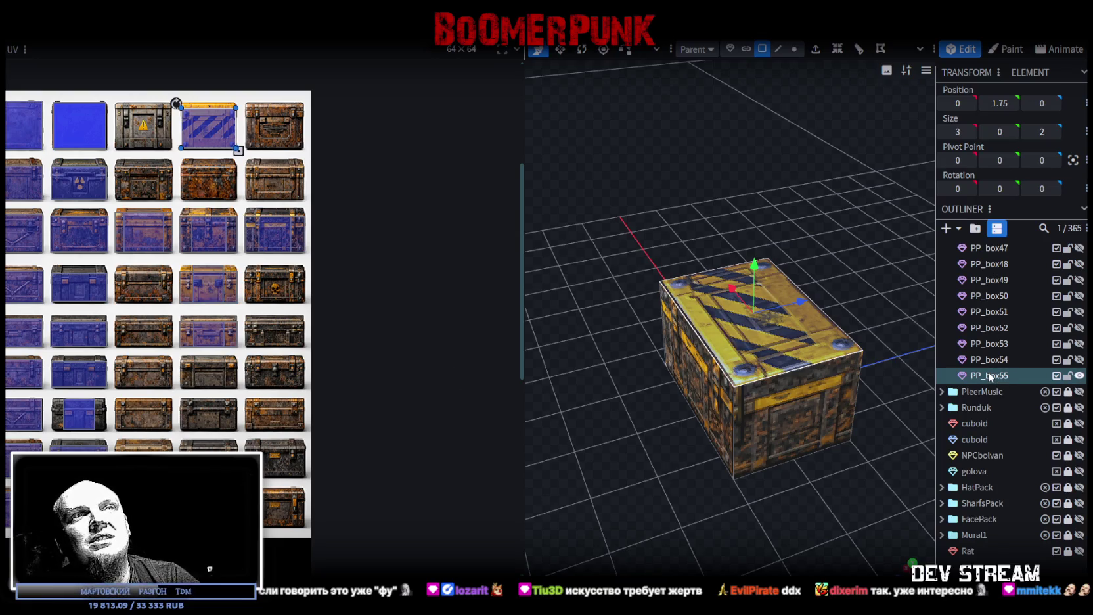
{"action": "left_click", "coordinate": [990, 375]}
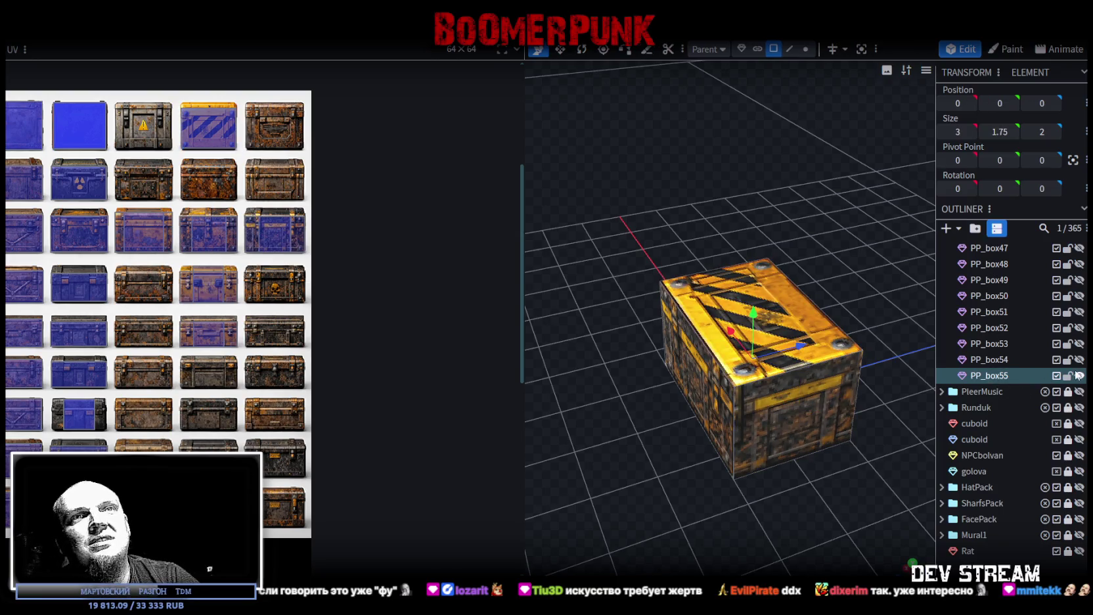
Duplicate PP_box55 as PP_box56 and move its lid UV onto the warning-sign crate
{"action": "key", "text": "ctrl+d"}
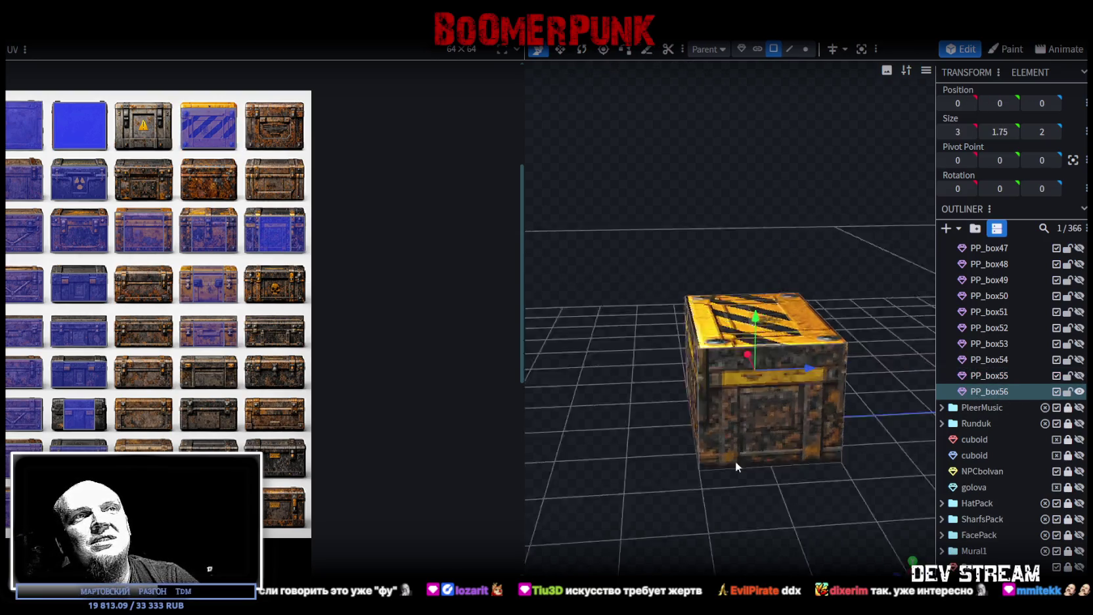
{"action": "left_click", "coordinate": [737, 443]}
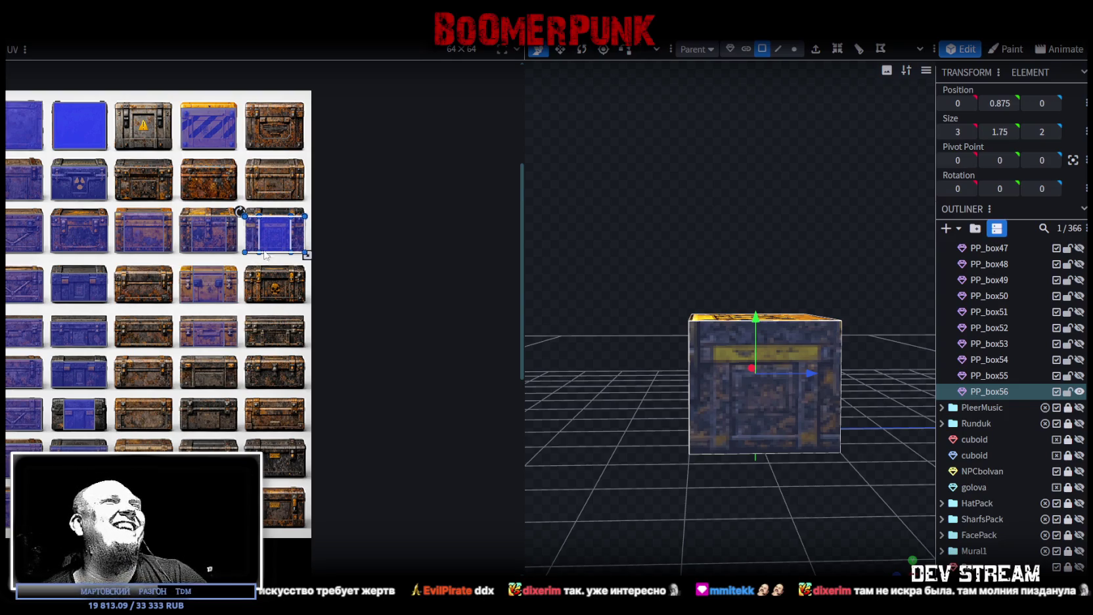
{"action": "scroll", "coordinate": [265, 256], "scroll_direction": "up", "scroll_amount": 1}
{"action": "left_click_drag", "start_coordinate": [526, 299], "coordinate": [526, 289]}
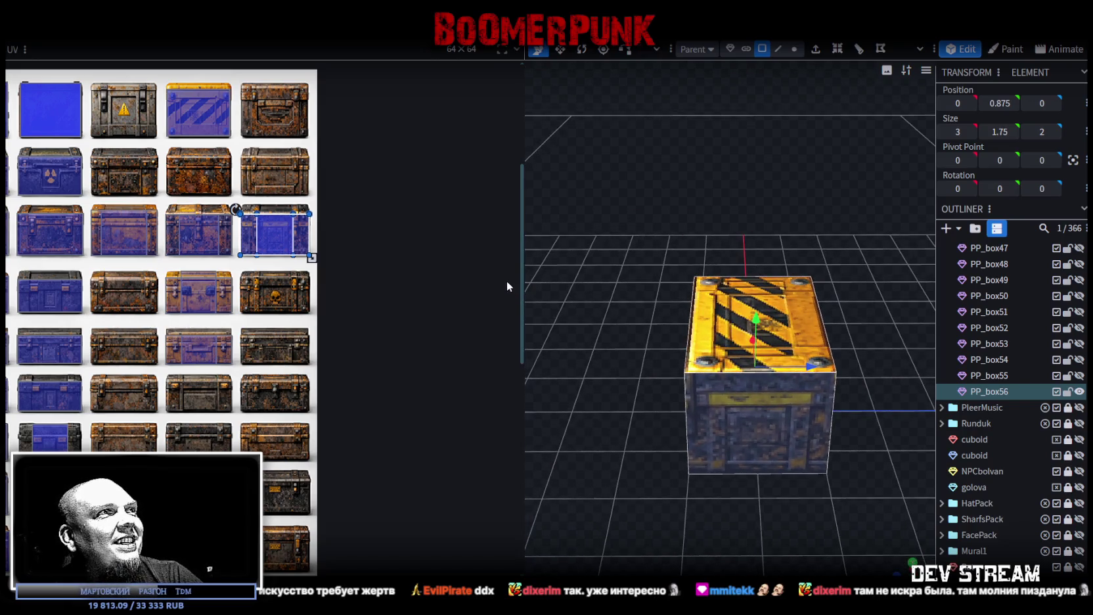
{"action": "left_click", "coordinate": [776, 301]}
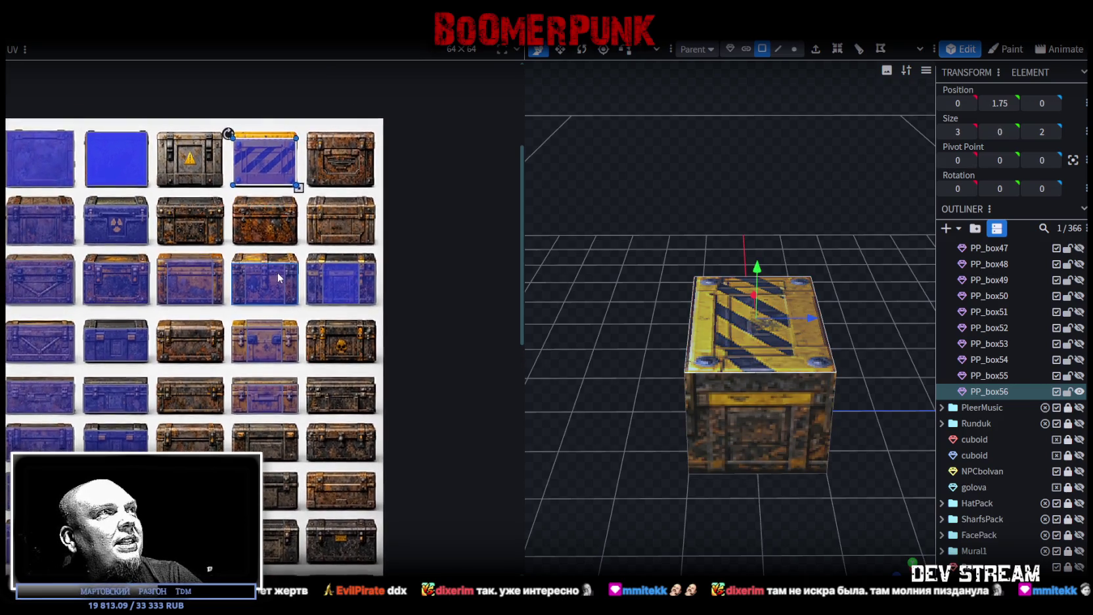
{"action": "scroll", "coordinate": [235, 131], "scroll_direction": "up", "scroll_amount": 5}
{"action": "mouse_move", "coordinate": [362, 203]}
{"action": "left_mouse_down"}
{"action": "mouse_move", "coordinate": [137, 201]}
{"action": "mouse_move", "coordinate": [132, 224]}
{"action": "left_mouse_up"}
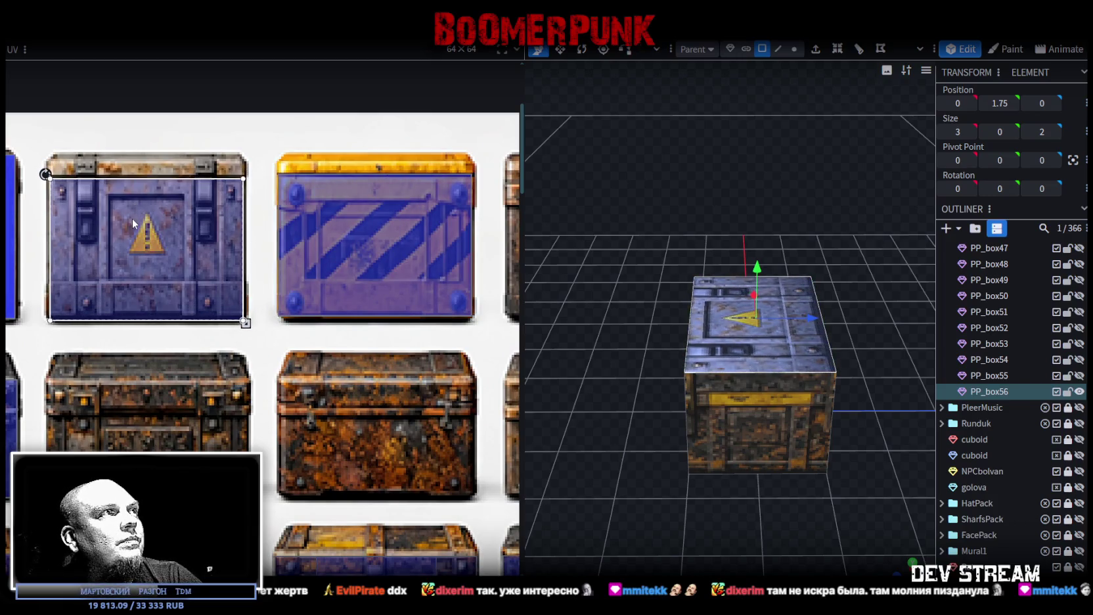
{"action": "scroll", "coordinate": [203, 233], "scroll_direction": "up", "scroll_amount": 1}
{"action": "scroll", "coordinate": [203, 233], "scroll_direction": "up", "scroll_amount": 2}
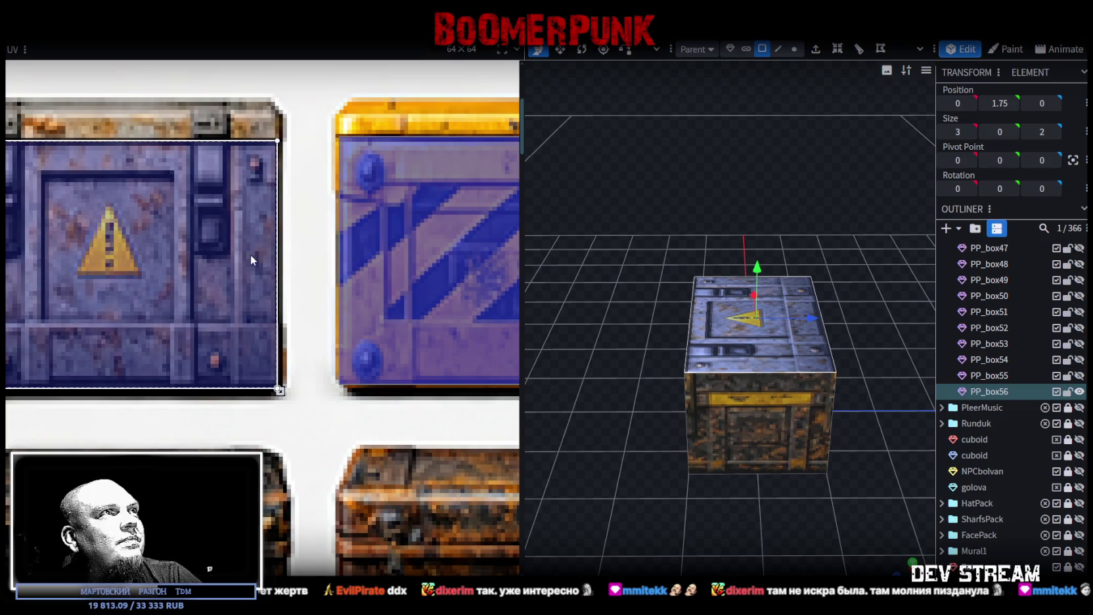
{"action": "scroll", "coordinate": [276, 263], "scroll_direction": "up", "scroll_amount": 2}
{"action": "scroll", "coordinate": [286, 262], "scroll_direction": "down", "scroll_amount": 2}
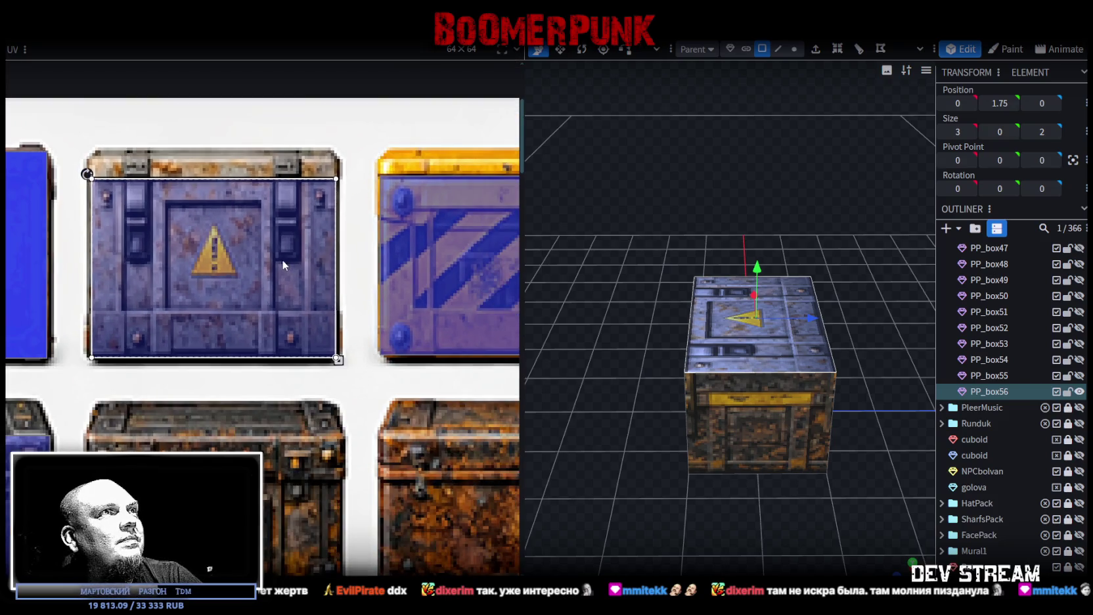
{"action": "scroll", "coordinate": [282, 263], "scroll_direction": "down", "scroll_amount": 1}
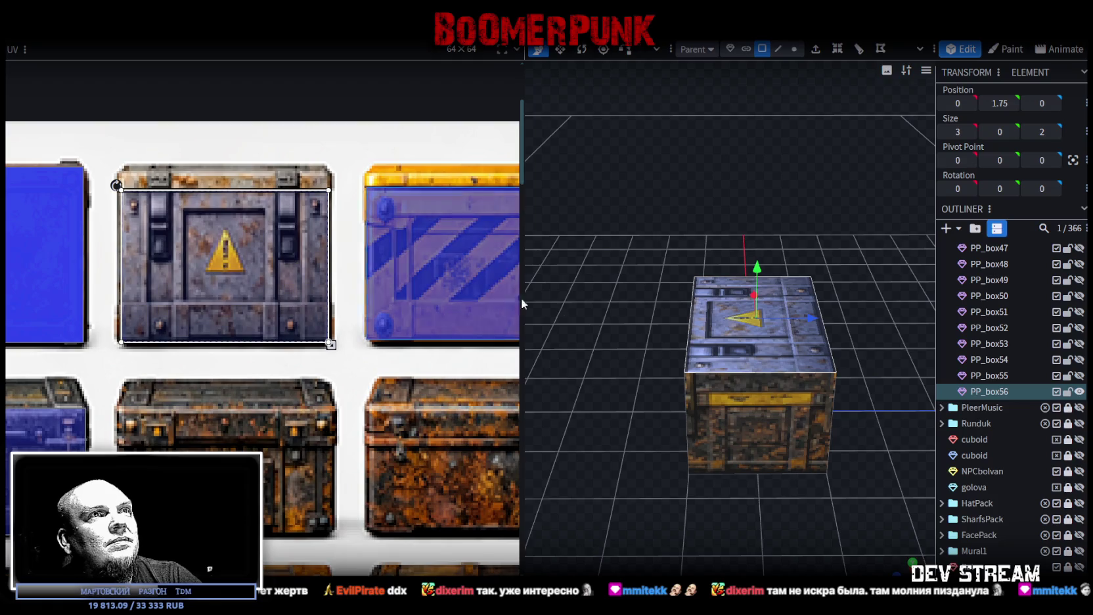
Select PP_box56's body and move its UV onto the rusty chest tile
{"action": "left_click_drag", "start_coordinate": [596, 320], "coordinate": [679, 382]}
{"action": "mouse_move", "coordinate": [765, 386]}
{"action": "left_mouse_down"}
{"action": "mouse_move", "coordinate": [768, 328]}
{"action": "mouse_move", "coordinate": [743, 387]}
{"action": "left_mouse_up"}
{"action": "left_click", "coordinate": [743, 387]}
{"action": "scroll", "coordinate": [303, 355], "scroll_direction": "down", "scroll_amount": 3}
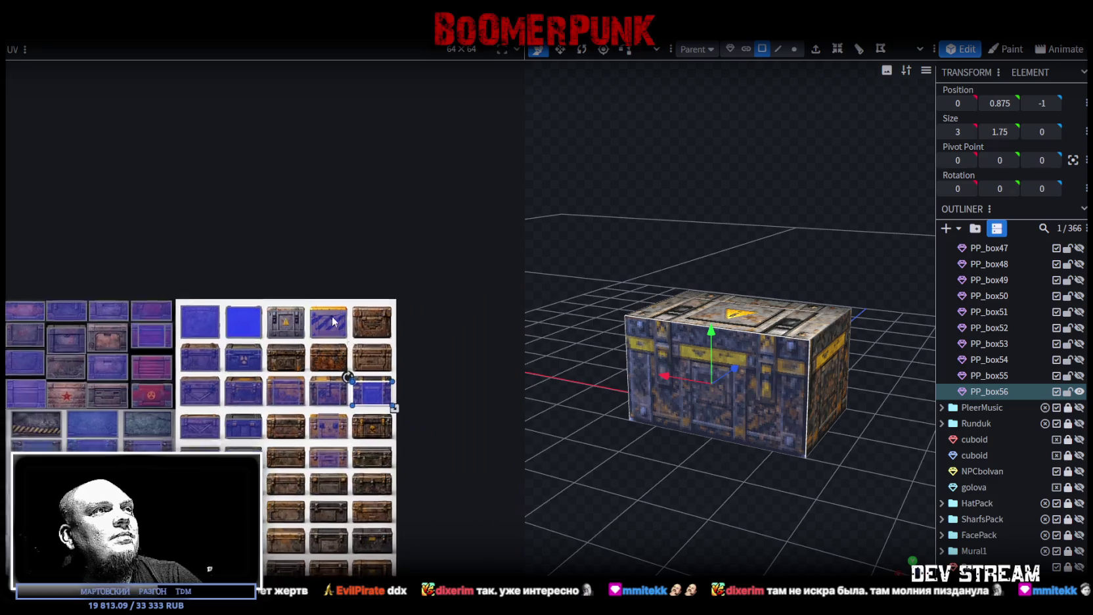
{"action": "scroll", "coordinate": [304, 356], "scroll_direction": "down", "scroll_amount": 2}
{"action": "left_click_drag", "start_coordinate": [782, 453], "coordinate": [703, 467]}
{"action": "left_click", "coordinate": [700, 365]}
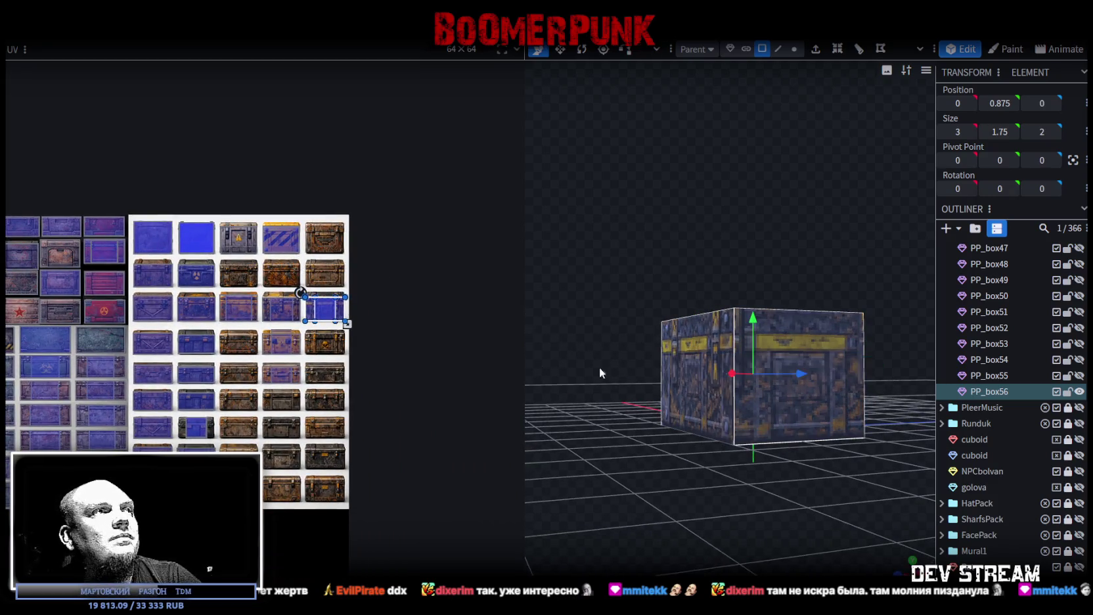
{"action": "scroll", "coordinate": [386, 349], "scroll_direction": "up", "scroll_amount": 2}
{"action": "scroll", "coordinate": [385, 349], "scroll_direction": "up", "scroll_amount": 2}
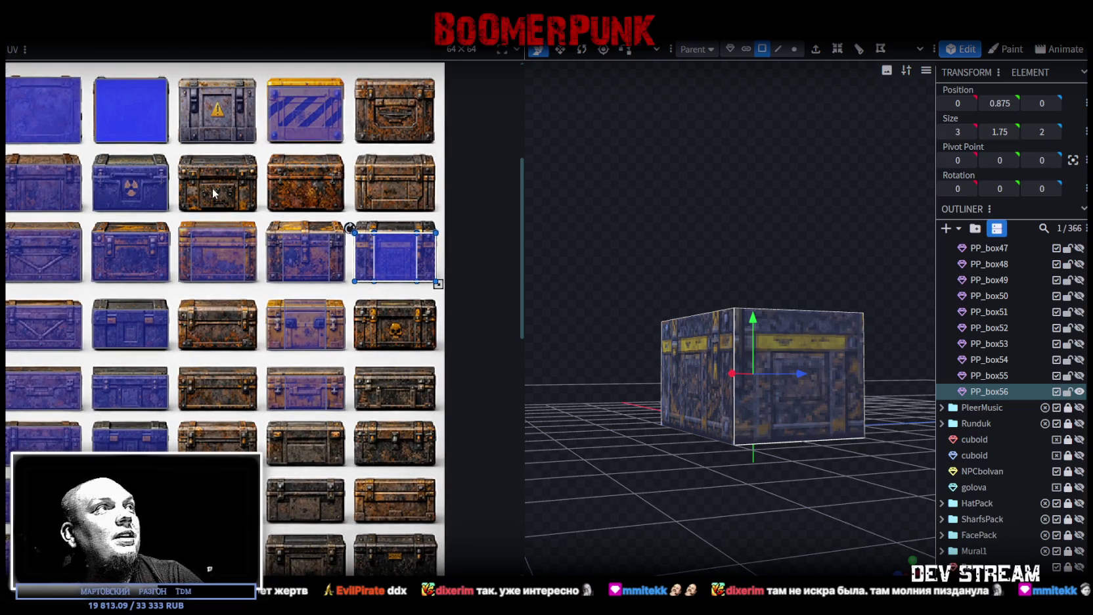
{"action": "scroll", "coordinate": [368, 237], "scroll_direction": "down", "scroll_amount": 2}
{"action": "scroll", "coordinate": [414, 255], "scroll_direction": "down", "scroll_amount": 2}
{"action": "scroll", "coordinate": [411, 283], "scroll_direction": "up", "scroll_amount": 2}
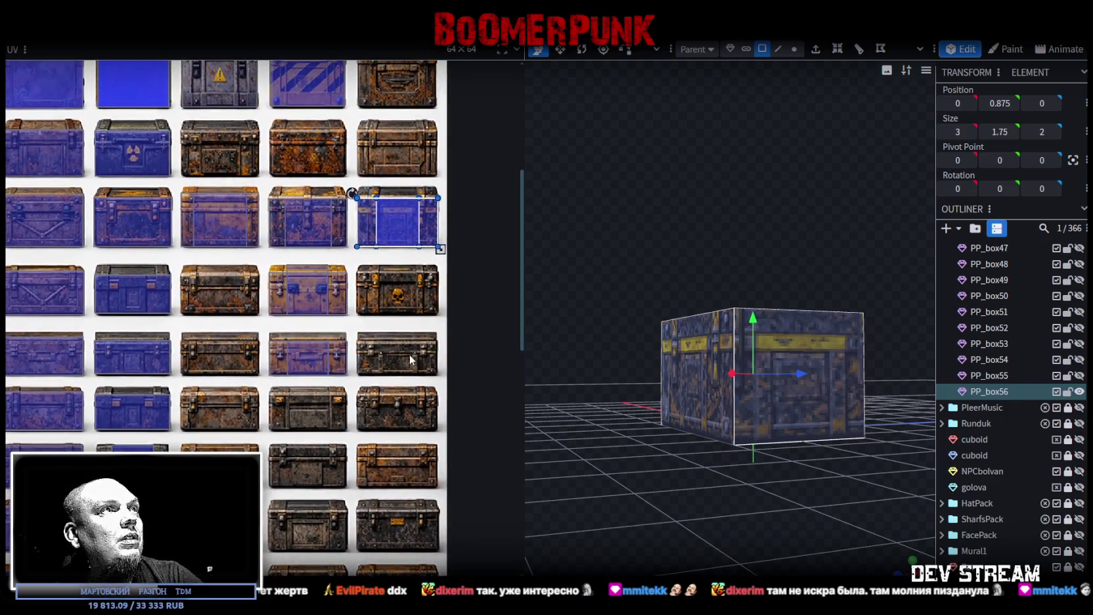
{"action": "left_click_drag", "start_coordinate": [402, 230], "coordinate": [223, 163]}
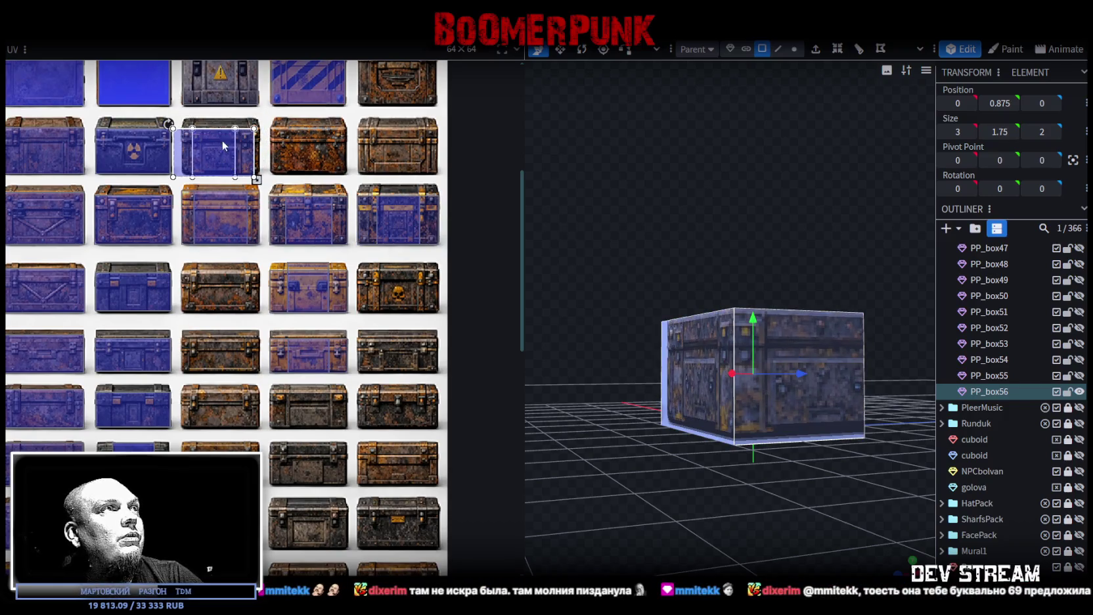
{"action": "scroll", "coordinate": [217, 155], "scroll_direction": "up", "scroll_amount": 3}
{"action": "scroll", "coordinate": [185, 176], "scroll_direction": "up", "scroll_amount": 3}
{"action": "left_click_drag", "start_coordinate": [186, 176], "coordinate": [158, 179]}
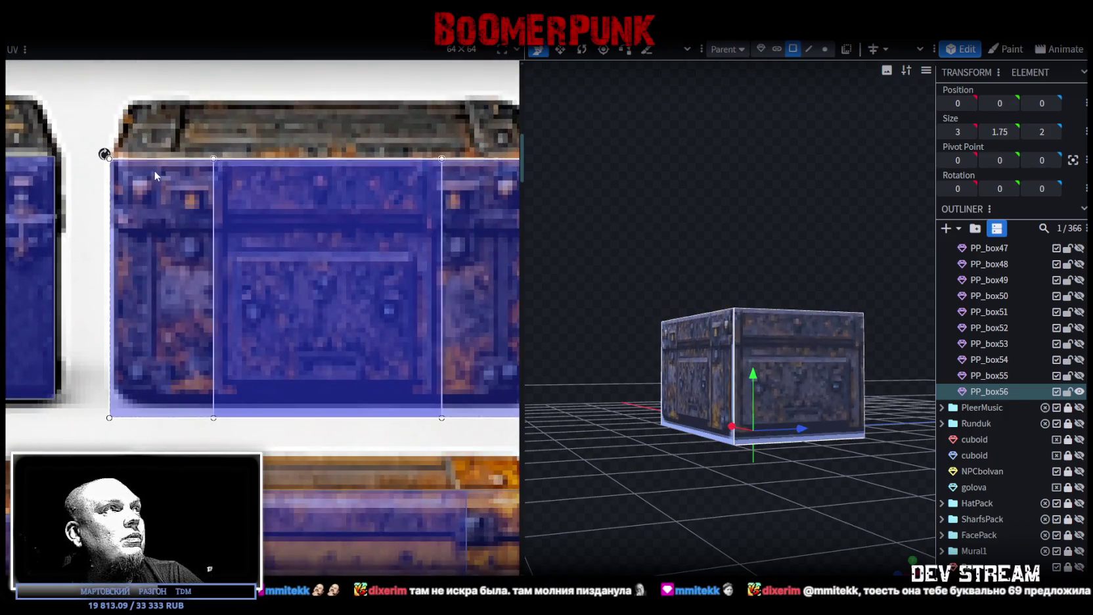
Shrink and shift the body UV area to fit the chest front
{"action": "scroll", "coordinate": [259, 199], "scroll_direction": "right", "scroll_amount": 3}
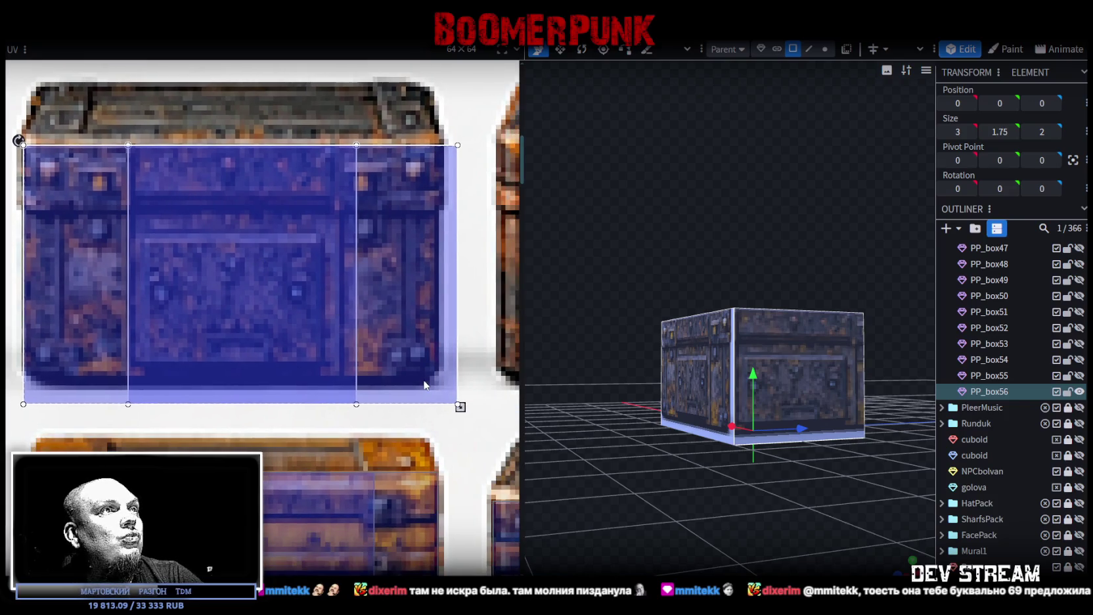
{"action": "left_click_drag", "start_coordinate": [460, 404], "coordinate": [449, 394]}
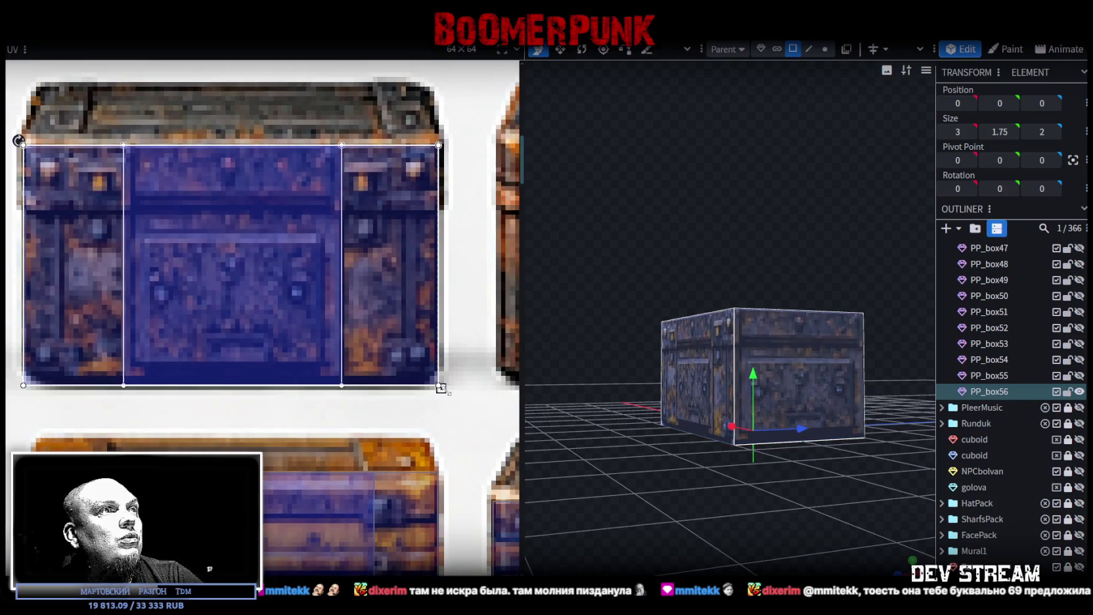
{"action": "left_click_drag", "start_coordinate": [449, 395], "coordinate": [447, 393]}
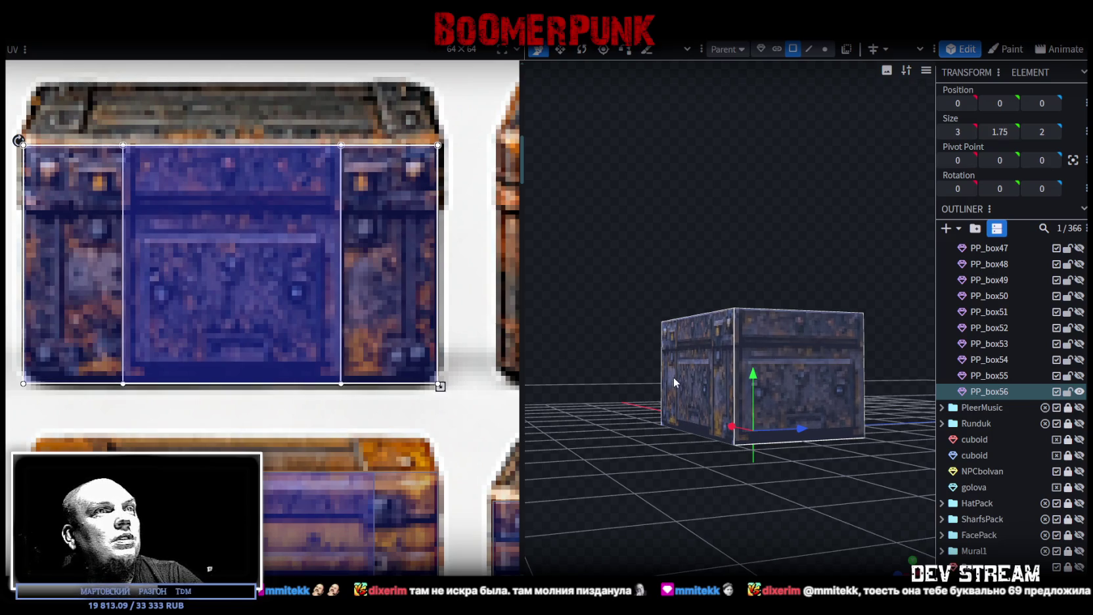
{"action": "mouse_move", "coordinate": [606, 337]}
{"action": "left_mouse_down"}
{"action": "mouse_move", "coordinate": [635, 354]}
{"action": "mouse_move", "coordinate": [749, 356]}
{"action": "mouse_move", "coordinate": [843, 491]}
{"action": "mouse_move", "coordinate": [671, 408]}
{"action": "left_mouse_up"}
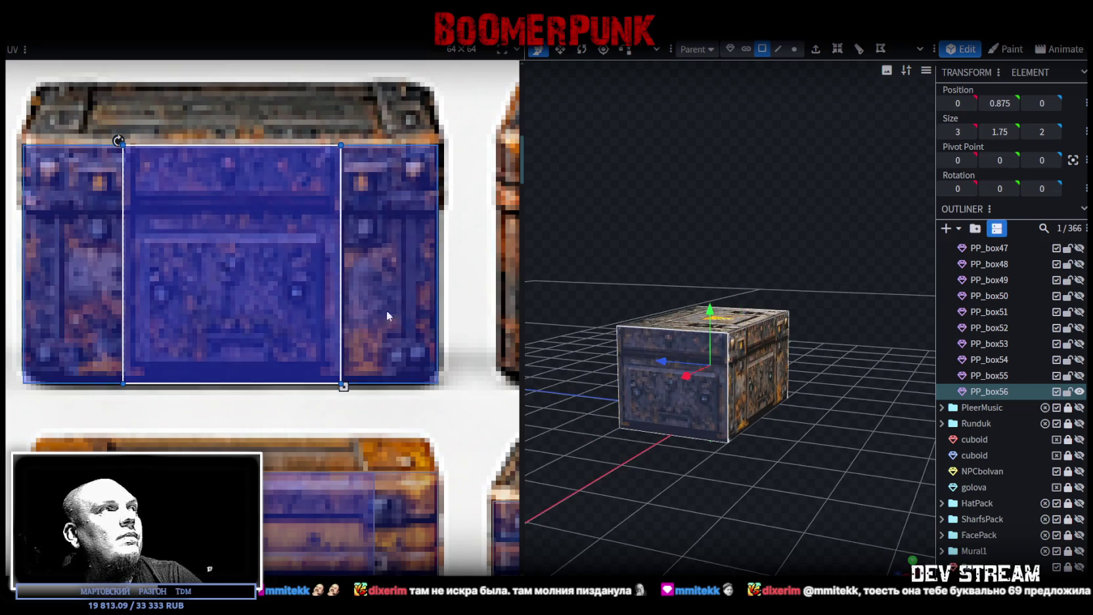
{"action": "left_click_drag", "start_coordinate": [206, 284], "coordinate": [215, 284]}
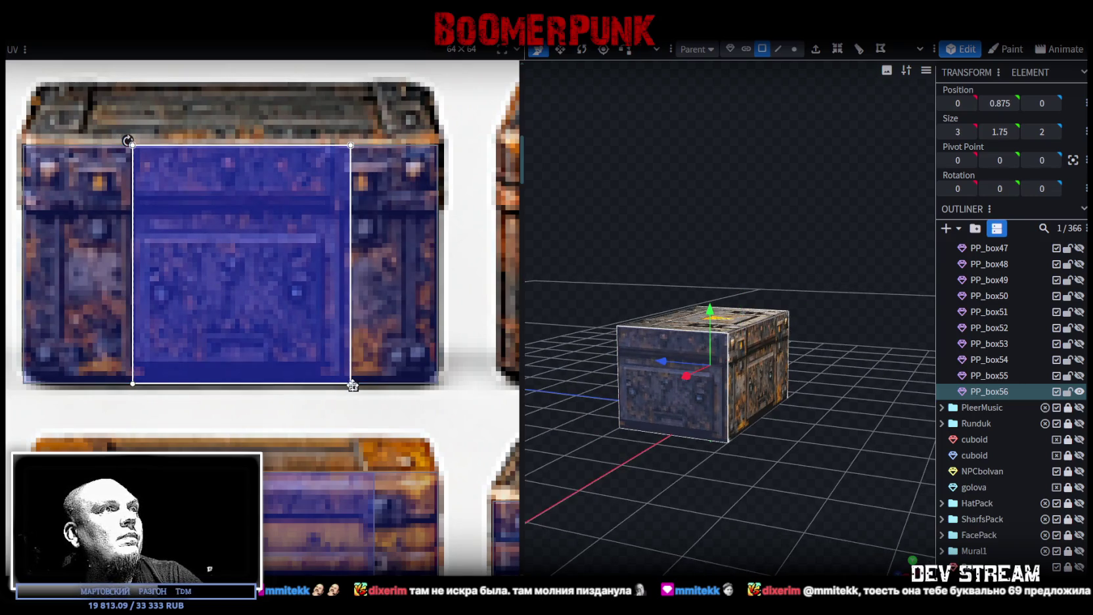
{"action": "left_click_drag", "start_coordinate": [352, 387], "coordinate": [343, 387]}
{"action": "left_click_drag", "start_coordinate": [655, 490], "coordinate": [666, 499]}
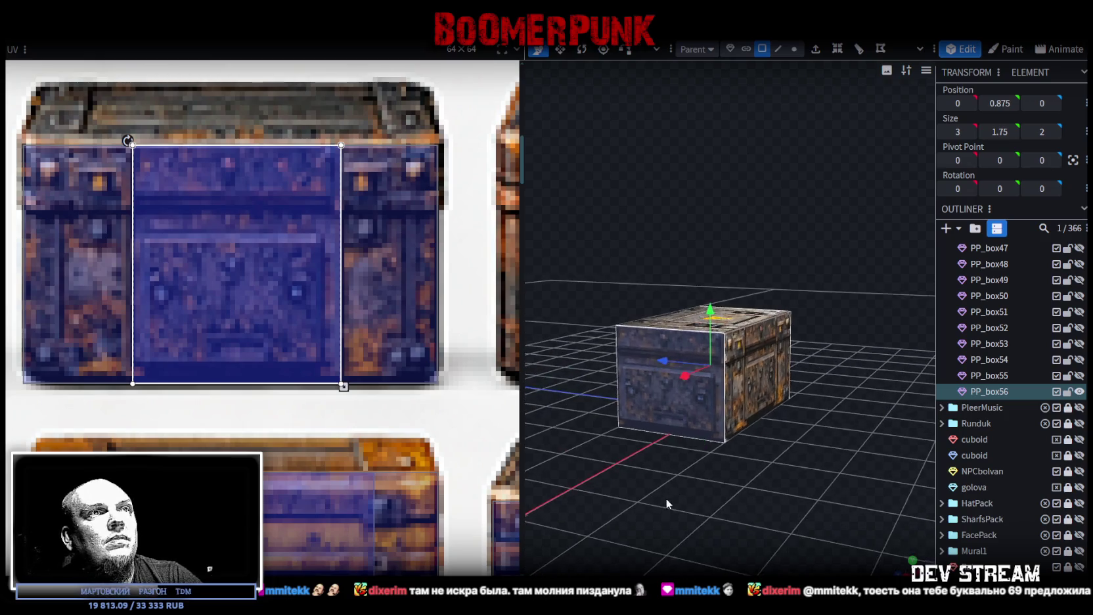
Duplicate the crate as PP_box57 and move its front UV to the fourth-row crate
{"action": "key", "text": "ctrl+d"}
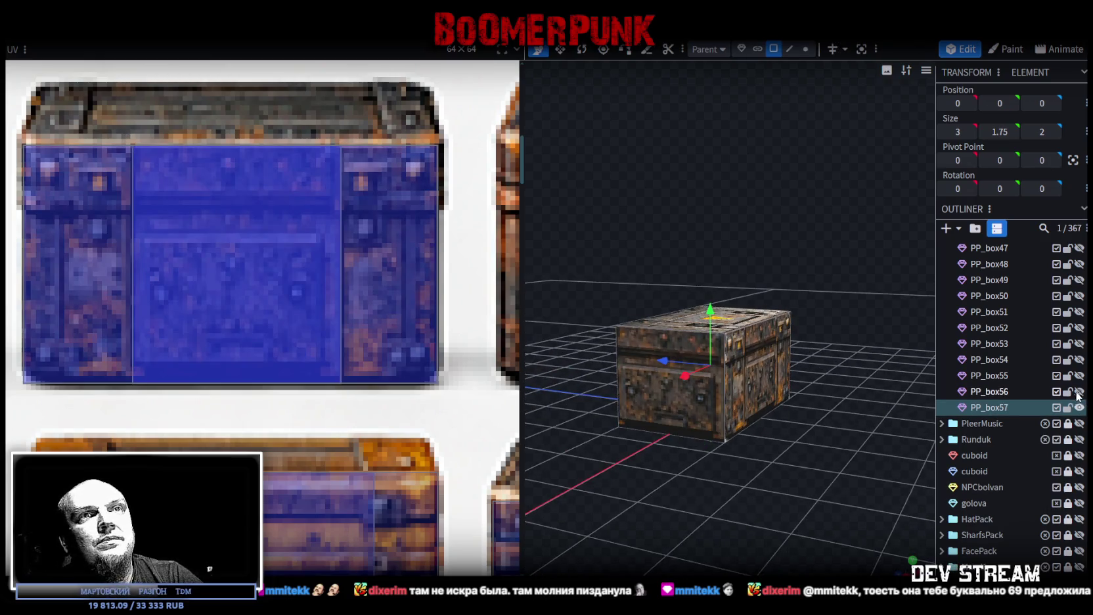
{"action": "left_click", "coordinate": [662, 425]}
{"action": "scroll", "coordinate": [276, 355], "scroll_direction": "down", "scroll_amount": 3}
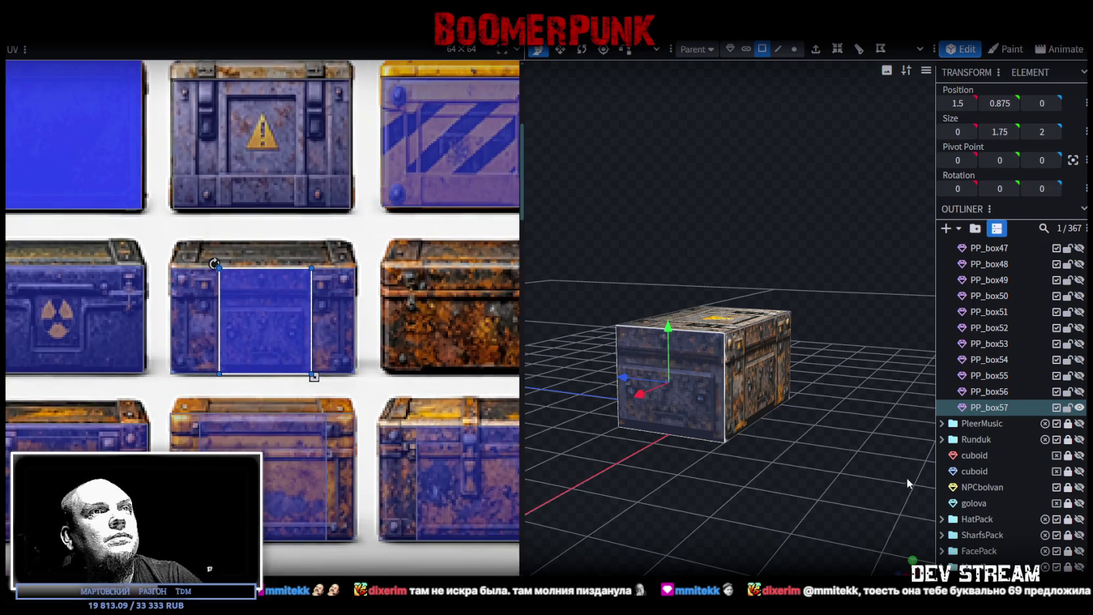
{"action": "left_click_drag", "start_coordinate": [874, 476], "coordinate": [605, 357]}
{"action": "key", "text": "ctrl+z"}
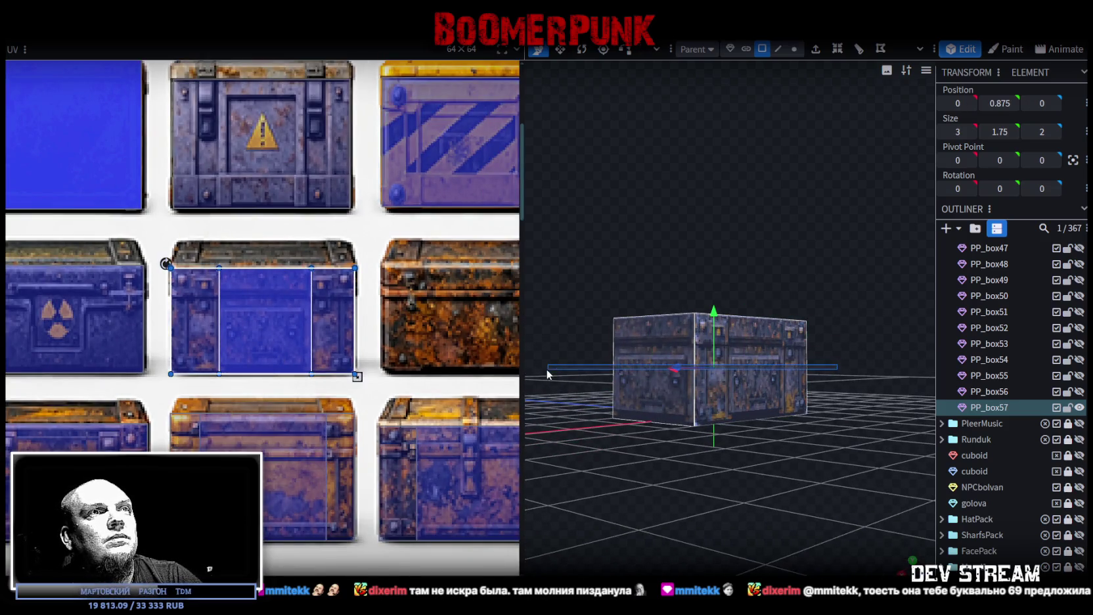
{"action": "scroll", "coordinate": [355, 430], "scroll_direction": "down", "scroll_amount": 3}
{"action": "scroll", "coordinate": [328, 329], "scroll_direction": "down", "scroll_amount": 1}
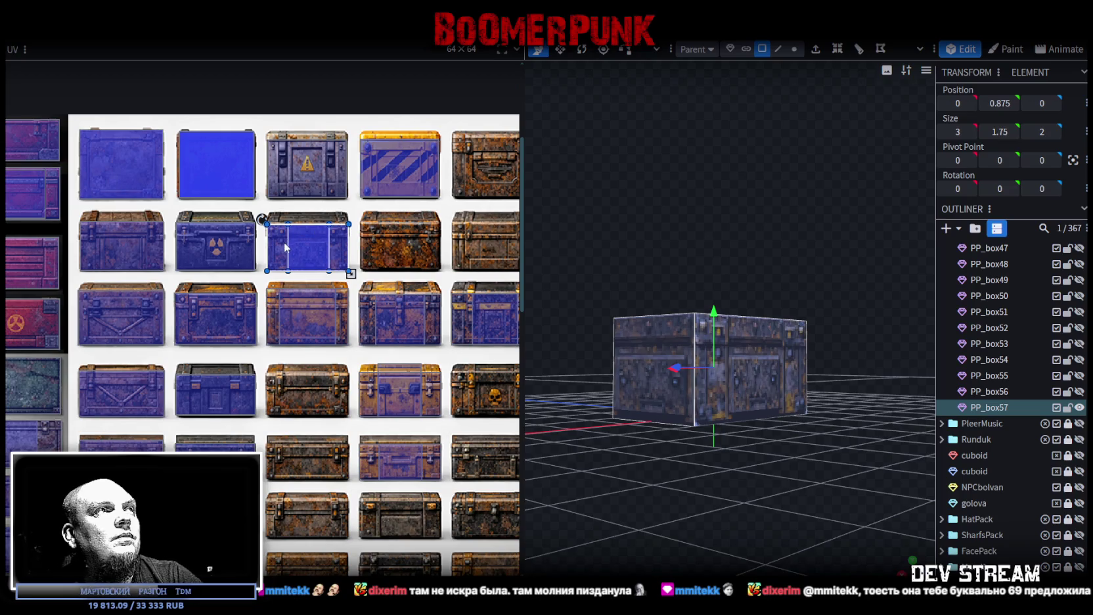
{"action": "left_click_drag", "start_coordinate": [284, 242], "coordinate": [295, 402]}
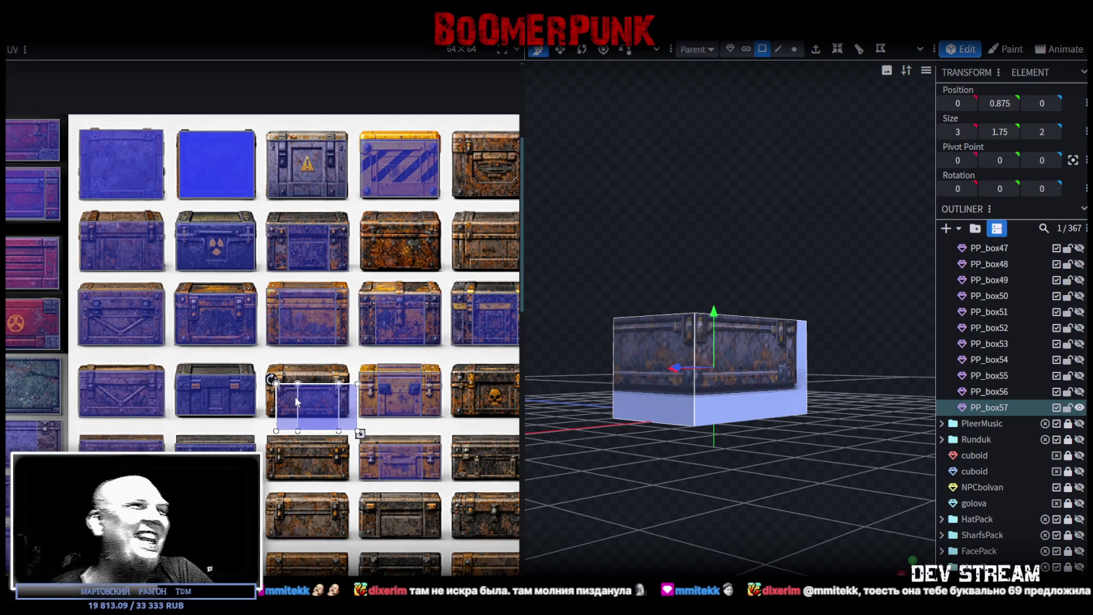
Align and resize the UV box over the rusty chest front, then deselect the crate
{"action": "scroll", "coordinate": [292, 388], "scroll_direction": "up", "scroll_amount": 5}
{"action": "scroll", "coordinate": [270, 443], "scroll_direction": "up", "scroll_amount": 3}
{"action": "left_click_drag", "start_coordinate": [269, 443], "coordinate": [241, 408]}
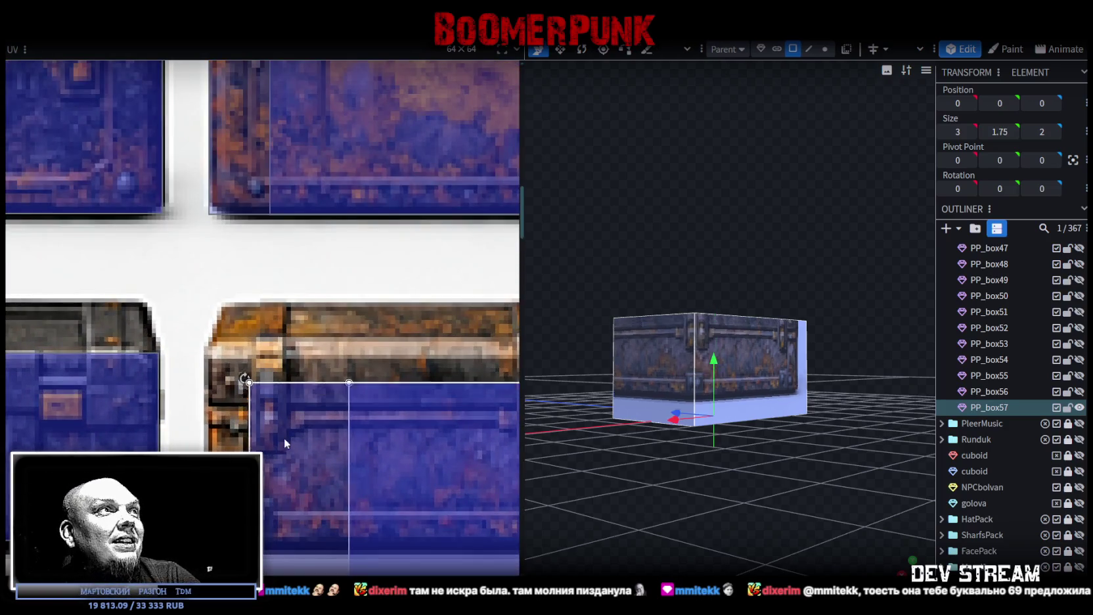
{"action": "scroll", "coordinate": [241, 408], "scroll_direction": "up", "scroll_amount": 2}
{"action": "left_click_drag", "start_coordinate": [230, 358], "coordinate": [228, 354]}
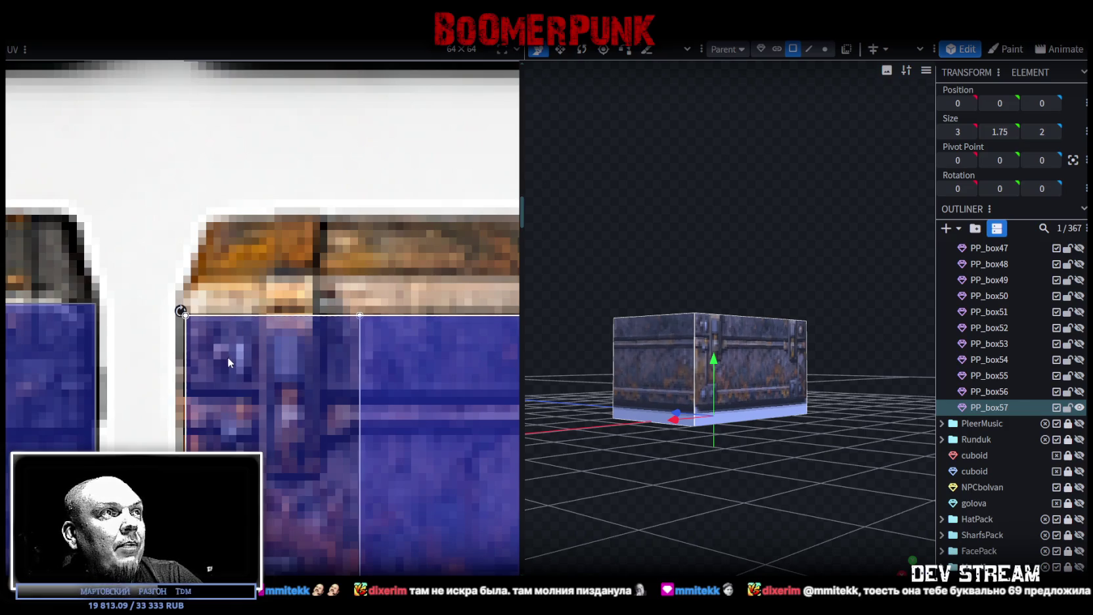
{"action": "scroll", "coordinate": [307, 451], "scroll_direction": "down", "scroll_amount": 3}
{"action": "scroll", "coordinate": [391, 486], "scroll_direction": "up", "scroll_amount": 2}
{"action": "middle_click_drag", "start_coordinate": [403, 488], "coordinate": [362, 489]}
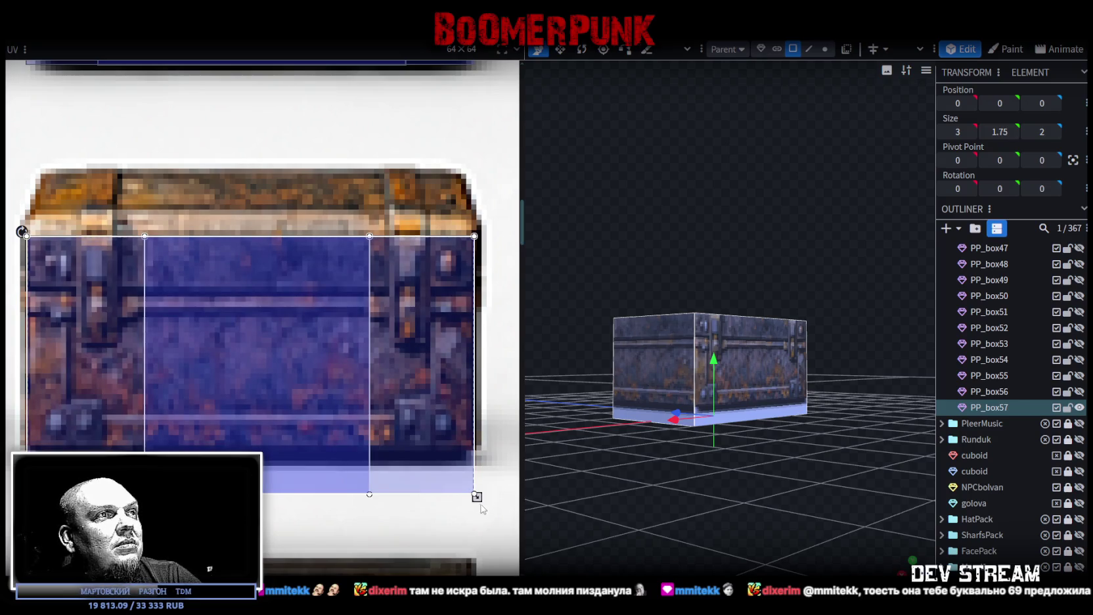
{"action": "left_click_drag", "start_coordinate": [477, 497], "coordinate": [477, 451]}
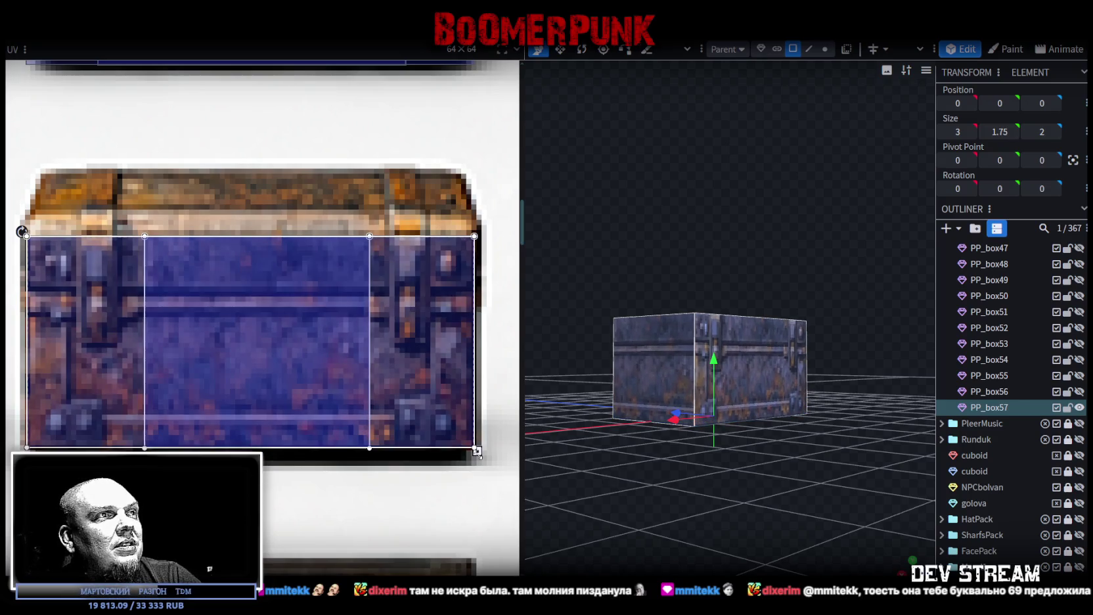
{"action": "mouse_move", "coordinate": [783, 463]}
{"action": "left_mouse_down"}
{"action": "mouse_move", "coordinate": [695, 519]}
{"action": "mouse_move", "coordinate": [835, 513]}
{"action": "left_mouse_up"}
{"action": "mouse_move", "coordinate": [634, 495]}
{"action": "left_mouse_down"}
{"action": "mouse_move", "coordinate": [803, 498]}
{"action": "mouse_move", "coordinate": [788, 558]}
{"action": "mouse_move", "coordinate": [706, 509]}
{"action": "mouse_move", "coordinate": [602, 524]}
{"action": "mouse_move", "coordinate": [850, 459]}
{"action": "left_mouse_up"}
{"action": "scroll", "coordinate": [1011, 394], "scroll_direction": "down", "scroll_amount": 2}
{"action": "left_click", "coordinate": [772, 551]}
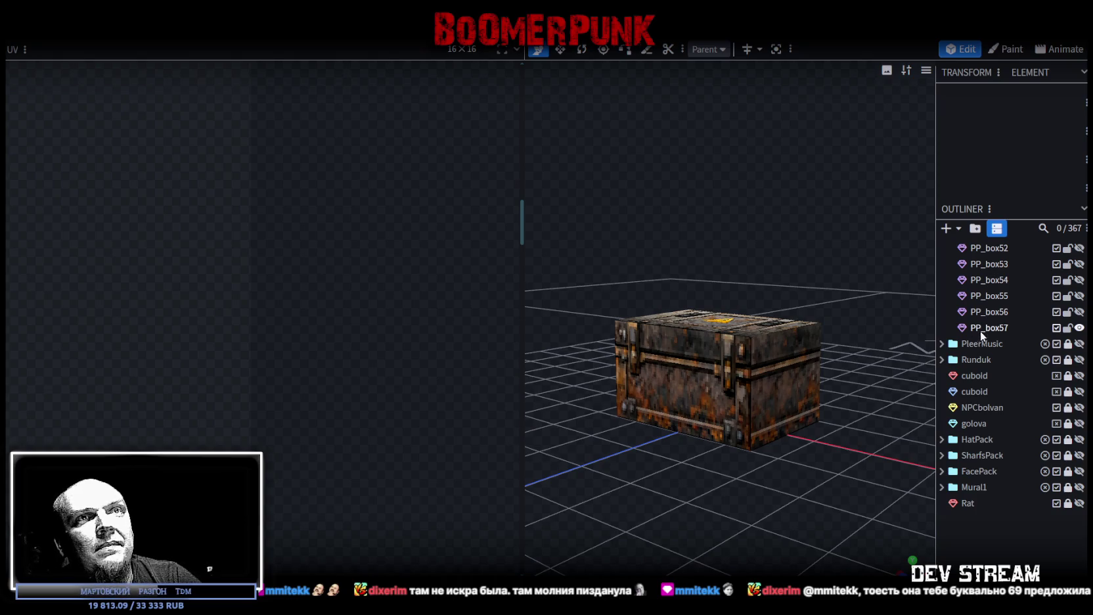
Duplicate PP_box57 as PP_box58 and move its UV box onto a different chest
{"action": "left_click", "coordinate": [979, 330]}
{"action": "key", "text": "ctrl+d"}
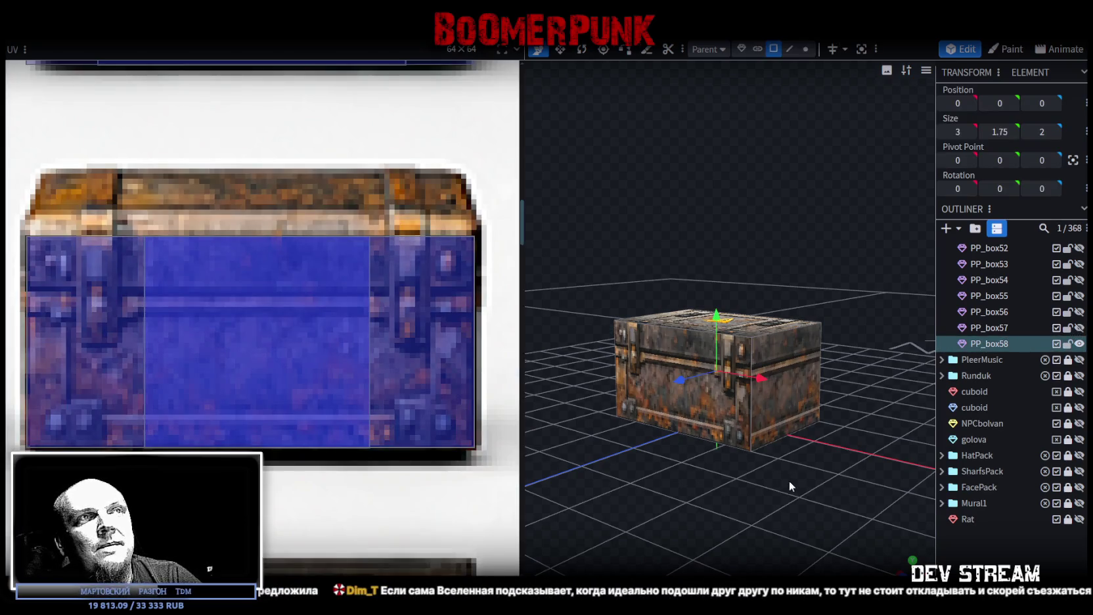
{"action": "left_click_drag", "start_coordinate": [788, 479], "coordinate": [778, 462]}
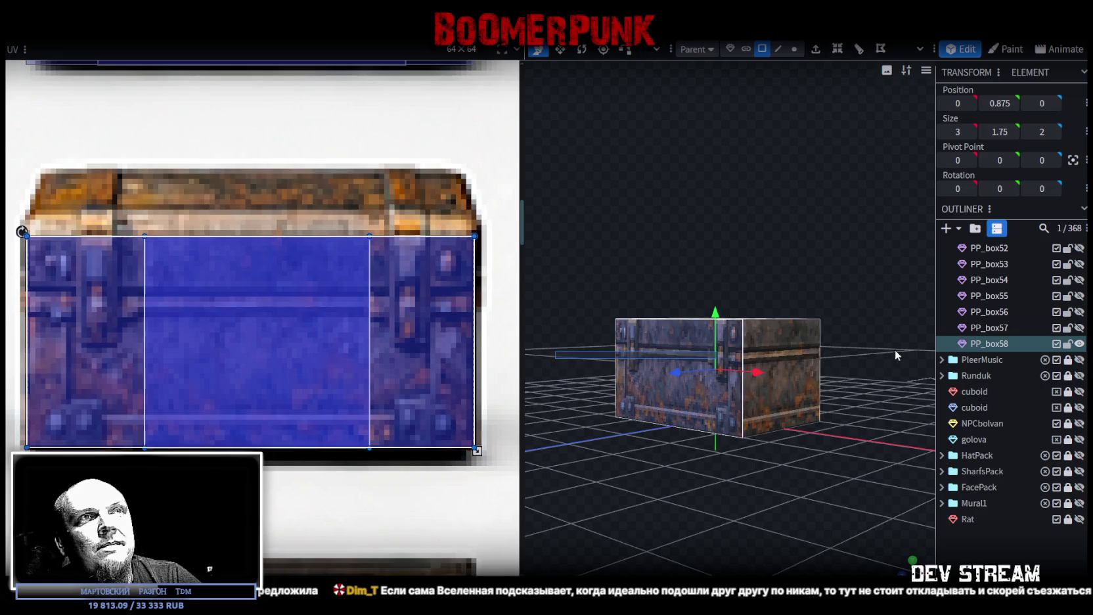
{"action": "scroll", "coordinate": [381, 396], "scroll_direction": "down", "scroll_amount": 3}
{"action": "scroll", "coordinate": [408, 391], "scroll_direction": "down", "scroll_amount": 2}
{"action": "scroll", "coordinate": [408, 391], "scroll_direction": "up", "scroll_amount": 2}
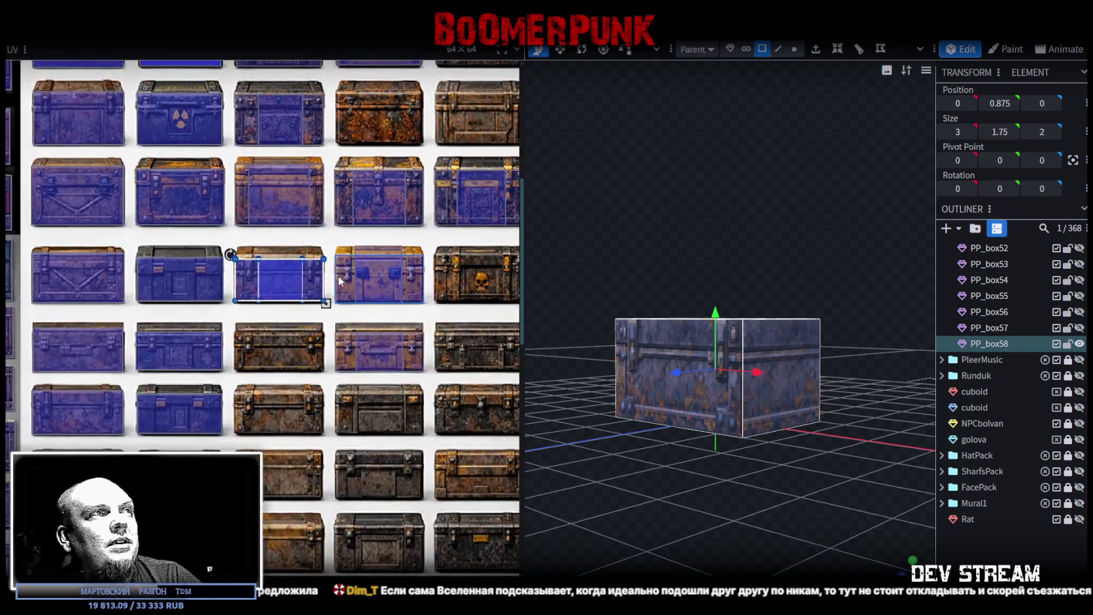
{"action": "scroll", "coordinate": [235, 270], "scroll_direction": "up", "scroll_amount": 2}
{"action": "scroll", "coordinate": [224, 280], "scroll_direction": "up", "scroll_amount": 1}
{"action": "left_click_drag", "start_coordinate": [394, 473], "coordinate": [411, 473]}
Align the UV box's corner and bottom edge with that chest
{"action": "scroll", "coordinate": [211, 414], "scroll_direction": "up", "scroll_amount": 3}
{"action": "scroll", "coordinate": [212, 414], "scroll_direction": "up", "scroll_amount": 2}
{"action": "scroll", "coordinate": [212, 414], "scroll_direction": "down", "scroll_amount": 4}
{"action": "scroll", "coordinate": [211, 414], "scroll_direction": "up", "scroll_amount": 2}
{"action": "mouse_move", "coordinate": [210, 413]}
{"action": "left_mouse_down"}
{"action": "mouse_move", "coordinate": [184, 445]}
{"action": "mouse_move", "coordinate": [189, 409]}
{"action": "left_mouse_up"}
{"action": "scroll", "coordinate": [184, 446], "scroll_direction": "up", "scroll_amount": 2}
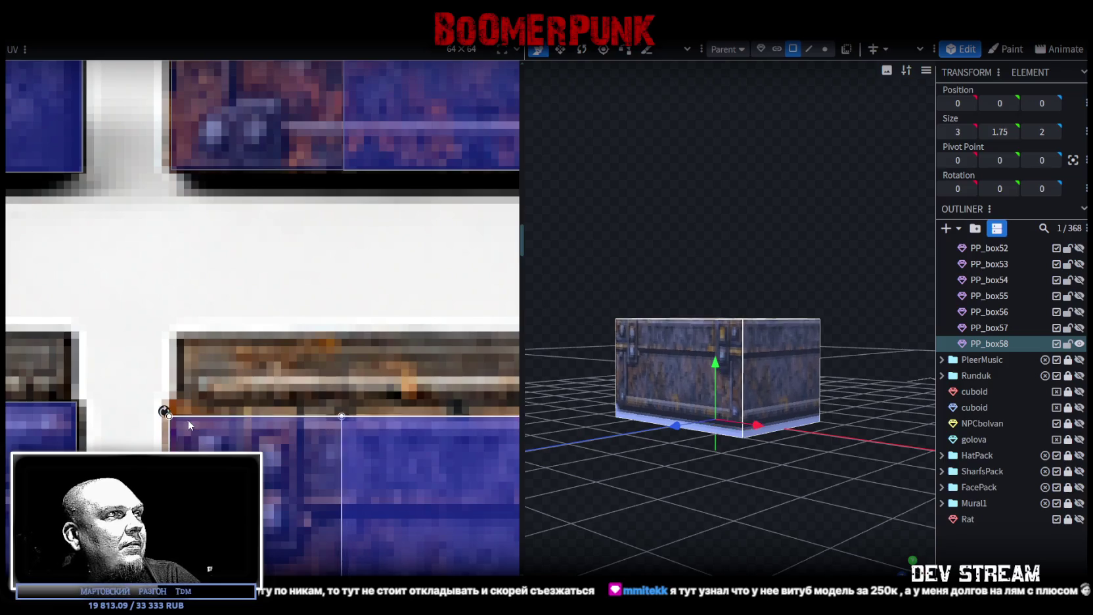
{"action": "scroll", "coordinate": [192, 409], "scroll_direction": "down", "scroll_amount": 4}
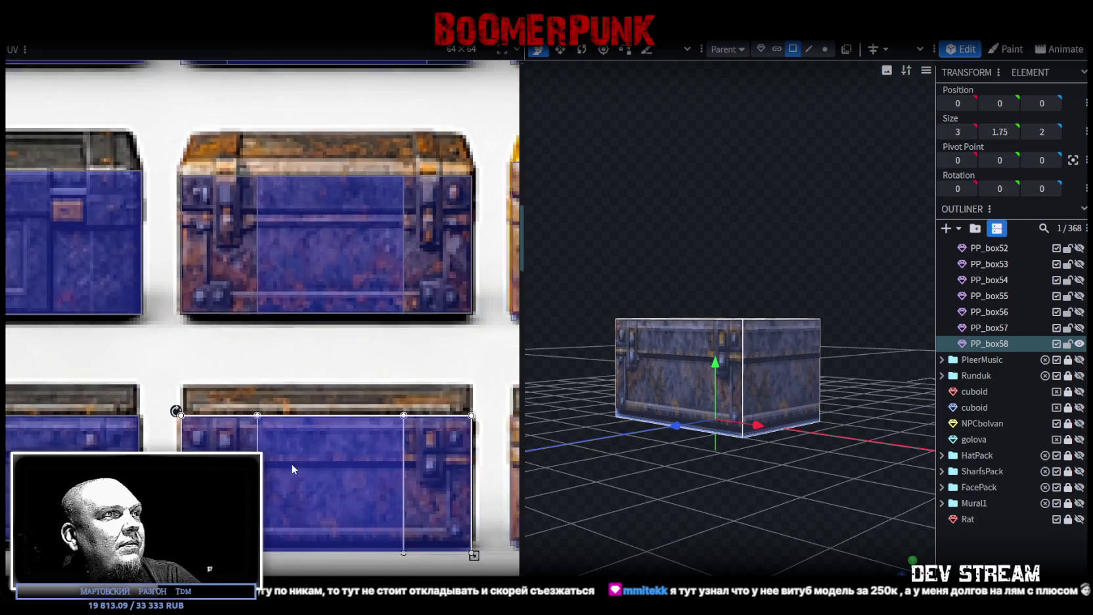
{"action": "scroll", "coordinate": [289, 463], "scroll_direction": "up", "scroll_amount": 2}
{"action": "scroll", "coordinate": [458, 519], "scroll_direction": "up", "scroll_amount": 3}
{"action": "mouse_move", "coordinate": [458, 519]}
{"action": "left_mouse_down"}
{"action": "mouse_move", "coordinate": [458, 502]}
{"action": "mouse_move", "coordinate": [466, 517]}
{"action": "left_mouse_up"}
Lower PP_box58's top face so the crate becomes 3 × 1 × 2
{"action": "left_click_drag", "start_coordinate": [630, 453], "coordinate": [640, 487]}
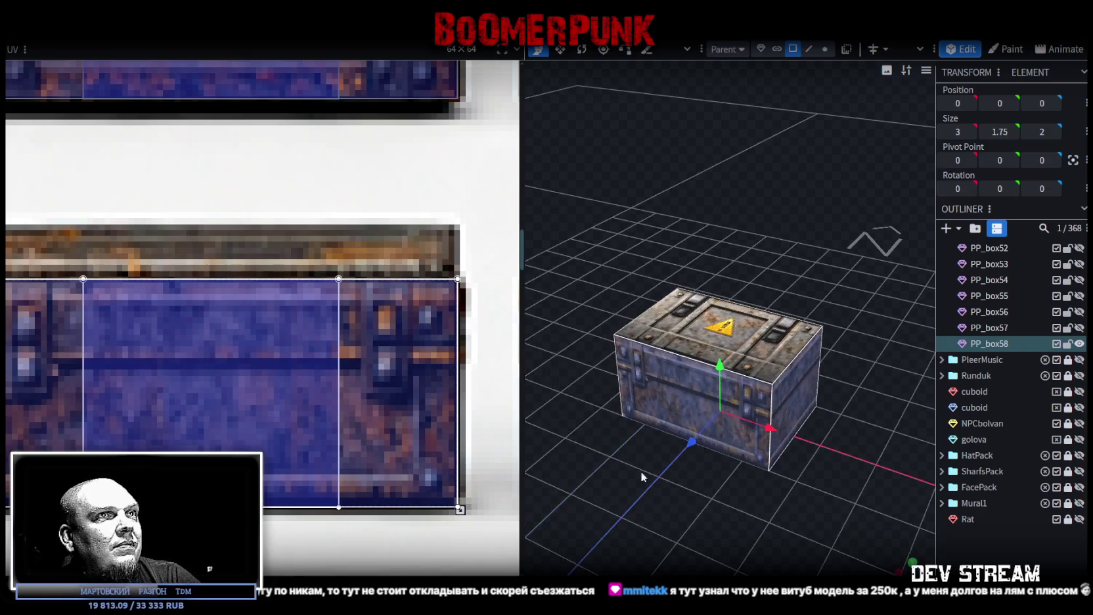
{"action": "left_click", "coordinate": [702, 324]}
{"action": "left_click_drag", "start_coordinate": [694, 336], "coordinate": [670, 215]}
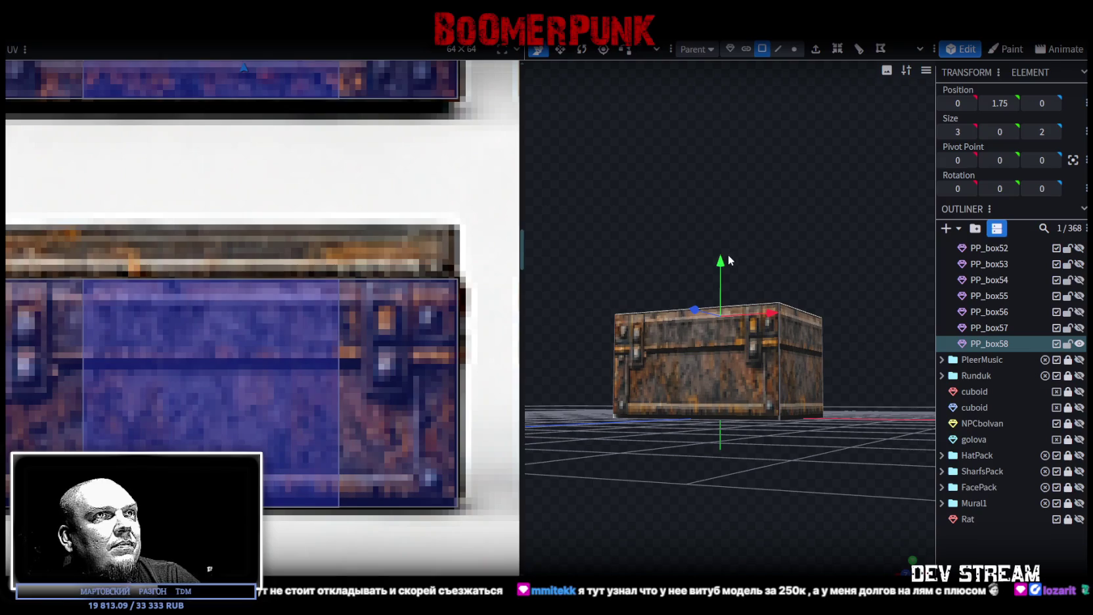
{"action": "left_click_drag", "start_coordinate": [729, 256], "coordinate": [725, 303]}
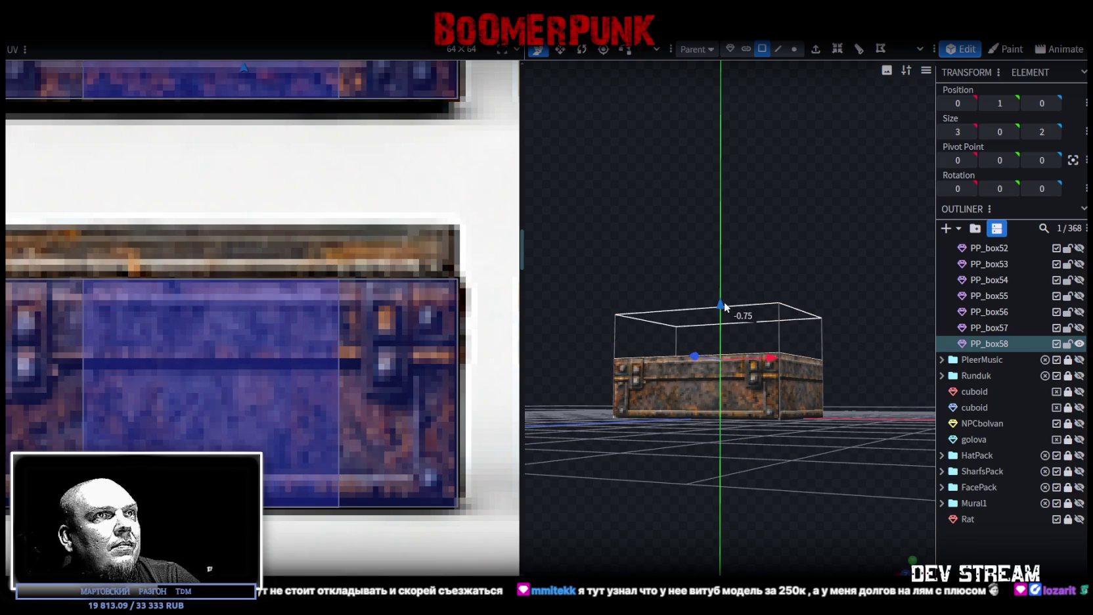
{"action": "left_click_drag", "start_coordinate": [671, 237], "coordinate": [745, 281]}
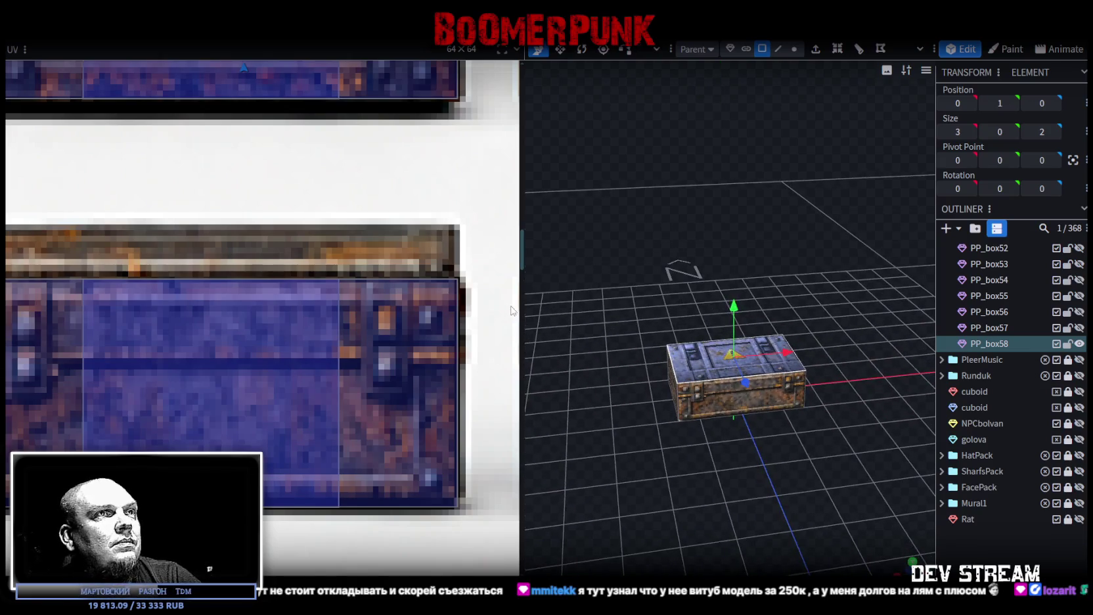
{"action": "scroll", "coordinate": [287, 348], "scroll_direction": "down", "scroll_amount": 3}
{"action": "scroll", "coordinate": [288, 348], "scroll_direction": "down", "scroll_amount": 2}
{"action": "mouse_move", "coordinate": [762, 492]}
{"action": "left_mouse_down"}
{"action": "mouse_move", "coordinate": [743, 467]}
{"action": "mouse_move", "coordinate": [752, 440]}
{"action": "left_mouse_up"}
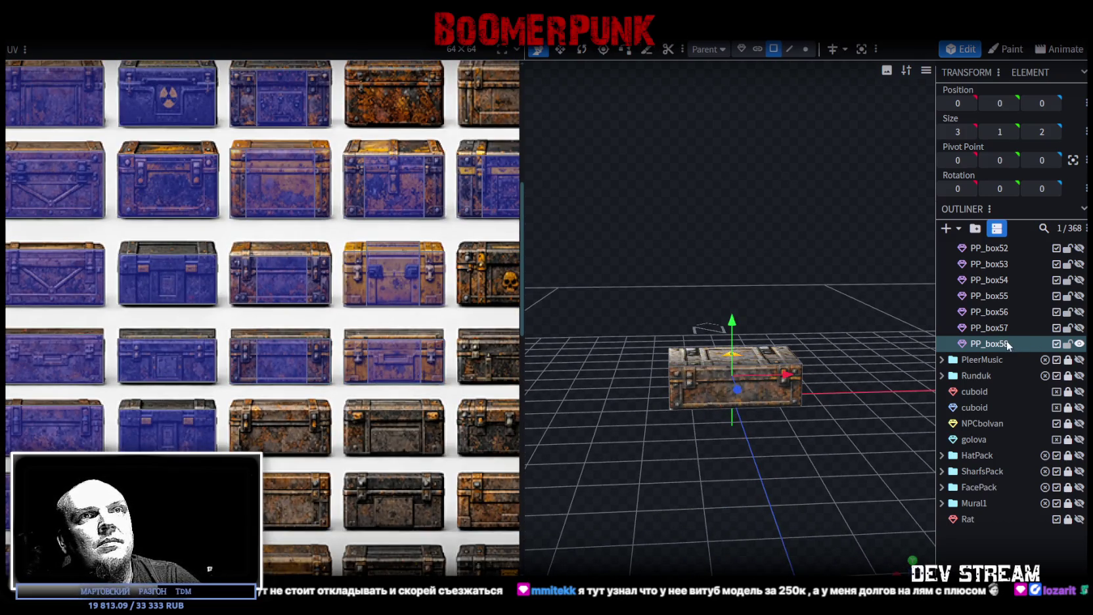
Duplicate the flat crate as PP_box59 and fit its UV onto the brown chest below
{"action": "key", "text": "ctrl+d"}
{"action": "mouse_move", "coordinate": [783, 413]}
{"action": "left_mouse_down"}
{"action": "mouse_move", "coordinate": [762, 459]}
{"action": "mouse_move", "coordinate": [684, 383]}
{"action": "left_mouse_up"}
{"action": "left_click", "coordinate": [683, 382]}
{"action": "left_click", "coordinate": [861, 375]}
{"action": "scroll", "coordinate": [415, 442], "scroll_direction": "up", "scroll_amount": 2}
{"action": "scroll", "coordinate": [211, 265], "scroll_direction": "up", "scroll_amount": 2}
{"action": "mouse_move", "coordinate": [287, 277]}
{"action": "left_mouse_down"}
{"action": "mouse_move", "coordinate": [296, 404]}
{"action": "mouse_move", "coordinate": [237, 395]}
{"action": "left_mouse_up"}
{"action": "scroll", "coordinate": [280, 373], "scroll_direction": "up", "scroll_amount": 2}
{"action": "scroll", "coordinate": [280, 372], "scroll_direction": "up", "scroll_amount": 1}
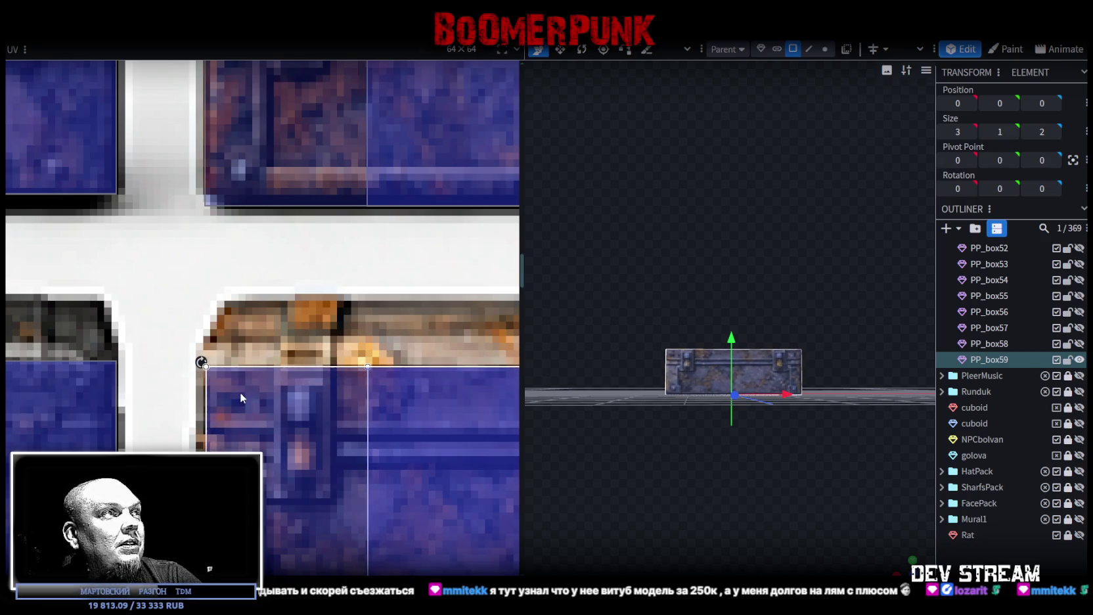
{"action": "scroll", "coordinate": [239, 393], "scroll_direction": "down", "scroll_amount": 3}
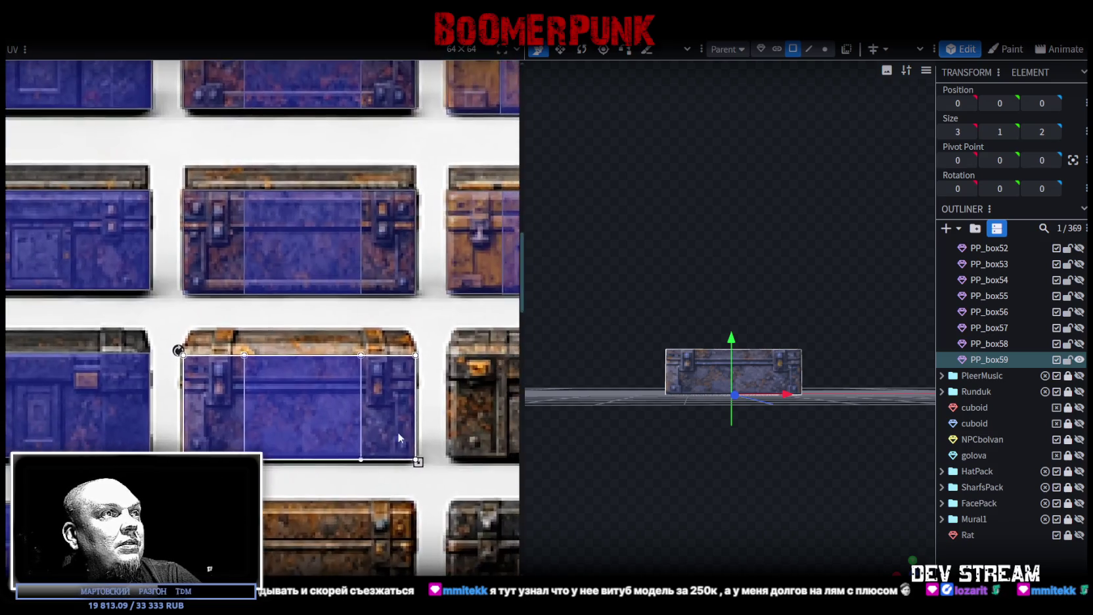
{"action": "scroll", "coordinate": [399, 438], "scroll_direction": "up", "scroll_amount": 4}
{"action": "mouse_move", "coordinate": [385, 470]}
{"action": "left_mouse_down"}
{"action": "mouse_move", "coordinate": [385, 460]}
{"action": "mouse_move", "coordinate": [385, 470]}
{"action": "left_mouse_up"}
Review the remapped crate and duplicate it as PP_box60
{"action": "left_click_drag", "start_coordinate": [796, 479], "coordinate": [953, 478]}
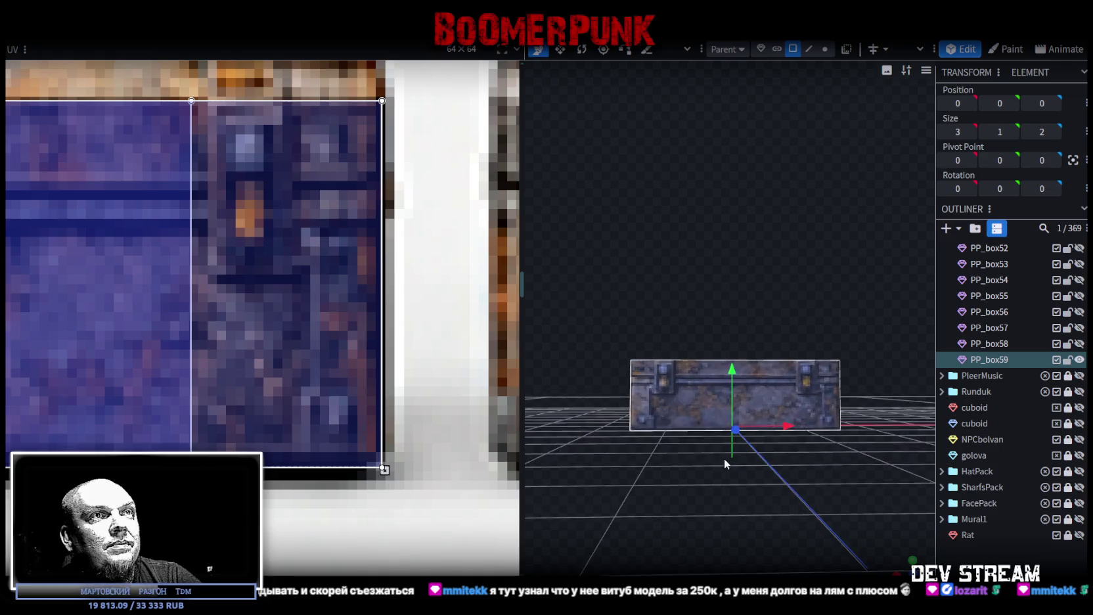
{"action": "left_click_drag", "start_coordinate": [827, 504], "coordinate": [814, 519]}
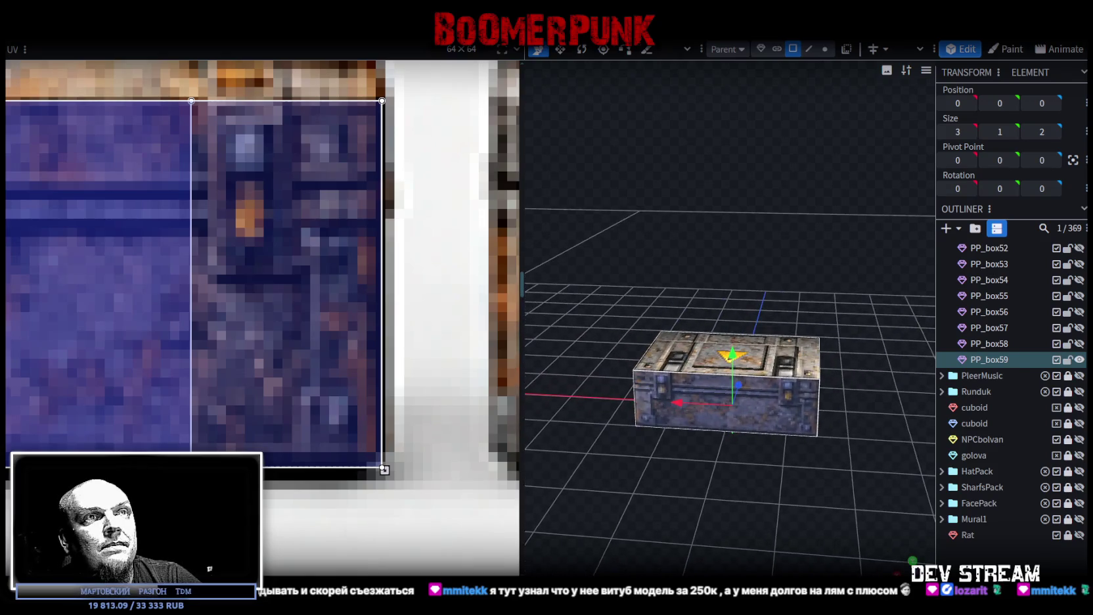
{"action": "scroll", "coordinate": [396, 405], "scroll_direction": "down", "scroll_amount": 5}
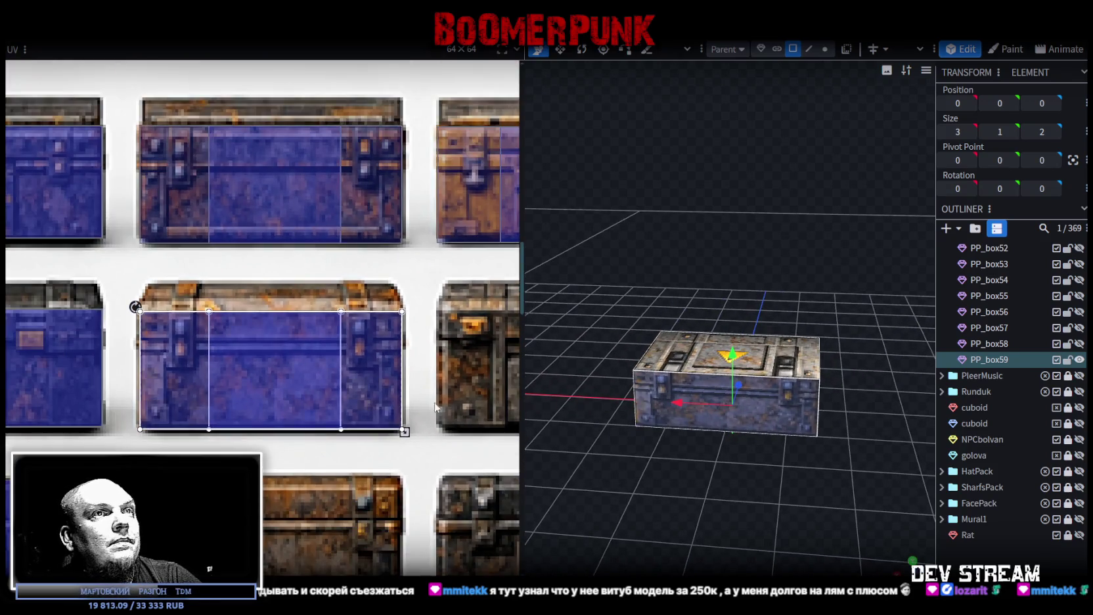
{"action": "key", "text": "ctrl+d"}
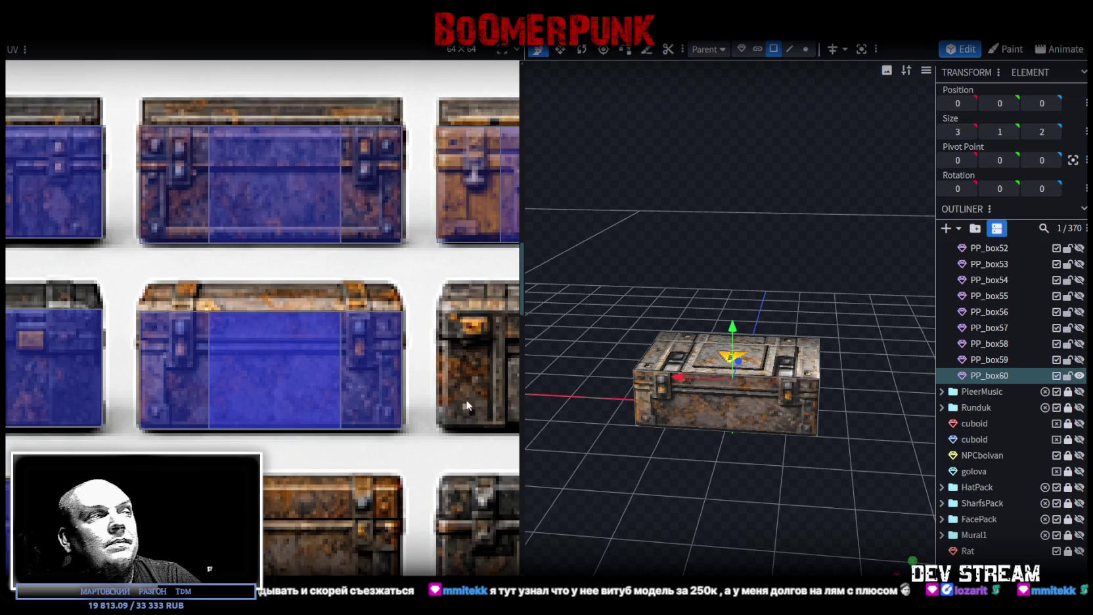
In front view, move PP_box60's front-face UV onto the dark chest
{"action": "scroll", "coordinate": [489, 408], "scroll_direction": "down", "scroll_amount": 2}
{"action": "scroll", "coordinate": [488, 408], "scroll_direction": "down", "scroll_amount": 2}
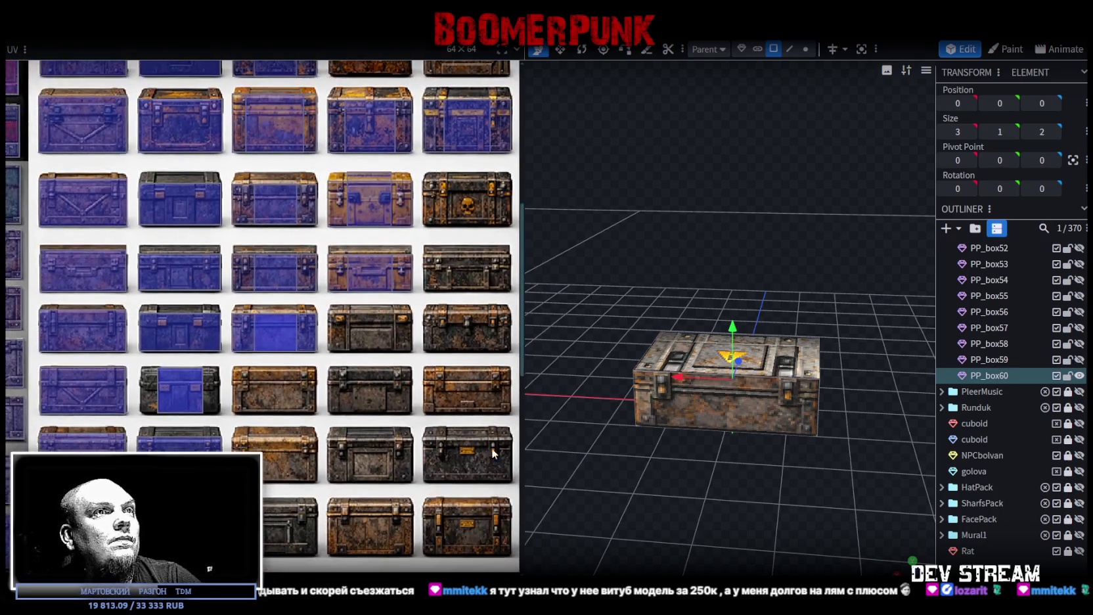
{"action": "key", "text": "KP_1"}
{"action": "left_click", "coordinate": [755, 401]}
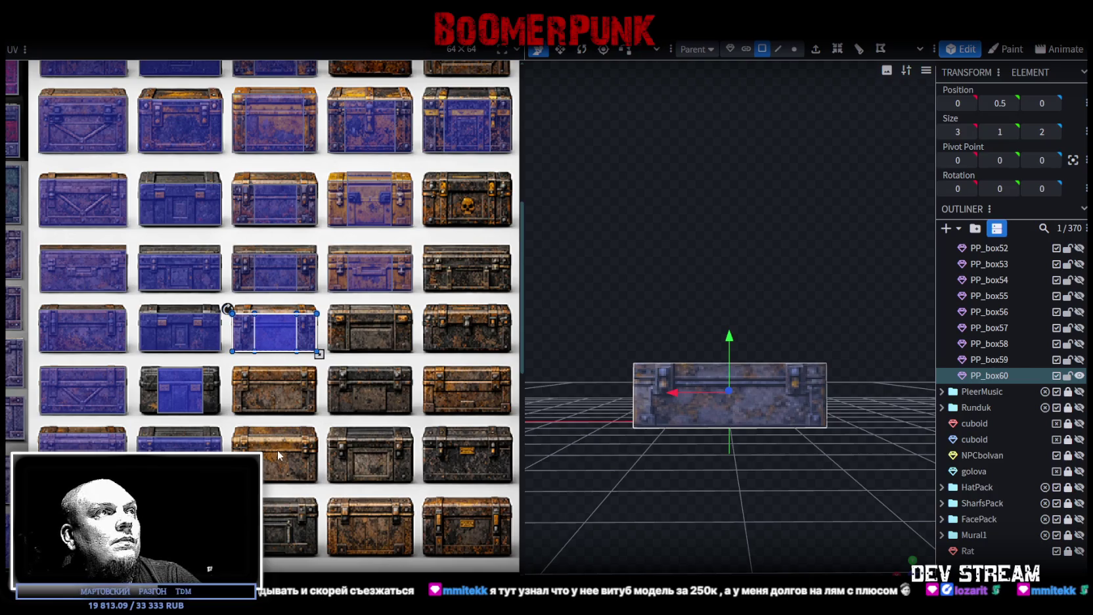
{"action": "mouse_move", "coordinate": [275, 337]}
{"action": "left_mouse_down"}
{"action": "mouse_move", "coordinate": [379, 421]}
{"action": "mouse_move", "coordinate": [320, 364]}
{"action": "mouse_move", "coordinate": [312, 340]}
{"action": "mouse_move", "coordinate": [311, 352]}
{"action": "mouse_move", "coordinate": [283, 326]}
{"action": "mouse_move", "coordinate": [291, 330]}
{"action": "left_mouse_up"}
Stretch the UV down to the dark chest's bottom to cover its whole front panel
{"action": "scroll", "coordinate": [342, 414], "scroll_direction": "up", "scroll_amount": 2}
{"action": "scroll", "coordinate": [328, 415], "scroll_direction": "up", "scroll_amount": 2}
{"action": "scroll", "coordinate": [282, 327], "scroll_direction": "up", "scroll_amount": 3}
{"action": "scroll", "coordinate": [348, 415], "scroll_direction": "down", "scroll_amount": 3}
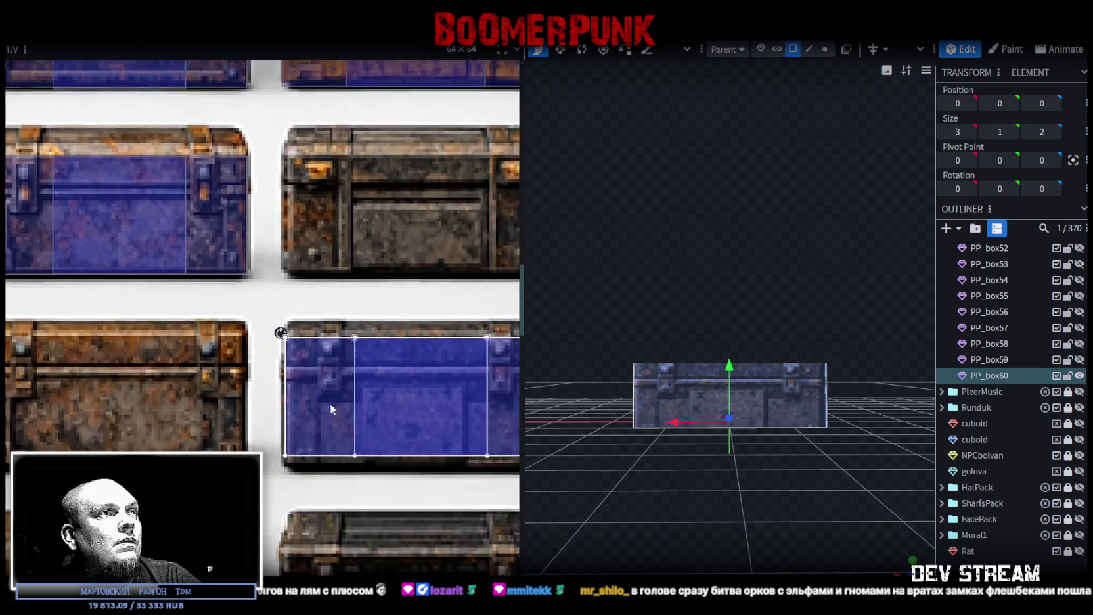
{"action": "scroll", "coordinate": [316, 380], "scroll_direction": "down", "scroll_amount": 1}
{"action": "scroll", "coordinate": [342, 399], "scroll_direction": "up", "scroll_amount": 4}
{"action": "left_click_drag", "start_coordinate": [370, 402], "coordinate": [365, 438]}
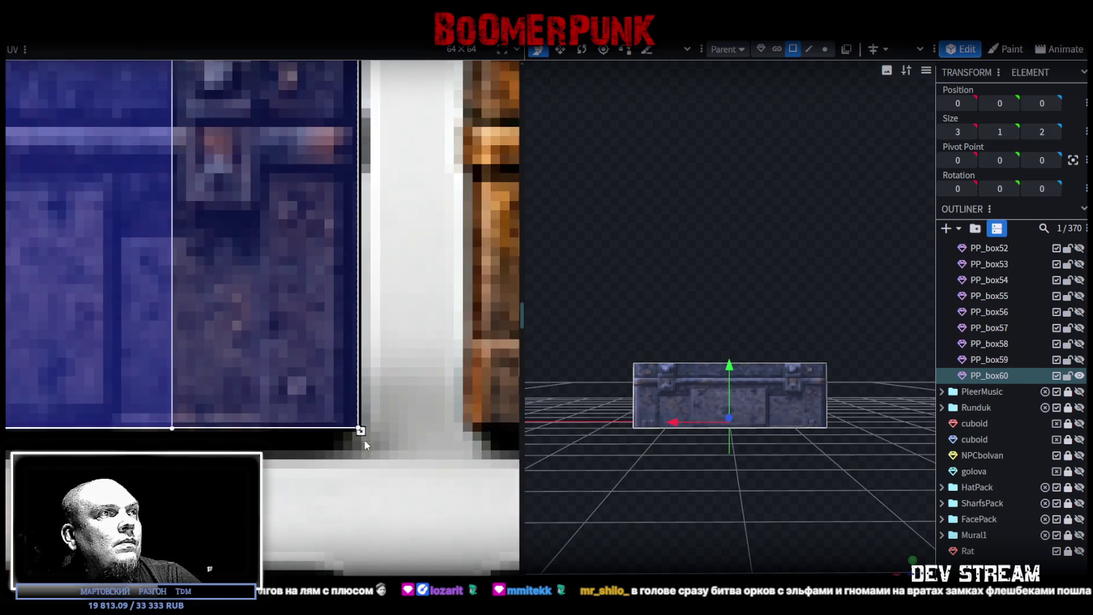
{"action": "scroll", "coordinate": [275, 425], "scroll_direction": "down", "scroll_amount": 2}
{"action": "scroll", "coordinate": [233, 417], "scroll_direction": "down", "scroll_amount": 2}
{"action": "middle_click_drag", "start_coordinate": [233, 417], "coordinate": [352, 421]}
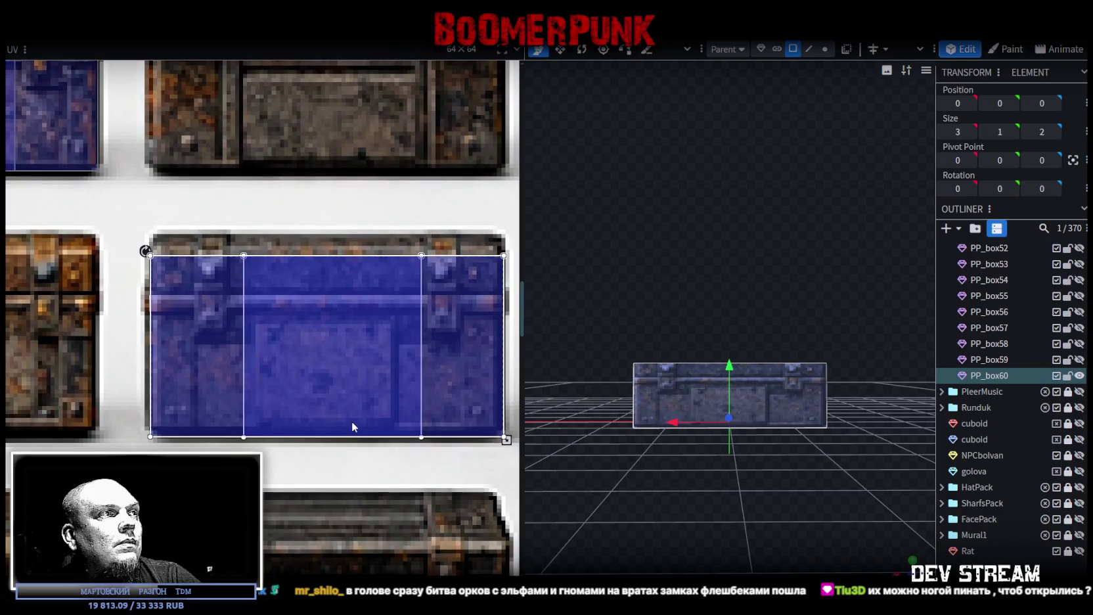
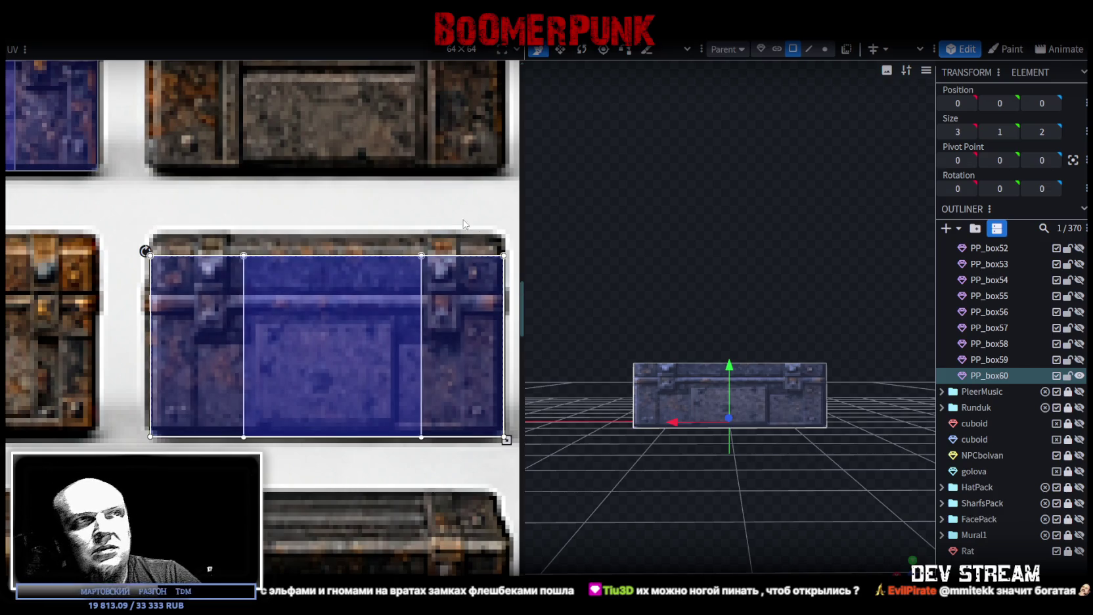
Raise PP_box60's top face so the lid reaches height 1.25
{"action": "left_click_drag", "start_coordinate": [772, 290], "coordinate": [713, 543]}
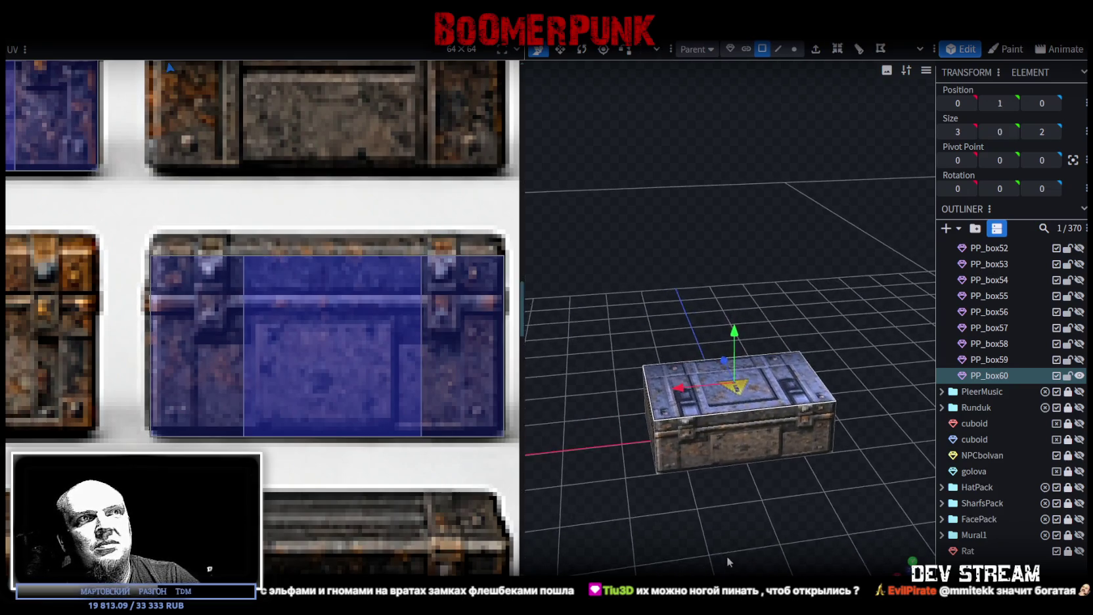
{"action": "left_click_drag", "start_coordinate": [715, 547], "coordinate": [718, 460]}
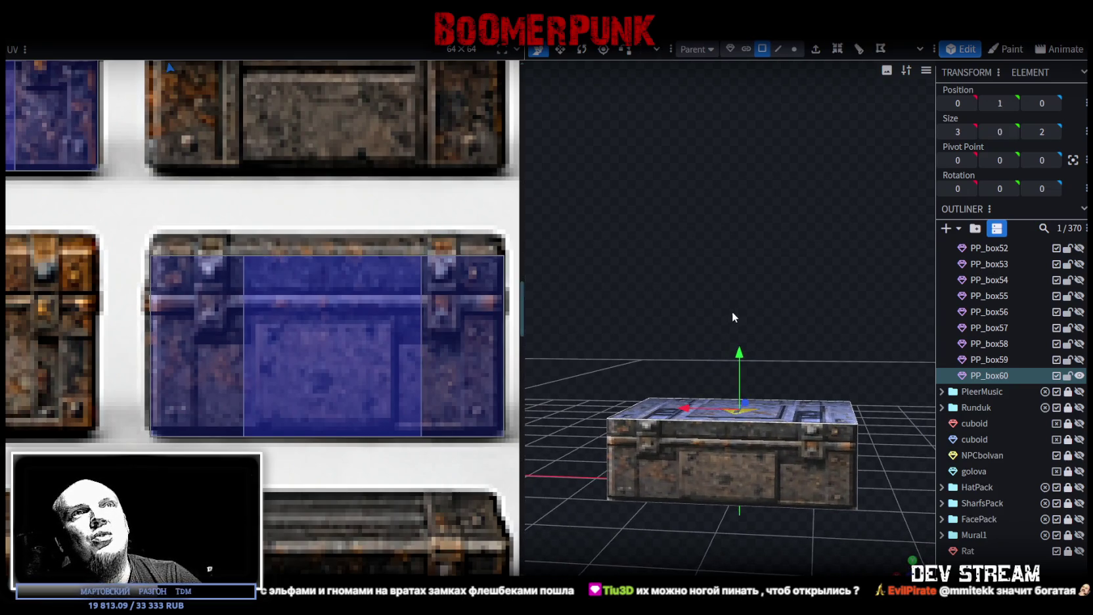
{"action": "mouse_move", "coordinate": [739, 358]}
{"action": "left_mouse_down"}
{"action": "mouse_move", "coordinate": [740, 314]}
{"action": "mouse_move", "coordinate": [734, 326]}
{"action": "left_mouse_up"}
{"action": "scroll", "coordinate": [239, 284], "scroll_direction": "down", "scroll_amount": 2}
{"action": "scroll", "coordinate": [498, 313], "scroll_direction": "down", "scroll_amount": 2}
{"action": "scroll", "coordinate": [664, 304], "scroll_direction": "down", "scroll_amount": 2}
{"action": "mouse_move", "coordinate": [662, 310]}
{"action": "left_mouse_down"}
{"action": "mouse_move", "coordinate": [577, 327]}
{"action": "mouse_move", "coordinate": [634, 365]}
{"action": "mouse_move", "coordinate": [628, 333]}
{"action": "mouse_move", "coordinate": [655, 351]}
{"action": "left_mouse_up"}
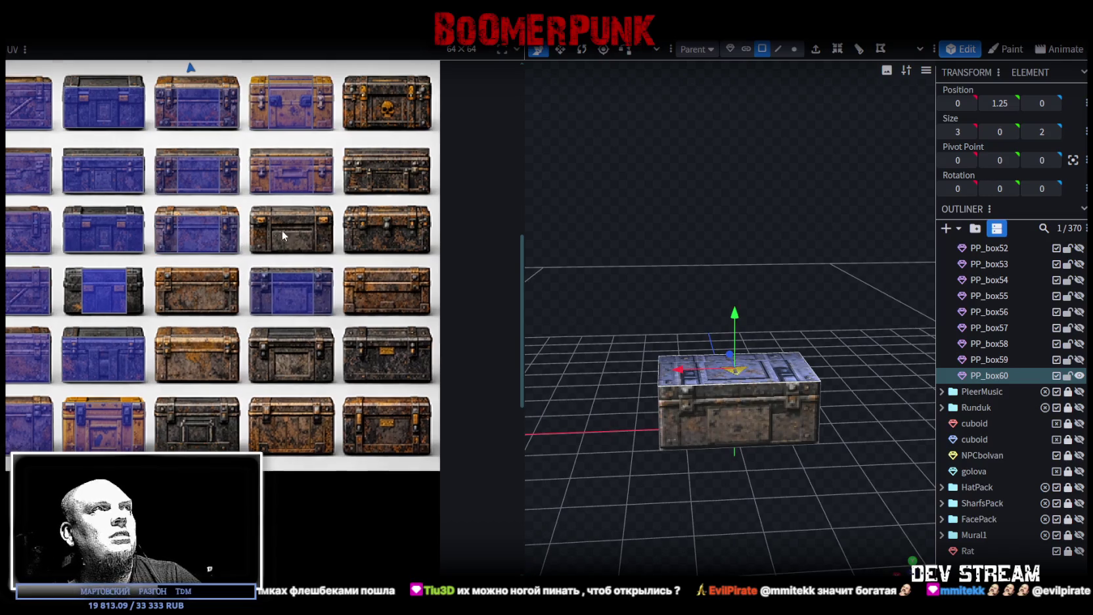
{"action": "scroll", "coordinate": [282, 228], "scroll_direction": "up", "scroll_amount": 3}
{"action": "scroll", "coordinate": [262, 230], "scroll_direction": "up", "scroll_amount": 2}
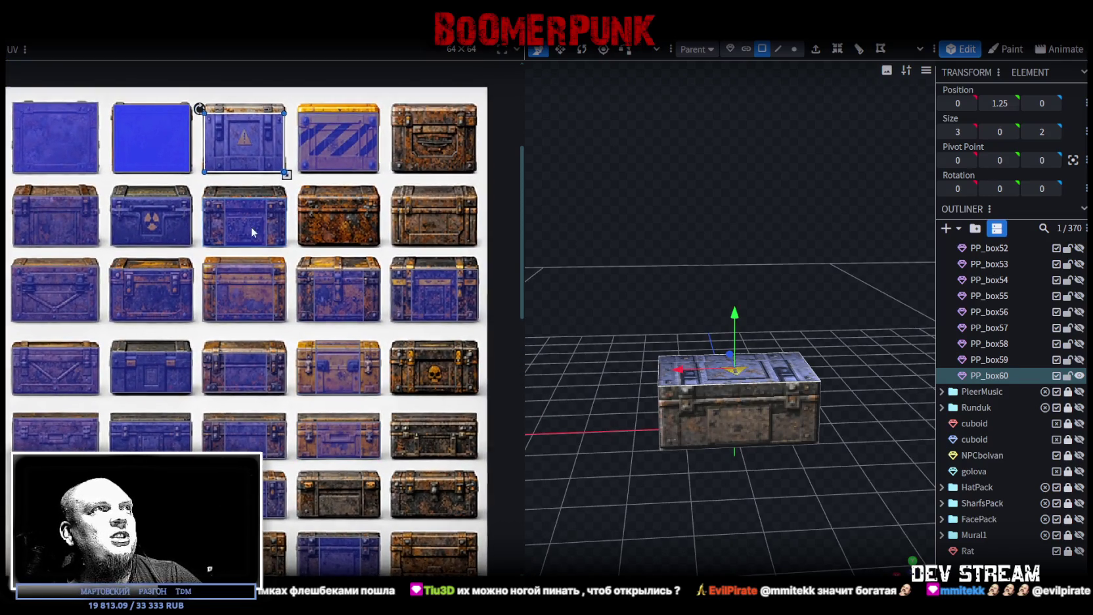
{"action": "scroll", "coordinate": [251, 236], "scroll_direction": "up", "scroll_amount": 2}
{"action": "scroll", "coordinate": [256, 269], "scroll_direction": "up", "scroll_amount": 2}
{"action": "scroll", "coordinate": [263, 287], "scroll_direction": "up", "scroll_amount": 2}
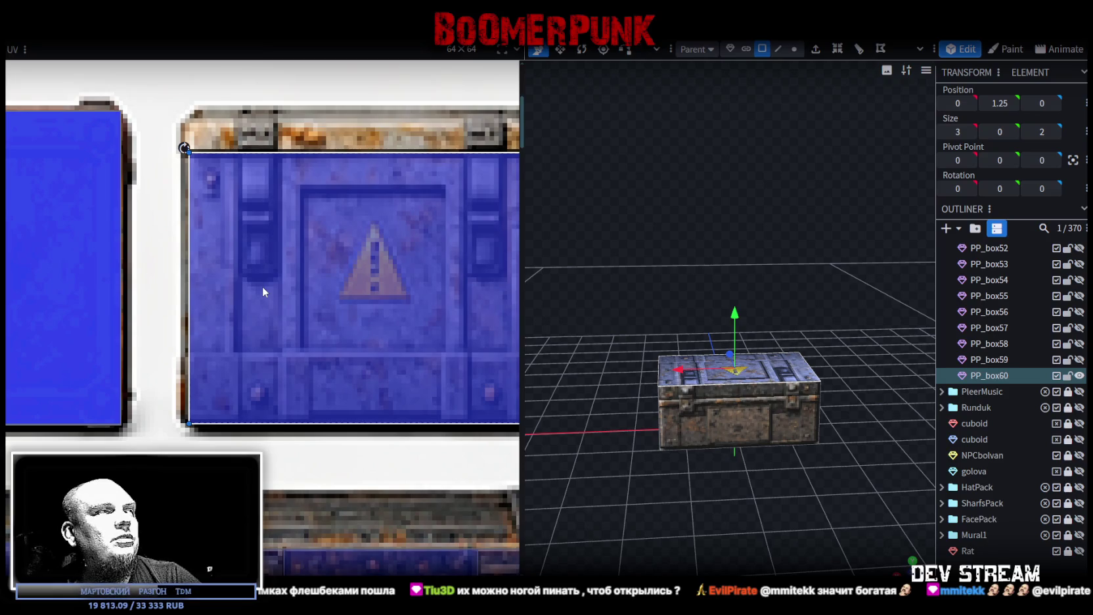
{"action": "scroll", "coordinate": [179, 297], "scroll_direction": "down", "scroll_amount": 2}
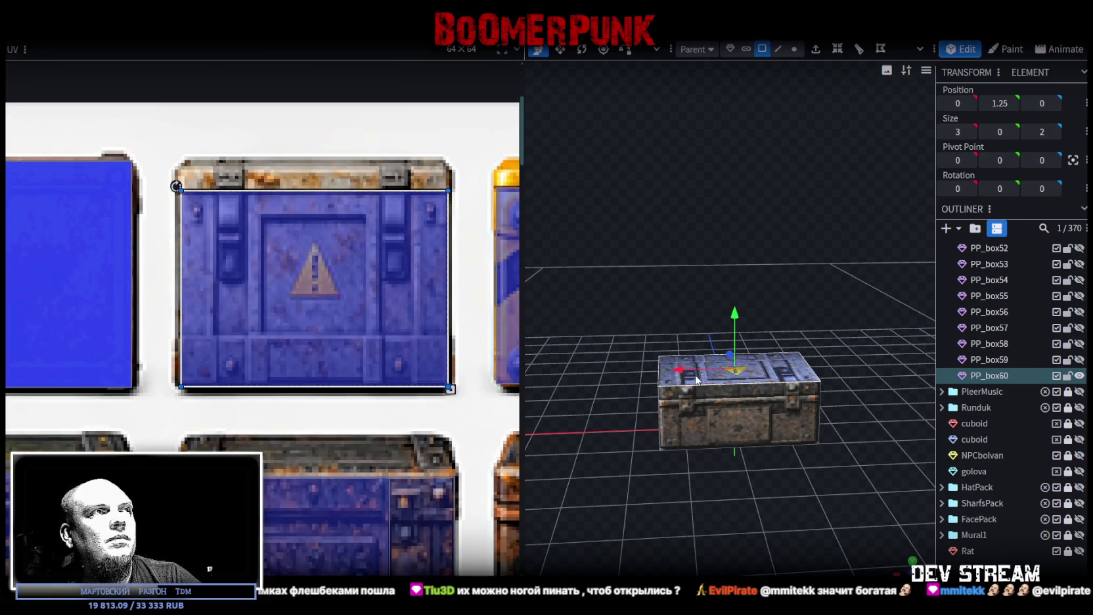
{"action": "scroll", "coordinate": [204, 243], "scroll_direction": "up", "scroll_amount": 1}
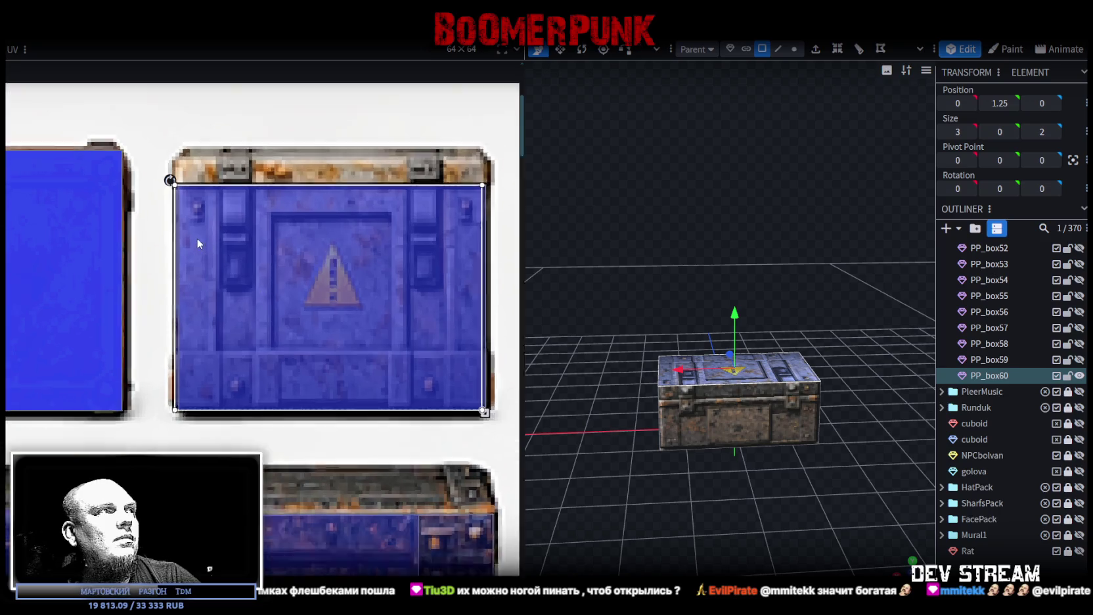
{"action": "scroll", "coordinate": [197, 234], "scroll_direction": "up", "scroll_amount": 2}
Widen the top face's UV area over the warning-sign crate, then duplicate the box as PP_box61
{"action": "left_click", "coordinate": [204, 292]}
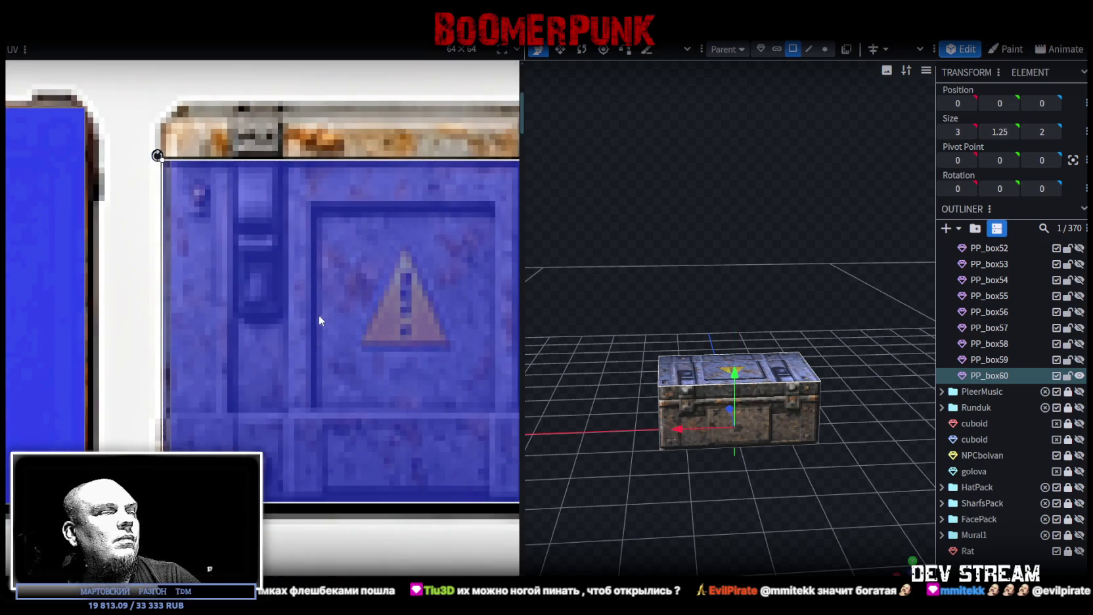
{"action": "scroll", "coordinate": [263, 317], "scroll_direction": "right", "scroll_amount": 3}
{"action": "scroll", "coordinate": [494, 489], "scroll_direction": "up", "scroll_amount": 1}
{"action": "left_click_drag", "start_coordinate": [434, 483], "coordinate": [455, 482]}
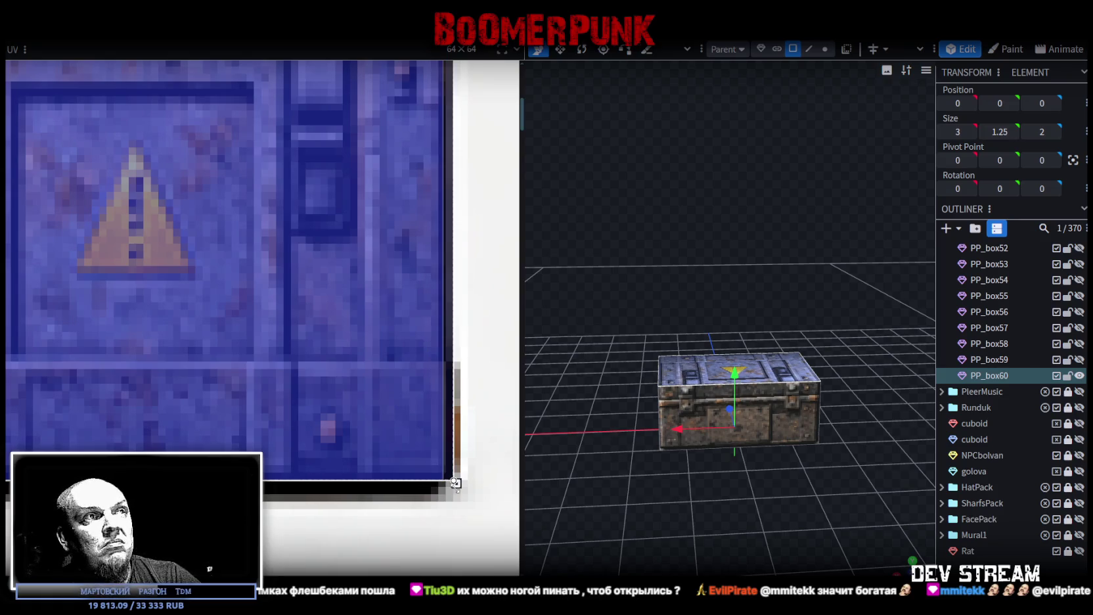
{"action": "left_click_drag", "start_coordinate": [456, 484], "coordinate": [452, 483]}
{"action": "left_click_drag", "start_coordinate": [814, 523], "coordinate": [745, 508]}
{"action": "scroll", "coordinate": [748, 523], "scroll_direction": "up", "scroll_amount": 3}
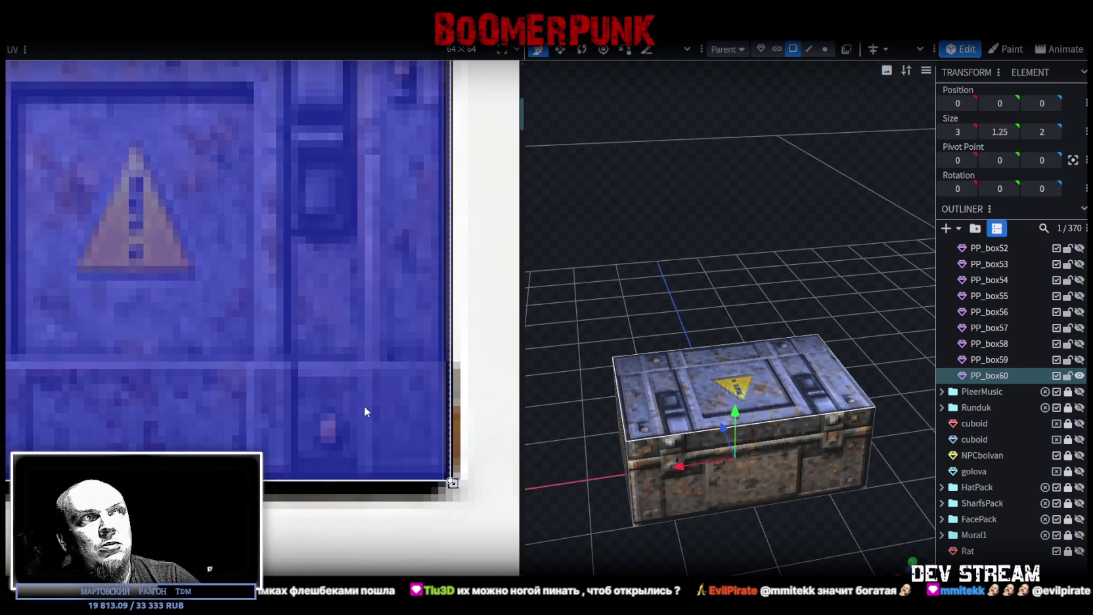
{"action": "scroll", "coordinate": [365, 410], "scroll_direction": "down", "scroll_amount": 3}
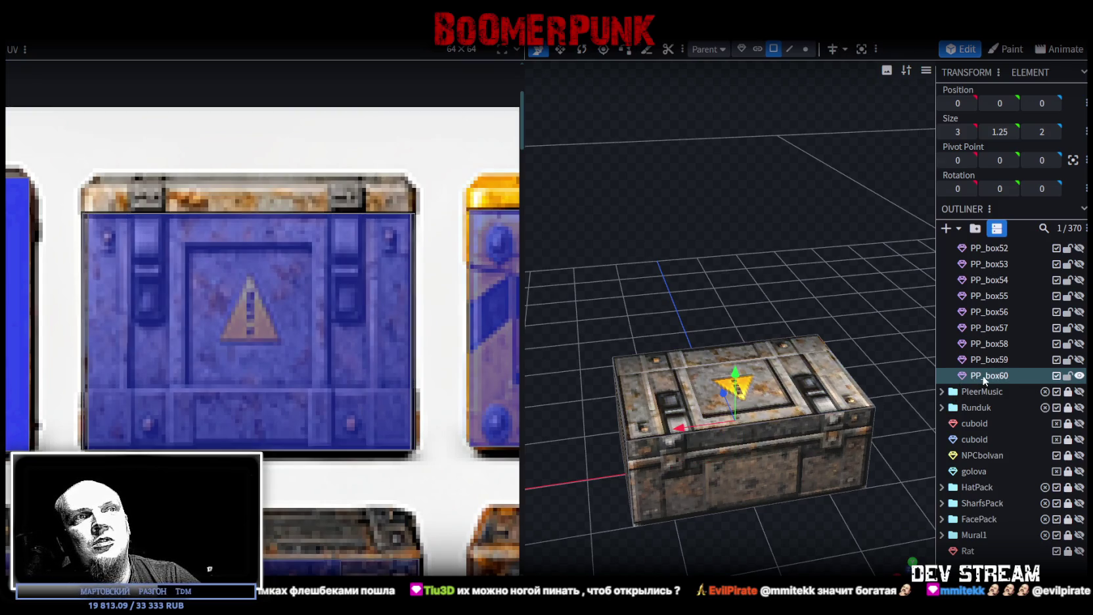
{"action": "key", "text": "ctrl+d"}
Hide PP_box59 and PP_box60 in the Outliner, leaving PP_box61 visible
{"action": "left_click", "coordinate": [1080, 391]}
{"action": "left_click", "coordinate": [1080, 360]}
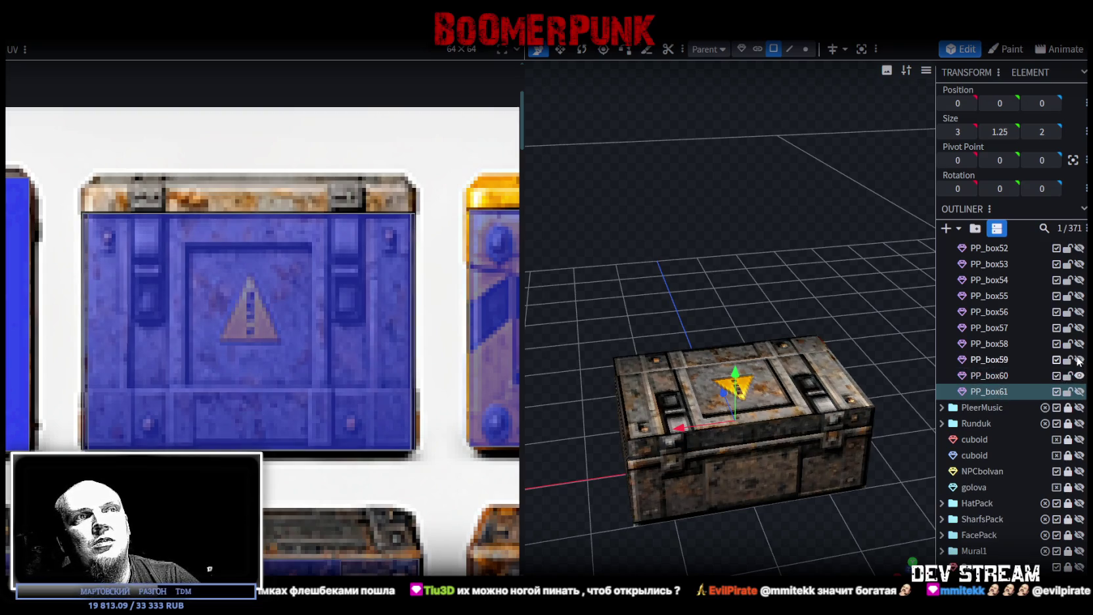
{"action": "left_click", "coordinate": [1080, 375]}
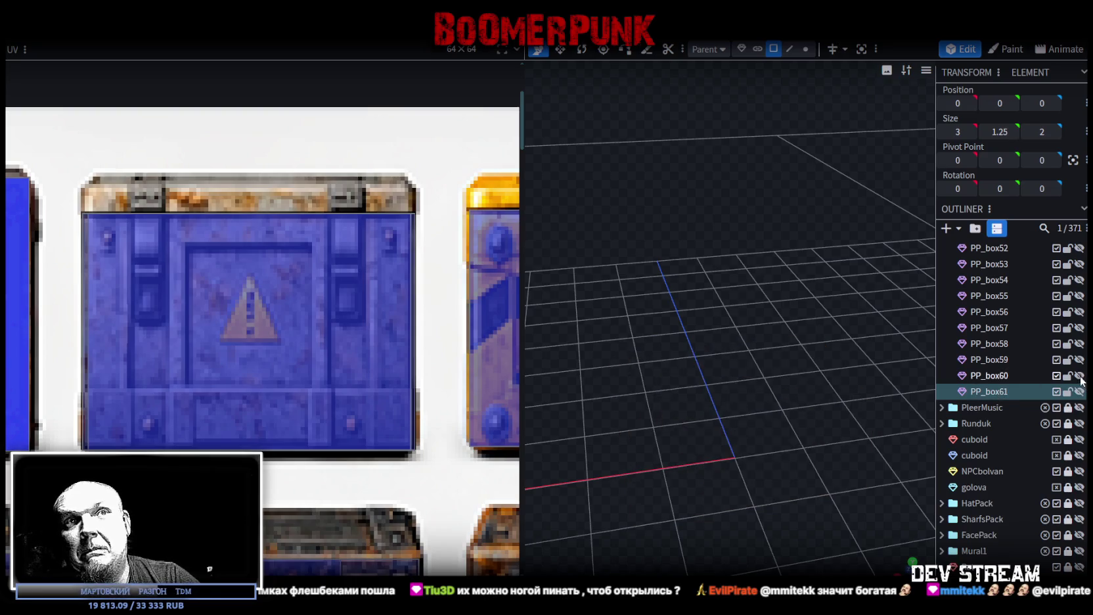
{"action": "left_click", "coordinate": [1080, 391]}
Select PP_box61's front face and bring it into a front-on view for mapping
{"action": "key", "text": "KP_1"}
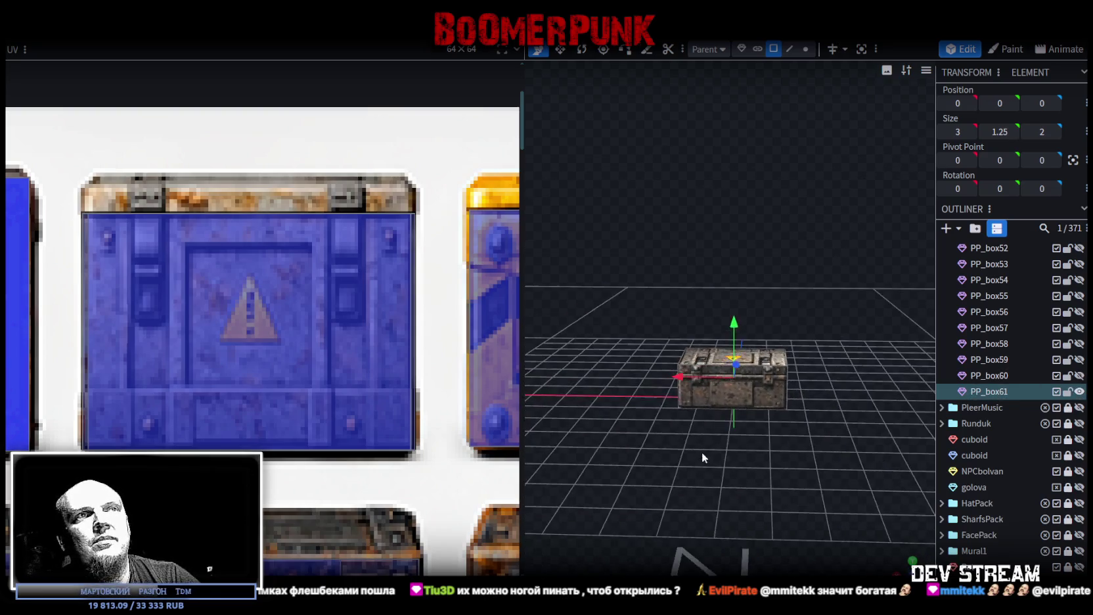
{"action": "left_click", "coordinate": [772, 393]}
{"action": "scroll", "coordinate": [366, 402], "scroll_direction": "down", "scroll_amount": 2}
{"action": "scroll", "coordinate": [365, 402], "scroll_direction": "down", "scroll_amount": 2}
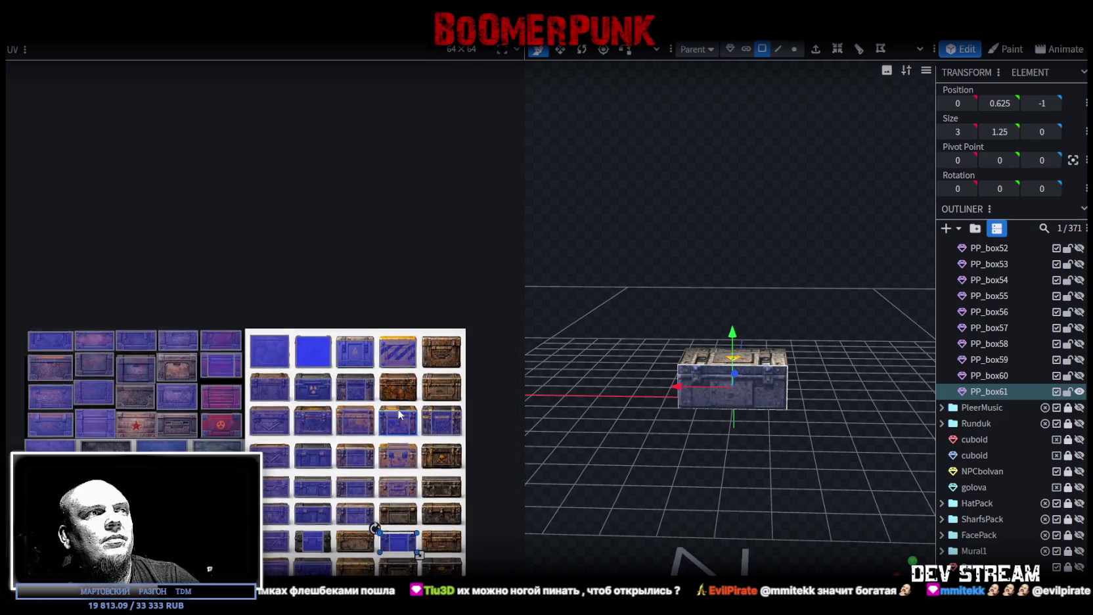
{"action": "scroll", "coordinate": [365, 402], "scroll_direction": "down", "scroll_amount": 2}
{"action": "key", "text": "KP_1"}
{"action": "left_click_drag", "start_coordinate": [664, 384], "coordinate": [694, 396]}
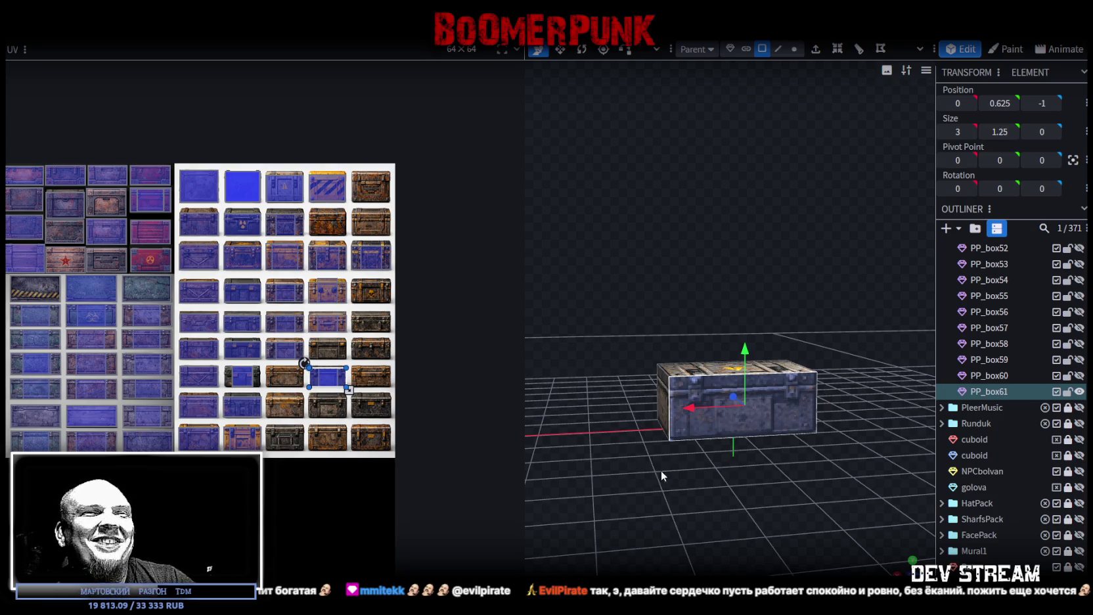
{"action": "left_click_drag", "start_coordinate": [661, 470], "coordinate": [696, 470]}
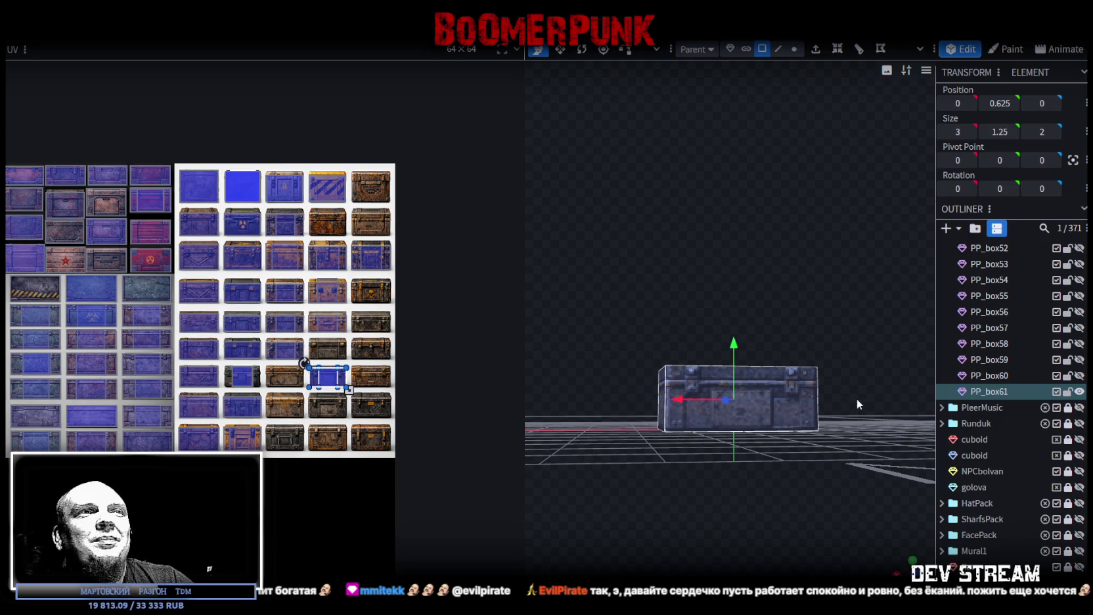
{"action": "scroll", "coordinate": [373, 332], "scroll_direction": "up", "scroll_amount": 2}
{"action": "scroll", "coordinate": [303, 426], "scroll_direction": "up", "scroll_amount": 2}
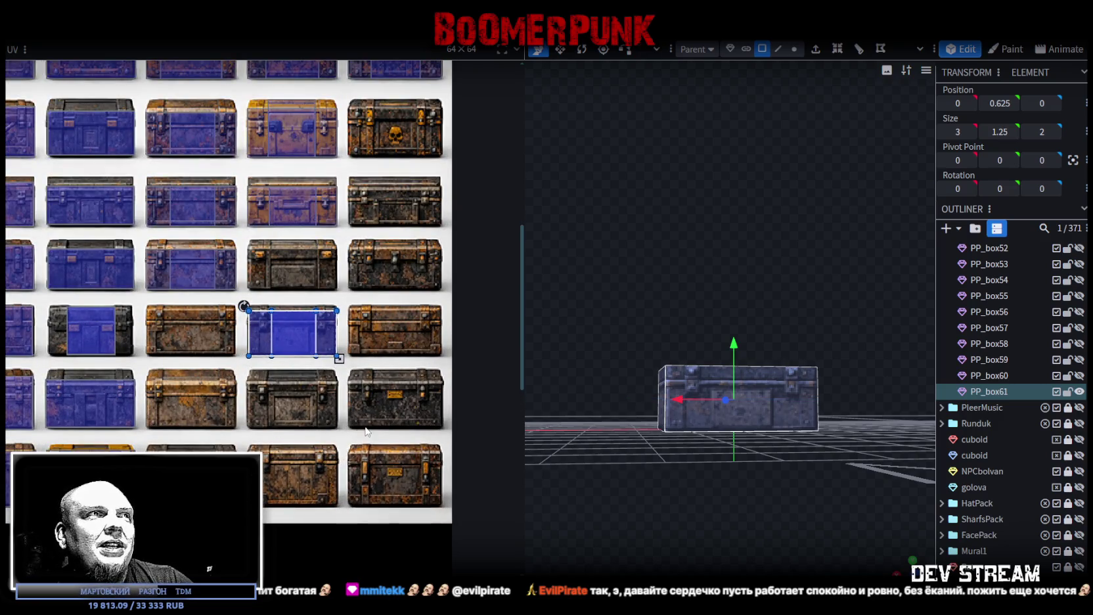
Move PP_box61's front UV area onto the crate below and resize it to fit
{"action": "middle_click_drag", "start_coordinate": [366, 431], "coordinate": [350, 403]}
{"action": "mouse_move", "coordinate": [269, 308]}
{"action": "left_mouse_down"}
{"action": "mouse_move", "coordinate": [271, 372]}
{"action": "mouse_move", "coordinate": [225, 376]}
{"action": "mouse_move", "coordinate": [218, 358]}
{"action": "left_mouse_up"}
{"action": "scroll", "coordinate": [270, 370], "scroll_direction": "up", "scroll_amount": 3}
{"action": "scroll", "coordinate": [262, 355], "scroll_direction": "up", "scroll_amount": 3}
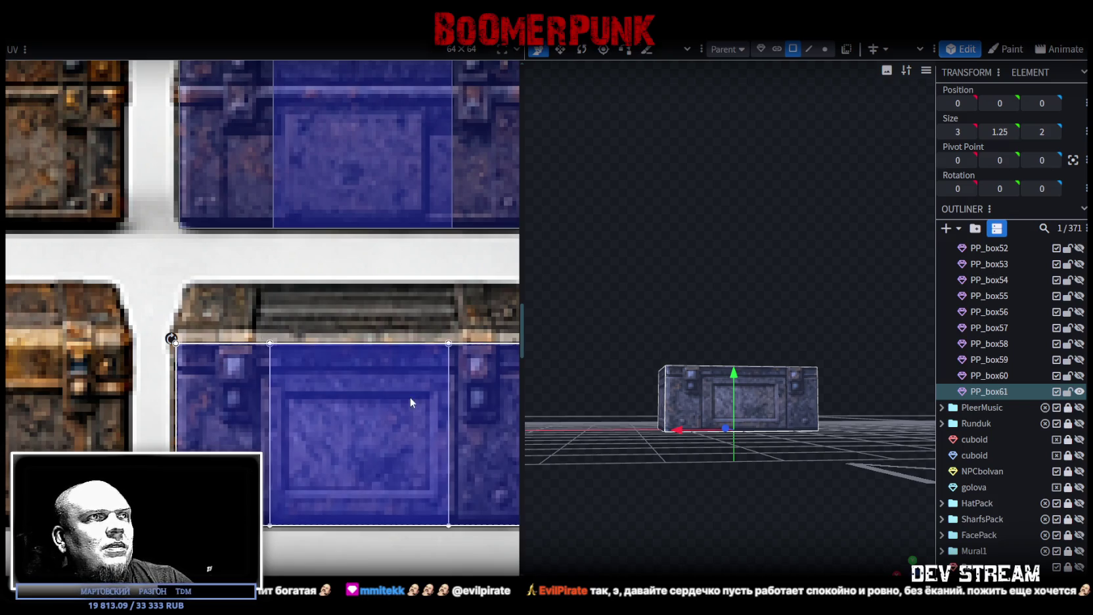
{"action": "middle_click_drag", "start_coordinate": [410, 397], "coordinate": [316, 371]}
{"action": "scroll", "coordinate": [410, 452], "scroll_direction": "up", "scroll_amount": 1}
{"action": "left_click_drag", "start_coordinate": [389, 505], "coordinate": [397, 498]}
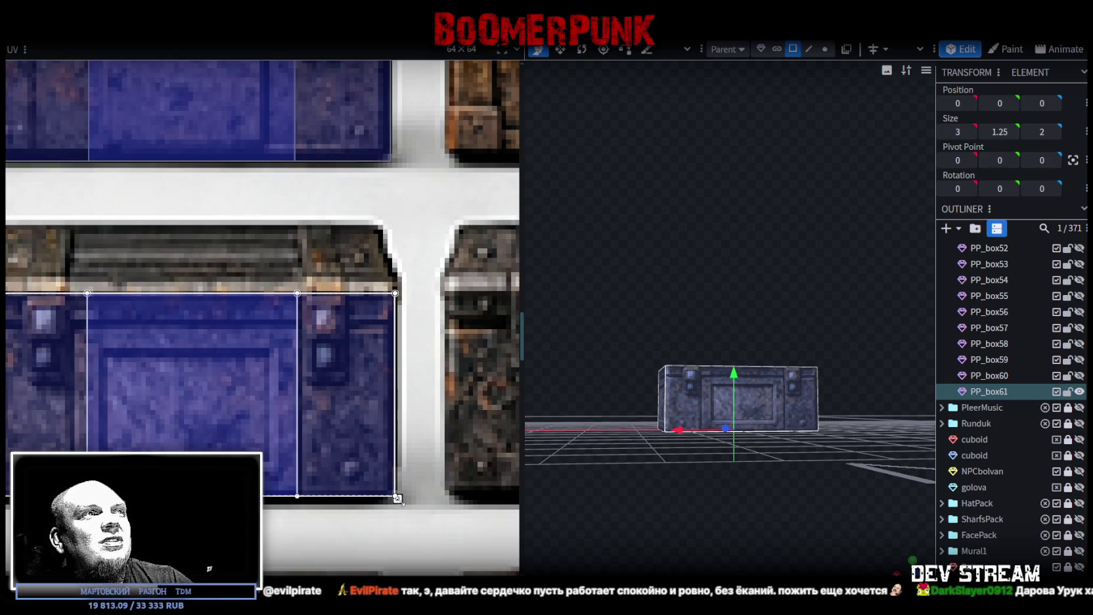
Shift and widen the right side face's UV to fit the crate, then duplicate as PP_box62
{"action": "left_click_drag", "start_coordinate": [615, 529], "coordinate": [668, 403]}
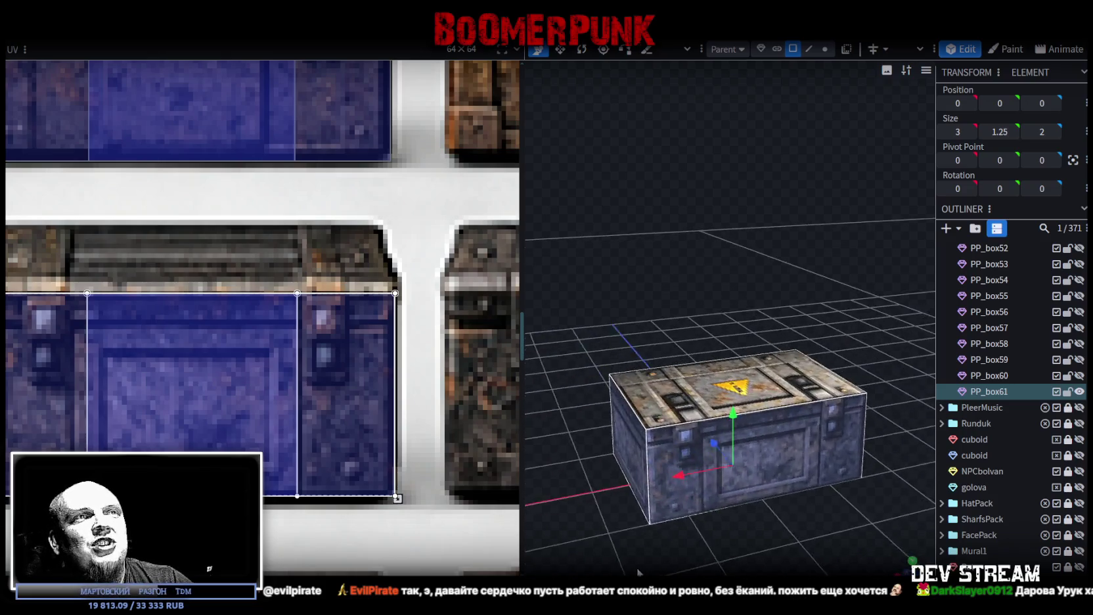
{"action": "mouse_move", "coordinate": [707, 542]}
{"action": "left_mouse_down"}
{"action": "mouse_move", "coordinate": [651, 473]}
{"action": "mouse_move", "coordinate": [534, 539]}
{"action": "mouse_move", "coordinate": [785, 423]}
{"action": "left_mouse_up"}
{"action": "left_click", "coordinate": [648, 471]}
{"action": "left_click", "coordinate": [785, 423]}
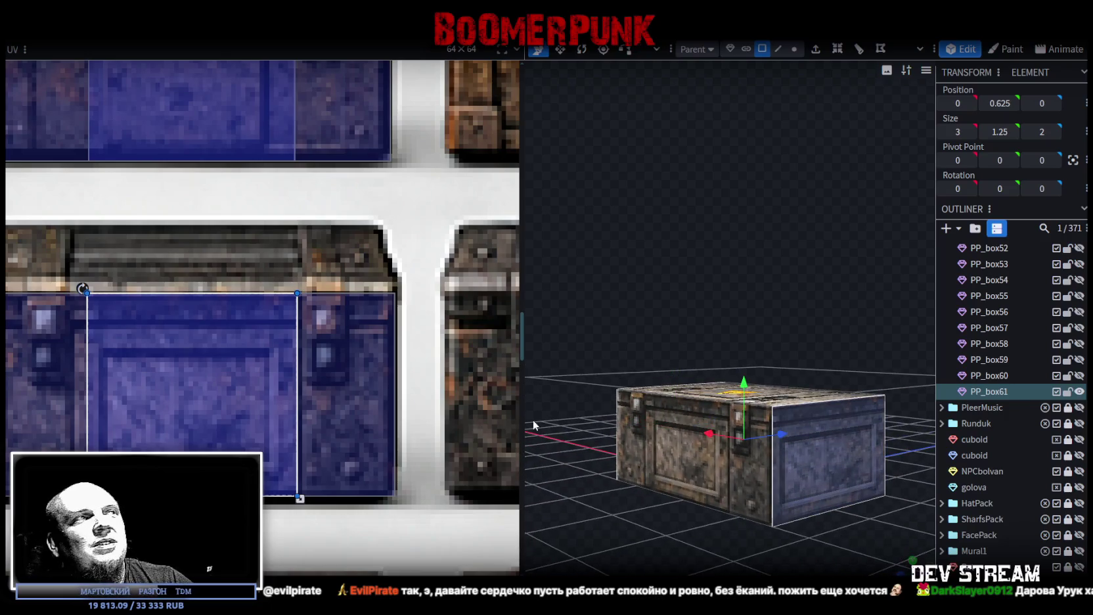
{"action": "left_click_drag", "start_coordinate": [203, 395], "coordinate": [185, 393]}
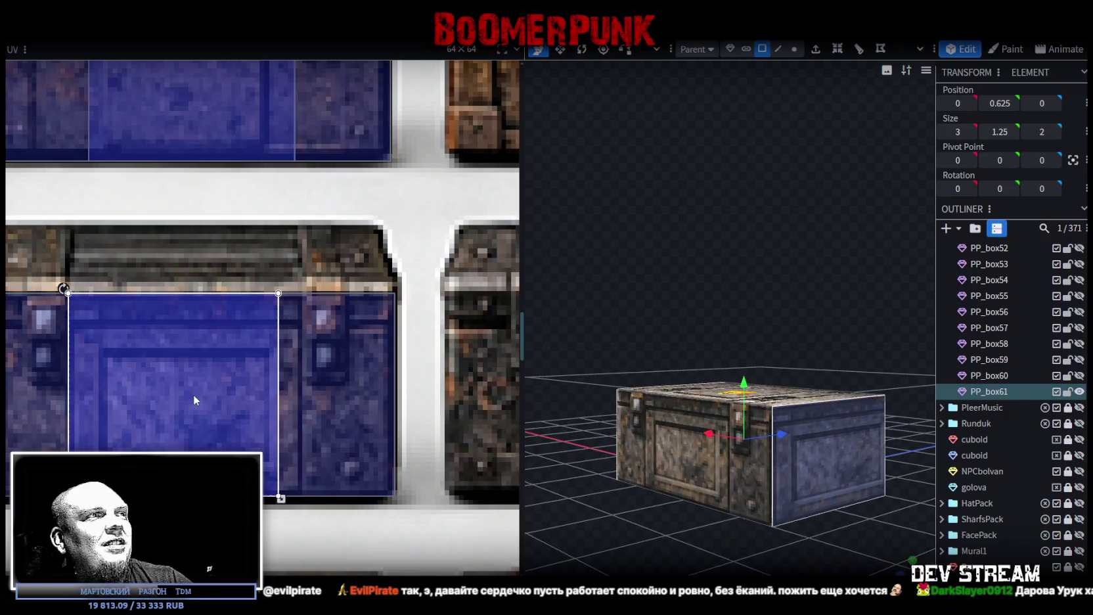
{"action": "left_click_drag", "start_coordinate": [282, 498], "coordinate": [303, 497]}
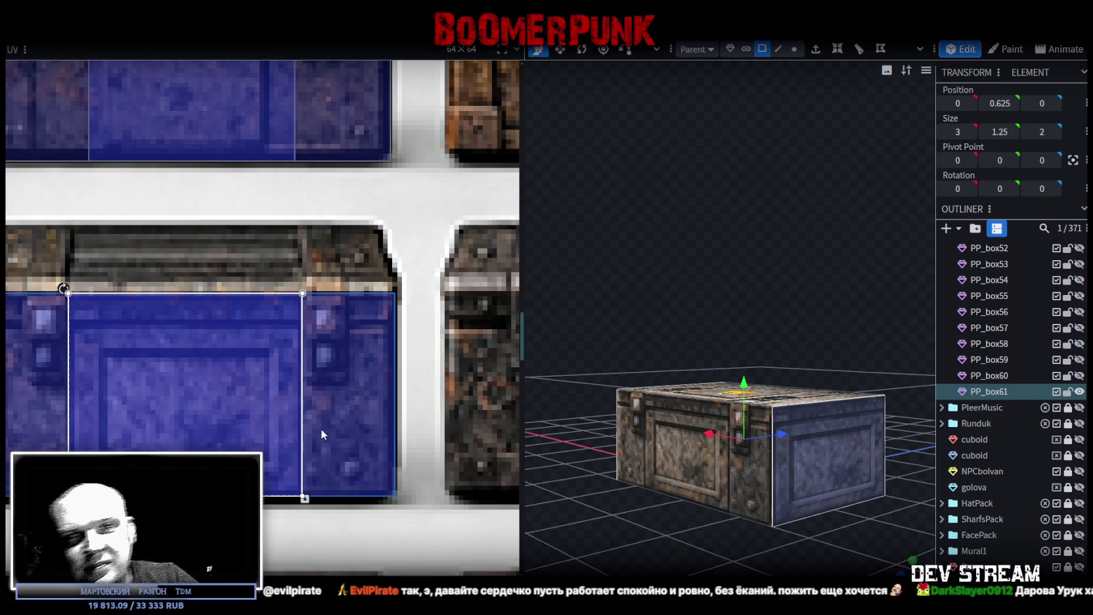
{"action": "mouse_move", "coordinate": [536, 370]}
{"action": "left_mouse_down"}
{"action": "mouse_move", "coordinate": [665, 284]}
{"action": "mouse_move", "coordinate": [785, 286]}
{"action": "left_mouse_up"}
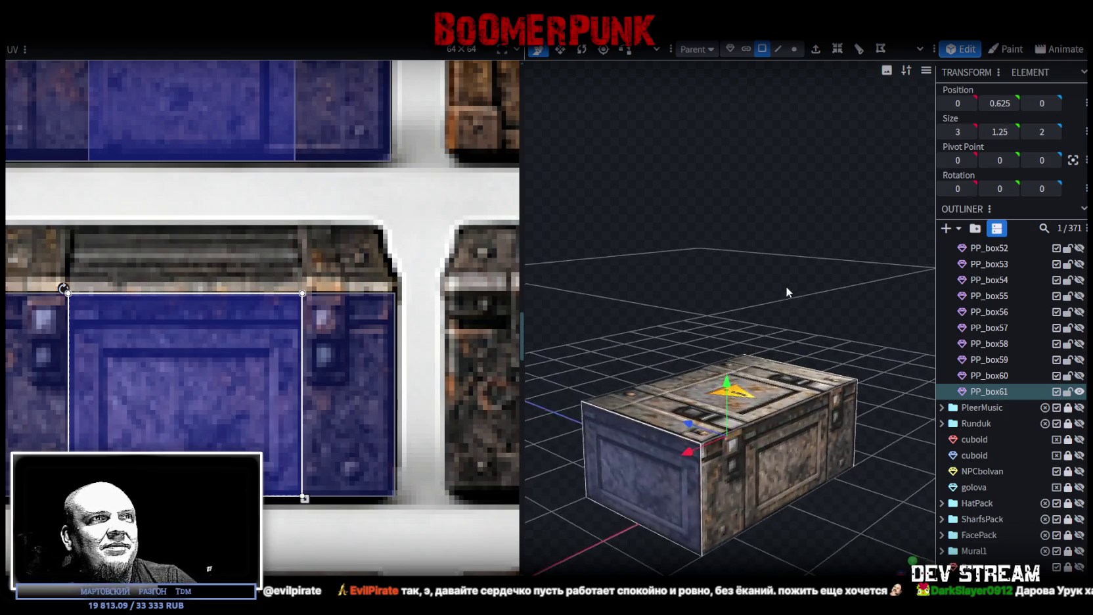
{"action": "key", "text": "ctrl+d"}
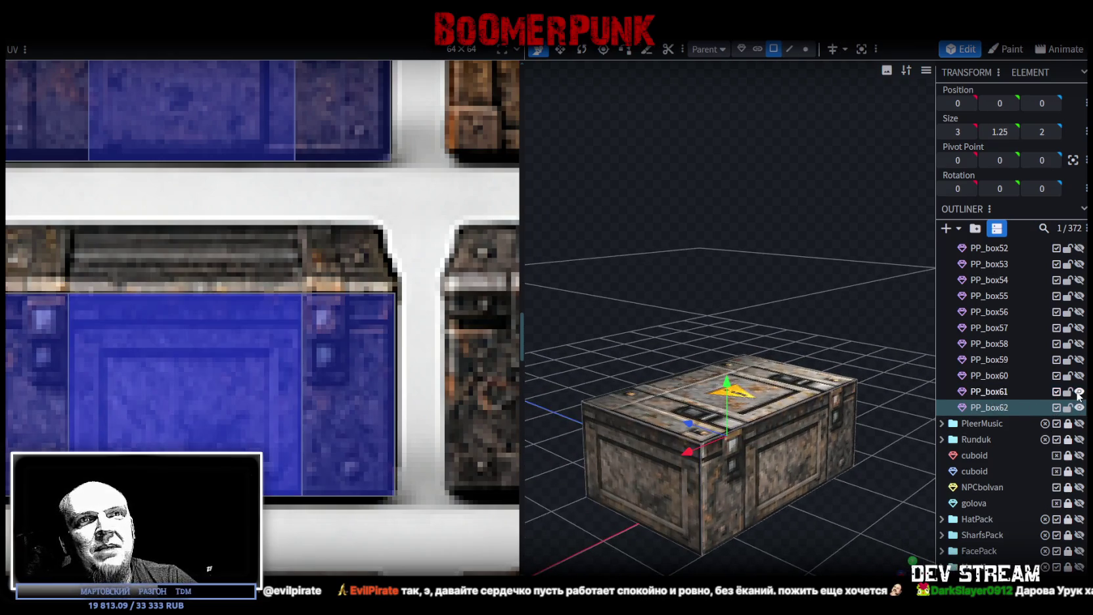
Undo the accidental resize of PP_box62
{"action": "mouse_move", "coordinate": [681, 415]}
{"action": "left_mouse_down"}
{"action": "mouse_move", "coordinate": [772, 470]}
{"action": "mouse_move", "coordinate": [849, 492]}
{"action": "mouse_move", "coordinate": [872, 465]}
{"action": "mouse_move", "coordinate": [639, 422]}
{"action": "left_mouse_up"}
{"action": "key", "text": "ctrl+z"}
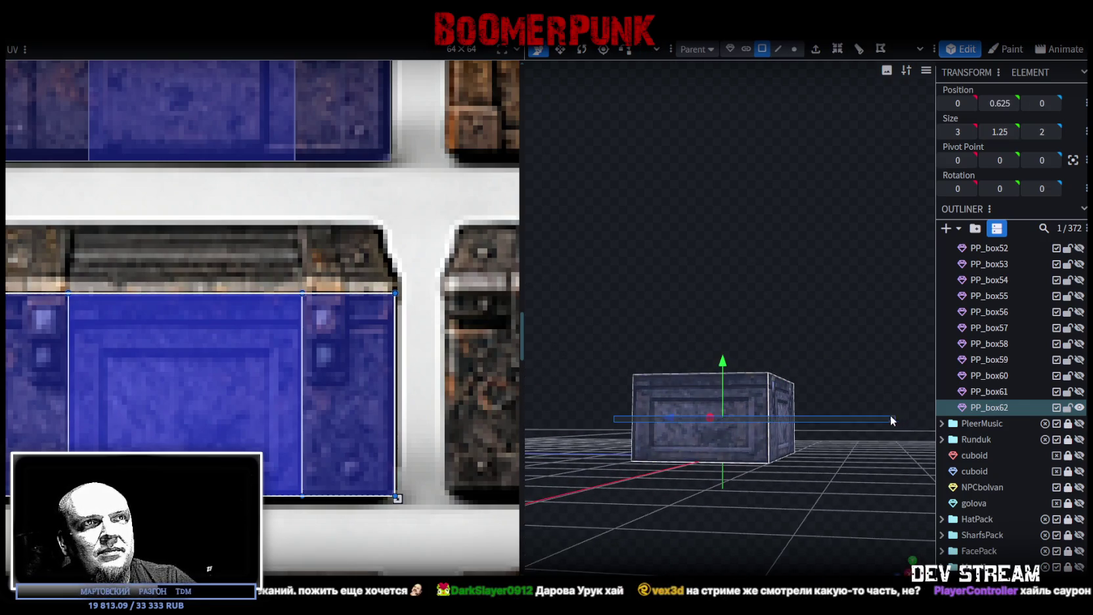
{"action": "scroll", "coordinate": [321, 339], "scroll_direction": "down", "scroll_amount": 4}
{"action": "scroll", "coordinate": [315, 352], "scroll_direction": "down", "scroll_amount": 3}
{"action": "scroll", "coordinate": [310, 368], "scroll_direction": "down", "scroll_amount": 2}
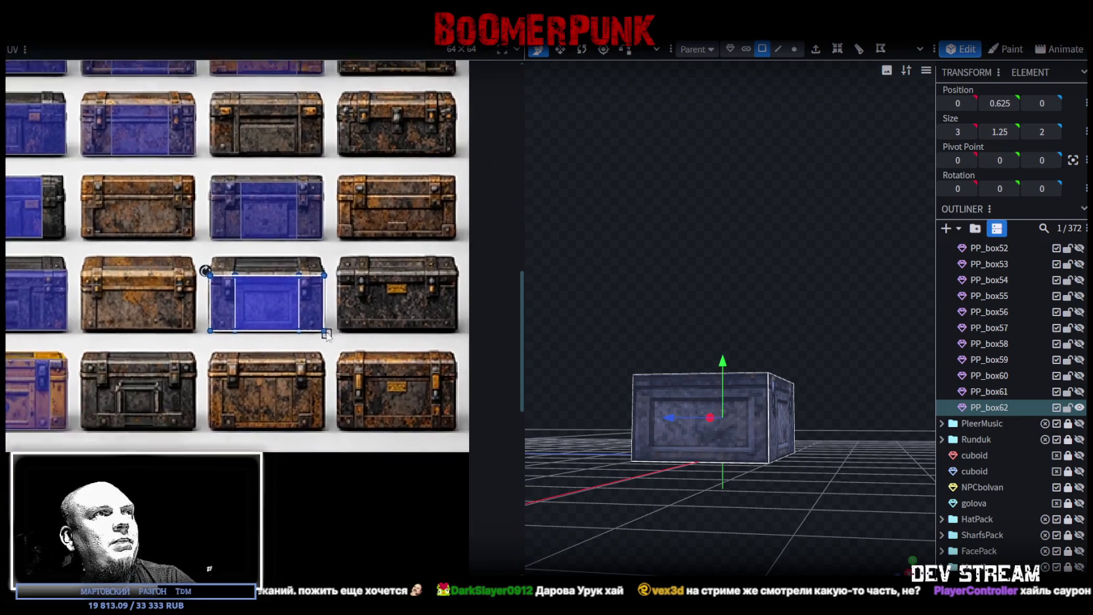
Move PP_box62's front UV onto the neighbouring blue chest tile and enlarge it to cover the front
{"action": "left_click_drag", "start_coordinate": [236, 357], "coordinate": [328, 363]}
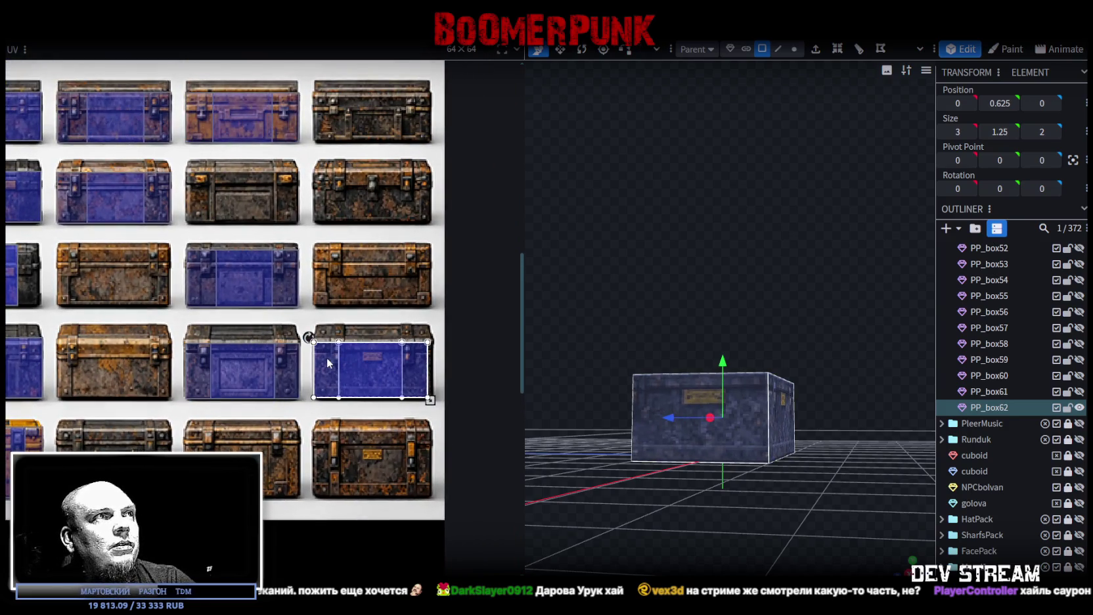
{"action": "scroll", "coordinate": [310, 351], "scroll_direction": "up", "scroll_amount": 3}
{"action": "scroll", "coordinate": [316, 337], "scroll_direction": "up", "scroll_amount": 2}
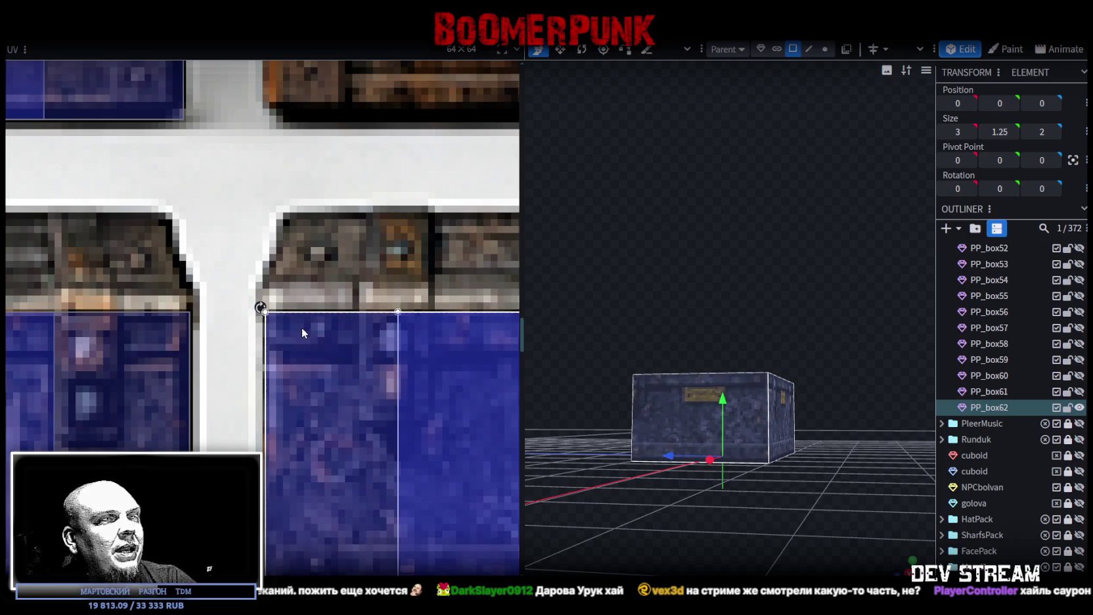
{"action": "scroll", "coordinate": [302, 327], "scroll_direction": "down", "scroll_amount": 2}
{"action": "middle_click_drag", "start_coordinate": [371, 368], "coordinate": [254, 340]}
{"action": "scroll", "coordinate": [433, 402], "scroll_direction": "up", "scroll_amount": 2}
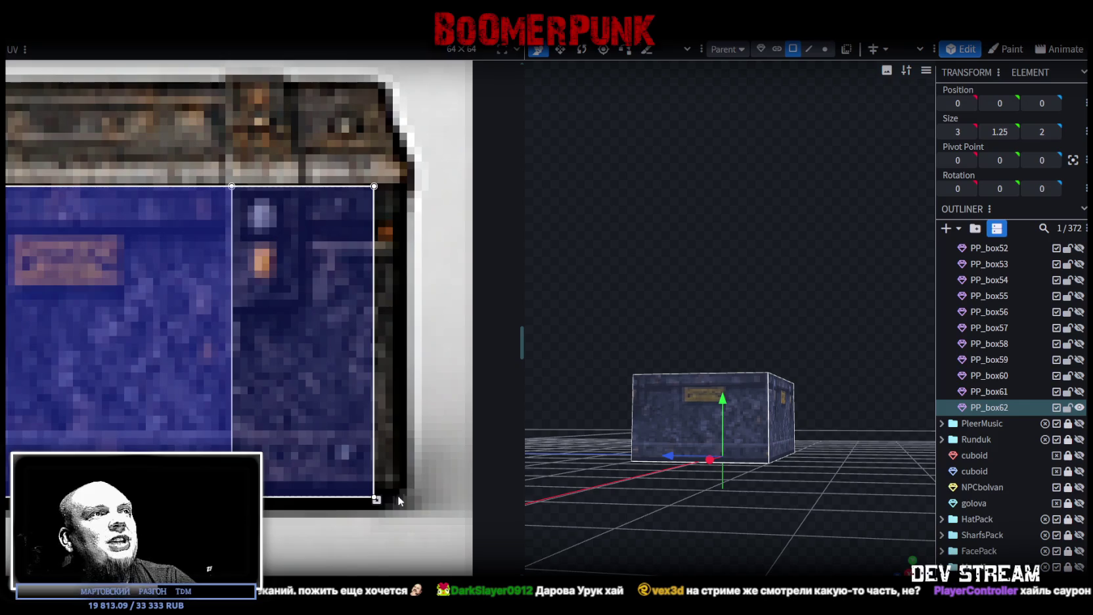
{"action": "left_click_drag", "start_coordinate": [377, 500], "coordinate": [407, 511]}
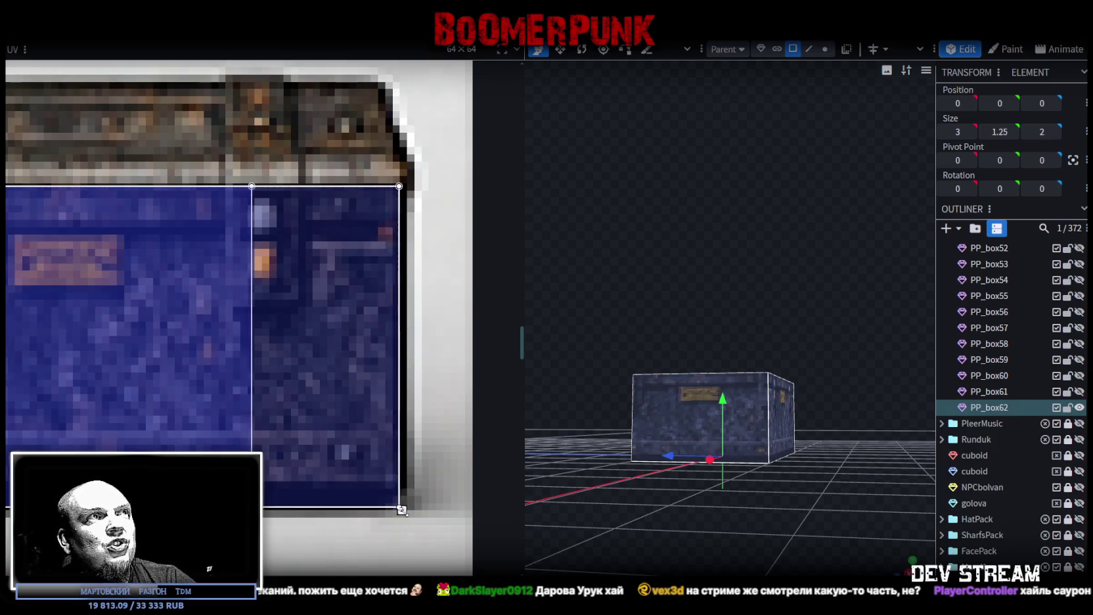
{"action": "scroll", "coordinate": [406, 511], "scroll_direction": "down", "scroll_amount": 2}
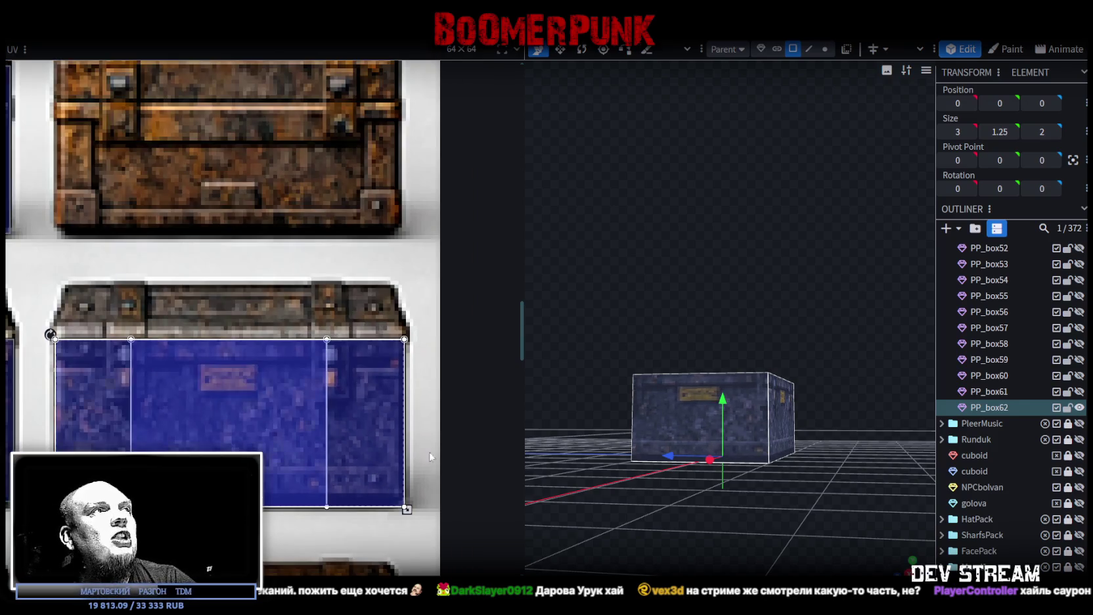
Narrow and trim the right side face's UV mapping to fit the blue chest
{"action": "left_click", "coordinate": [657, 404]}
{"action": "left_click_drag", "start_coordinate": [775, 502], "coordinate": [640, 481]}
{"action": "left_click", "coordinate": [778, 417]}
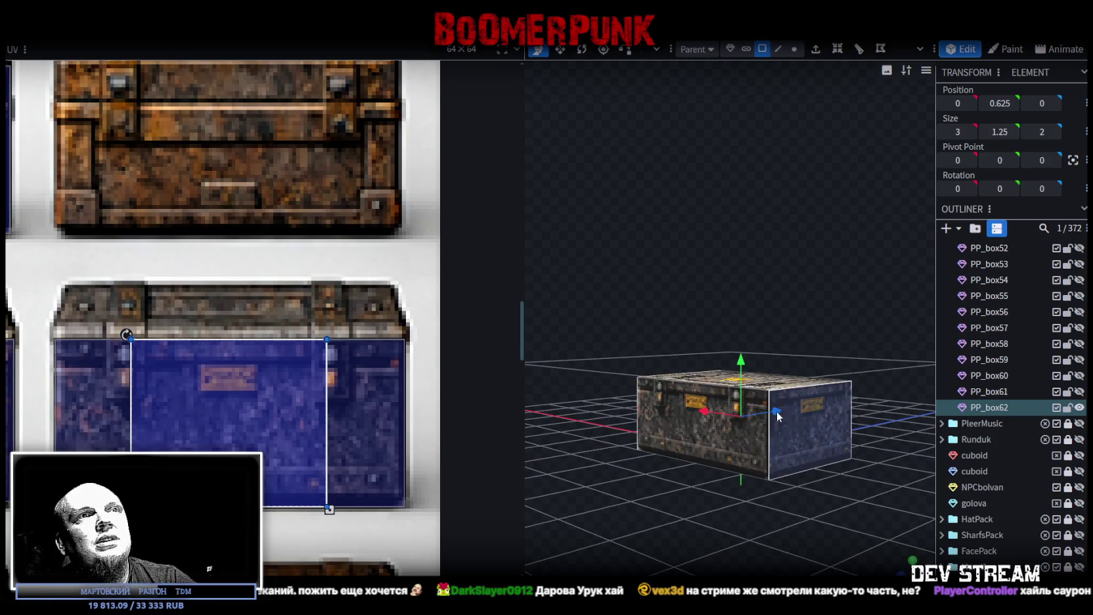
{"action": "scroll", "coordinate": [269, 417], "scroll_direction": "up", "scroll_amount": 2}
{"action": "middle_click_drag", "start_coordinate": [98, 380], "coordinate": [117, 376]}
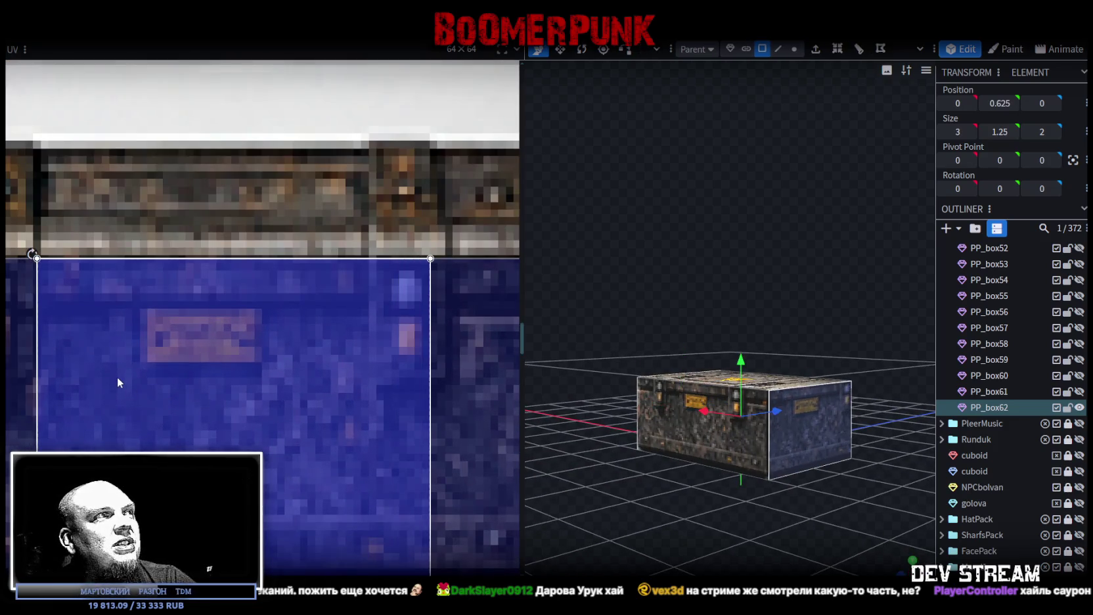
{"action": "scroll", "coordinate": [201, 393], "scroll_direction": "down", "scroll_amount": 2}
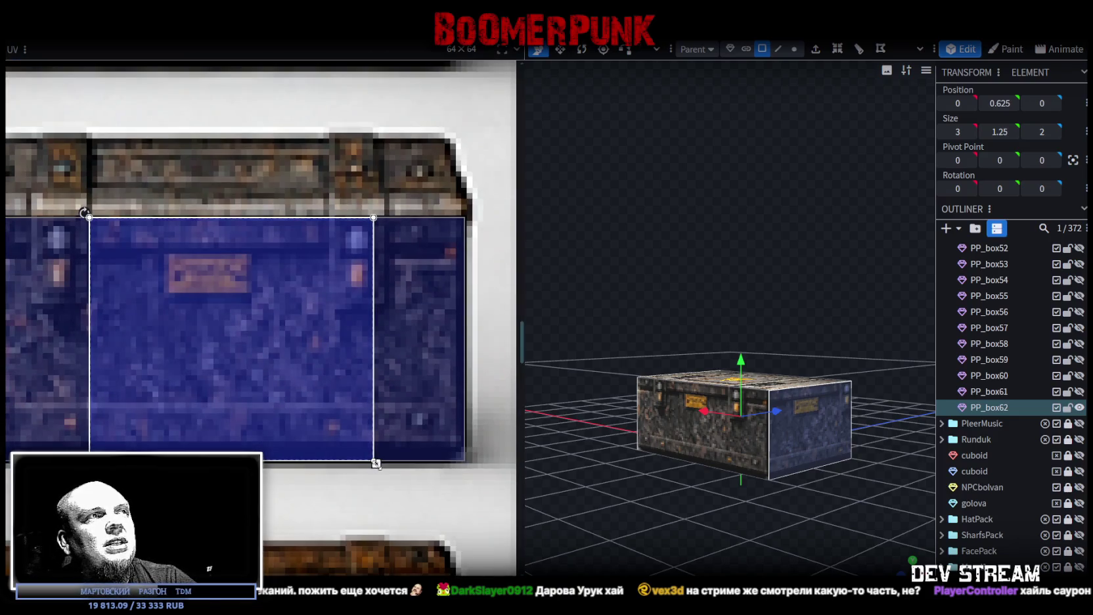
{"action": "left_click_drag", "start_coordinate": [376, 464], "coordinate": [332, 463]}
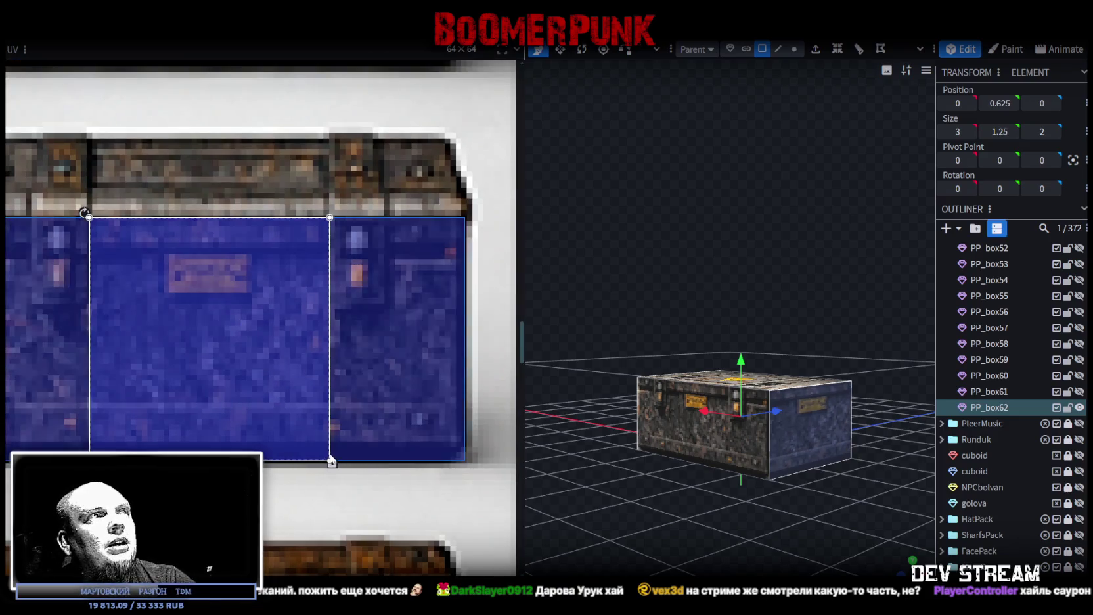
{"action": "scroll", "coordinate": [324, 455], "scroll_direction": "up", "scroll_amount": 2}
{"action": "left_click_drag", "start_coordinate": [324, 456], "coordinate": [319, 456]}
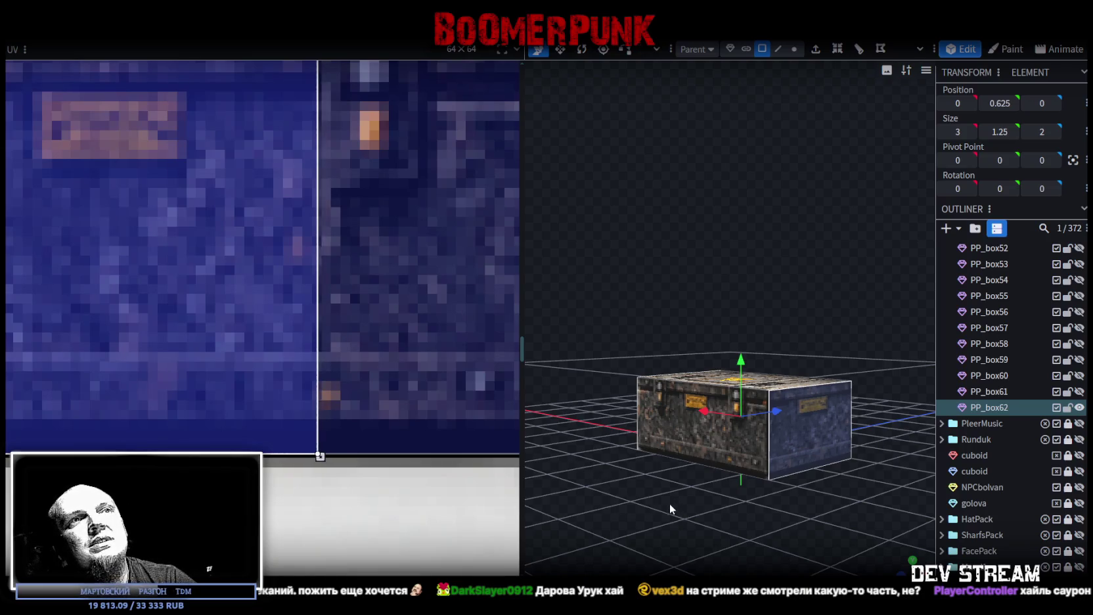
Check the crate from several angles, then reselect it and duplicate it as PP_box63
{"action": "key", "text": "KP_1"}
{"action": "mouse_move", "coordinate": [675, 491]}
{"action": "left_mouse_down"}
{"action": "mouse_move", "coordinate": [762, 534]}
{"action": "mouse_move", "coordinate": [636, 509]}
{"action": "mouse_move", "coordinate": [779, 533]}
{"action": "mouse_move", "coordinate": [783, 517]}
{"action": "left_mouse_up"}
{"action": "scroll", "coordinate": [40, 271], "scroll_direction": "down", "scroll_amount": 3}
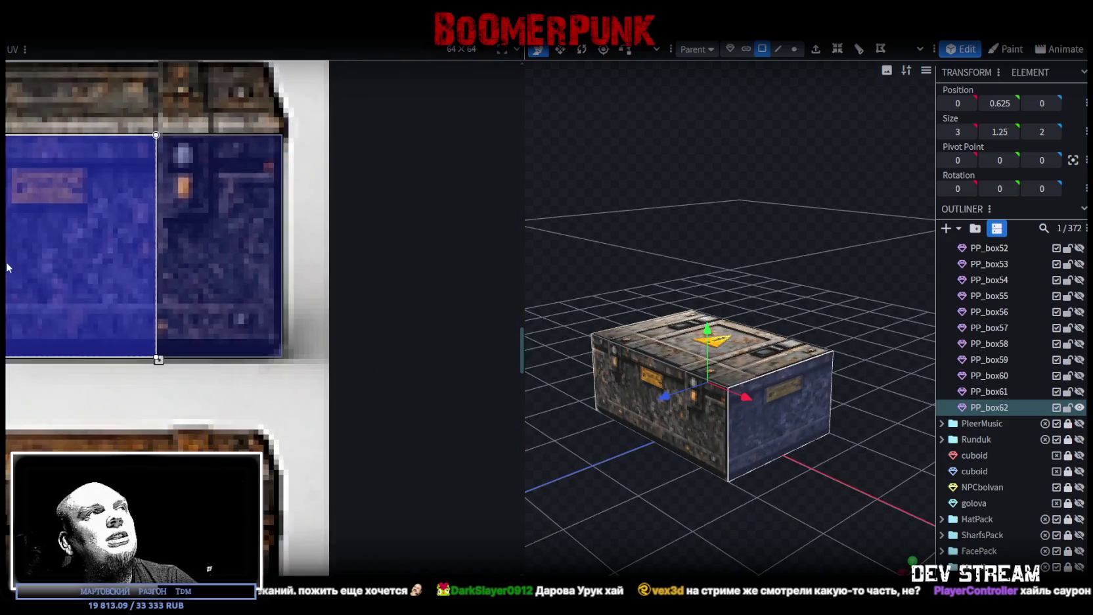
{"action": "scroll", "coordinate": [118, 283], "scroll_direction": "down", "scroll_amount": 2}
{"action": "scroll", "coordinate": [213, 287], "scroll_direction": "down", "scroll_amount": 2}
{"action": "scroll", "coordinate": [188, 298], "scroll_direction": "down", "scroll_amount": 1}
{"action": "scroll", "coordinate": [189, 296], "scroll_direction": "down", "scroll_amount": 2}
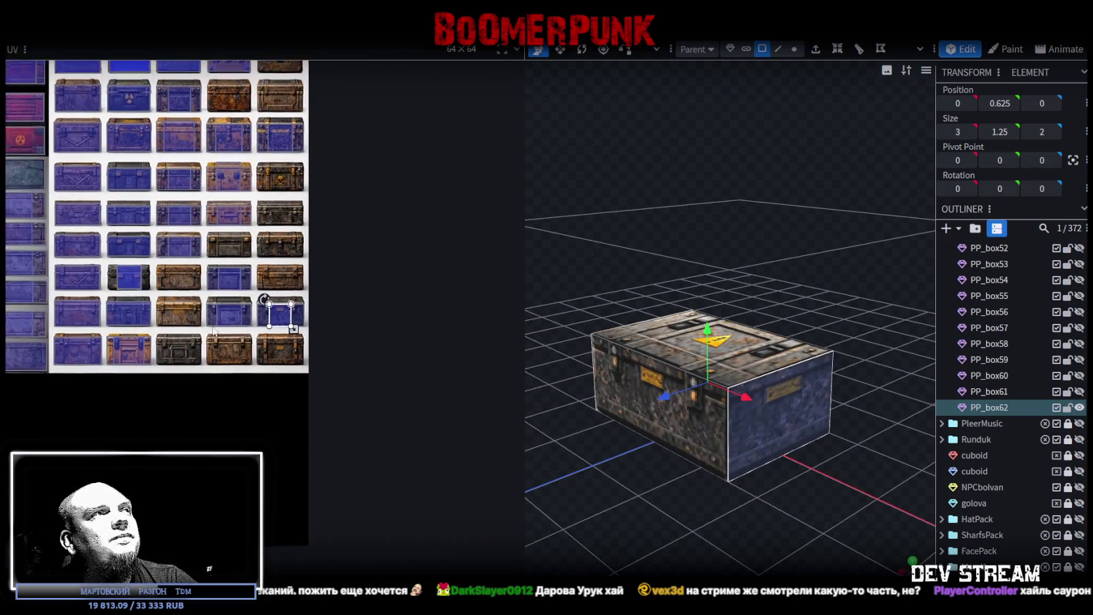
{"action": "scroll", "coordinate": [182, 320], "scroll_direction": "up", "scroll_amount": 3}
{"action": "scroll", "coordinate": [270, 338], "scroll_direction": "down", "scroll_amount": 1}
{"action": "scroll", "coordinate": [226, 408], "scroll_direction": "down", "scroll_amount": 2}
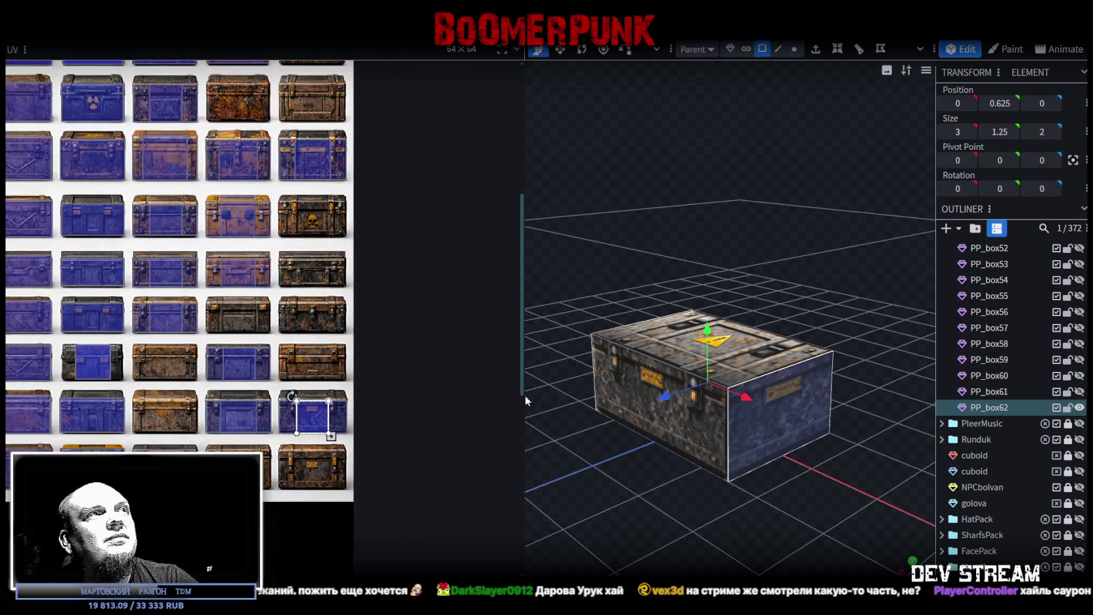
{"action": "left_click", "coordinate": [1080, 413]}
{"action": "key", "text": "ctrl+d"}
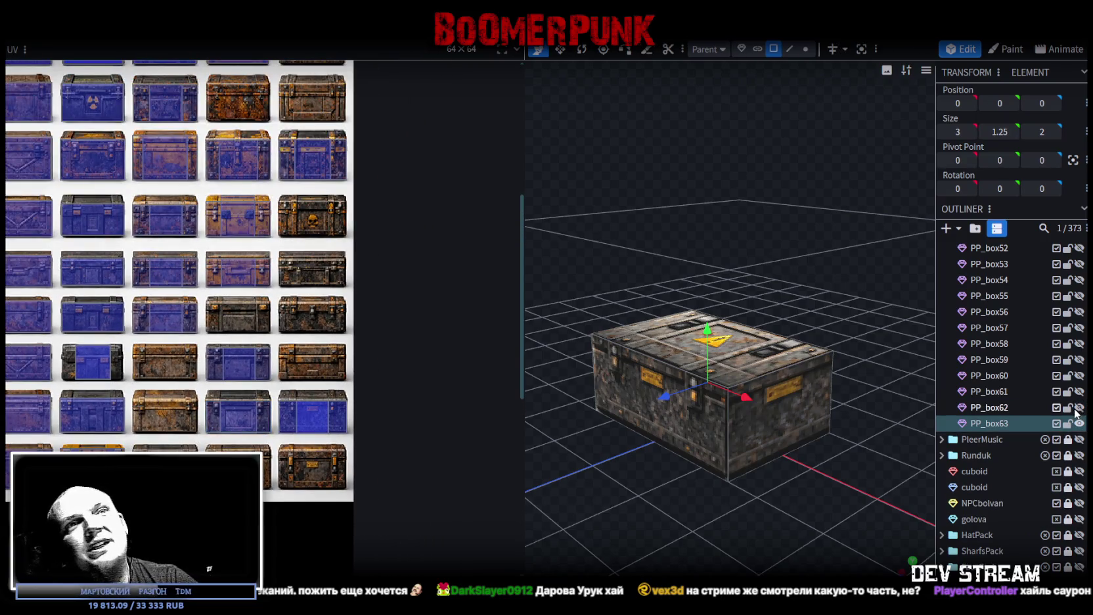
Move and resize PP_box63's front UV onto the blue panelled chest tile
{"action": "left_click_drag", "start_coordinate": [645, 502], "coordinate": [567, 382]}
{"action": "scroll", "coordinate": [371, 441], "scroll_direction": "up", "scroll_amount": 2}
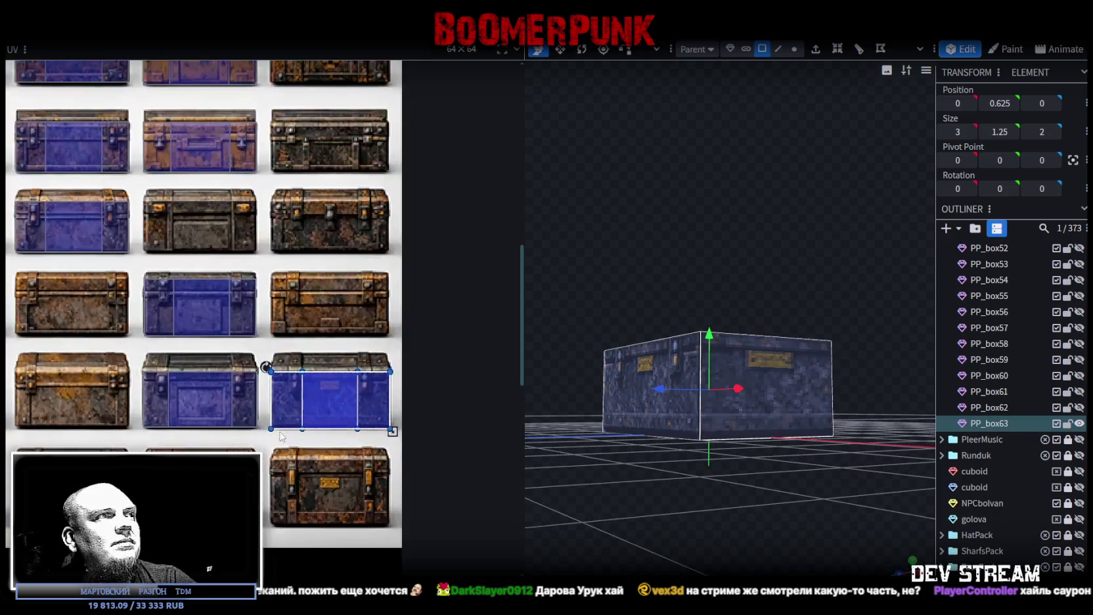
{"action": "scroll", "coordinate": [329, 394], "scroll_direction": "up", "scroll_amount": 1}
{"action": "middle_click_drag", "start_coordinate": [262, 295], "coordinate": [355, 273]}
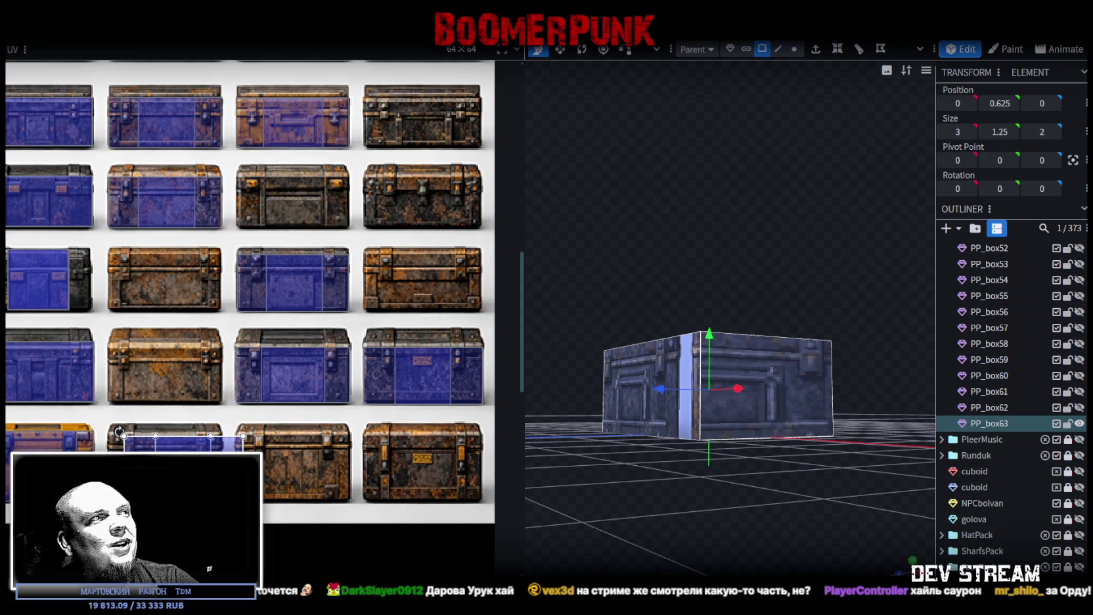
{"action": "scroll", "coordinate": [136, 447], "scroll_direction": "up", "scroll_amount": 1}
{"action": "scroll", "coordinate": [137, 447], "scroll_direction": "up", "scroll_amount": 3}
{"action": "left_click_drag", "start_coordinate": [123, 423], "coordinate": [123, 417]}
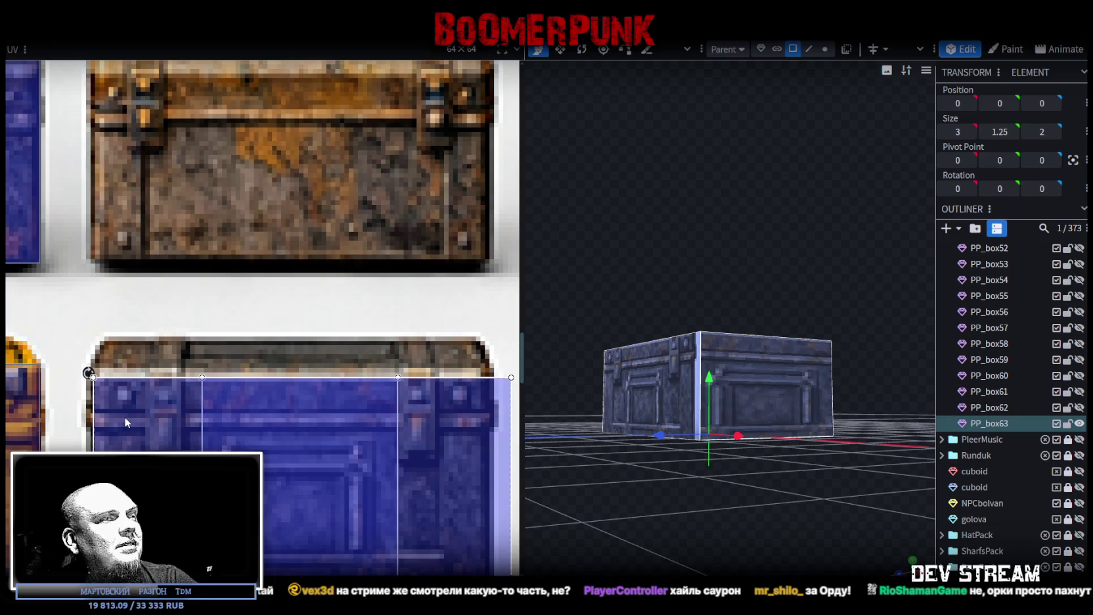
{"action": "scroll", "coordinate": [149, 429], "scroll_direction": "down", "scroll_amount": 3}
{"action": "scroll", "coordinate": [150, 429], "scroll_direction": "down", "scroll_amount": 2}
{"action": "scroll", "coordinate": [302, 469], "scroll_direction": "up", "scroll_amount": 4}
{"action": "scroll", "coordinate": [327, 435], "scroll_direction": "up", "scroll_amount": 2}
{"action": "mouse_move", "coordinate": [327, 434]}
{"action": "left_mouse_down"}
{"action": "mouse_move", "coordinate": [317, 420]}
{"action": "mouse_move", "coordinate": [291, 483]}
{"action": "left_mouse_up"}
Raise PP_box63's top face so the crate is 1.5 tall
{"action": "mouse_move", "coordinate": [533, 441]}
{"action": "left_mouse_down"}
{"action": "mouse_move", "coordinate": [577, 506]}
{"action": "mouse_move", "coordinate": [769, 416]}
{"action": "left_mouse_up"}
{"action": "left_click", "coordinate": [740, 355]}
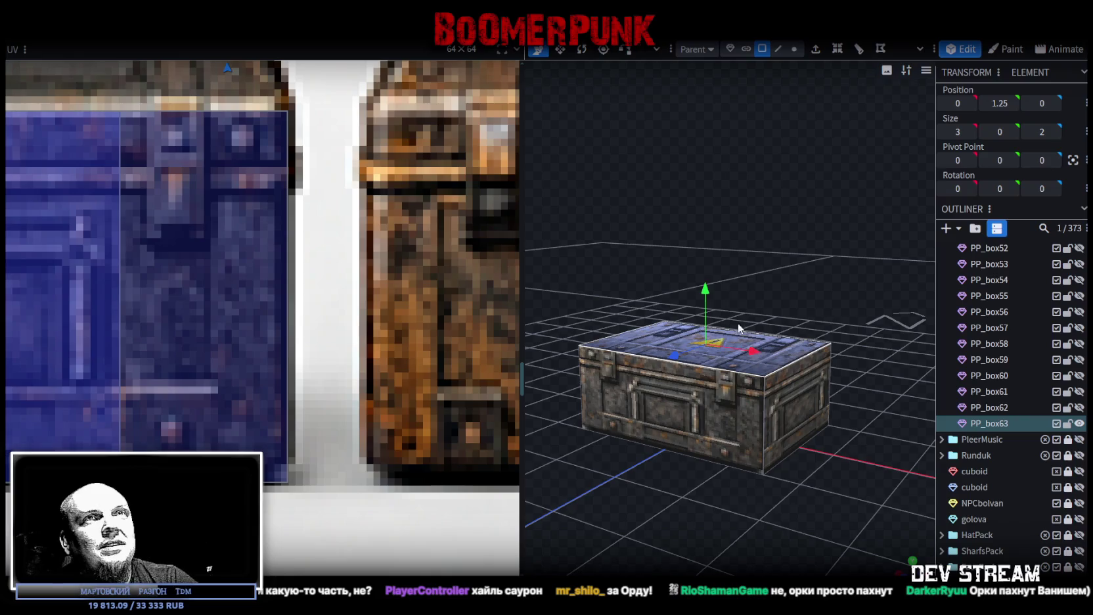
{"action": "left_click_drag", "start_coordinate": [711, 289], "coordinate": [767, 290]}
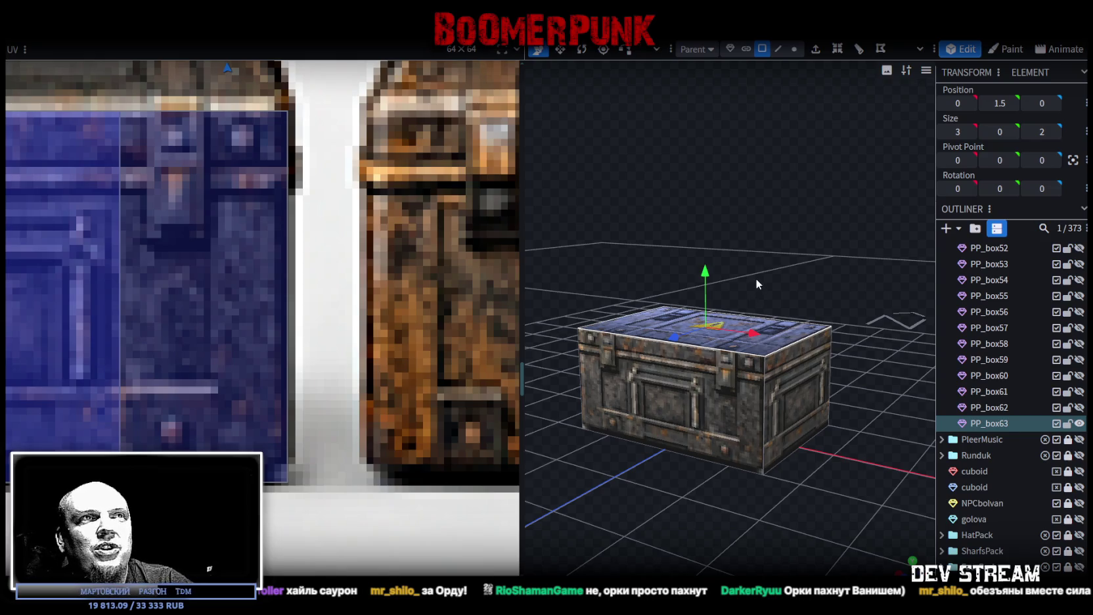
Show PP_box62 again and duplicate PP_box63 as PP_box64
{"action": "mouse_move", "coordinate": [800, 233]}
{"action": "left_mouse_down"}
{"action": "mouse_move", "coordinate": [540, 279]}
{"action": "mouse_move", "coordinate": [537, 247]}
{"action": "left_mouse_up"}
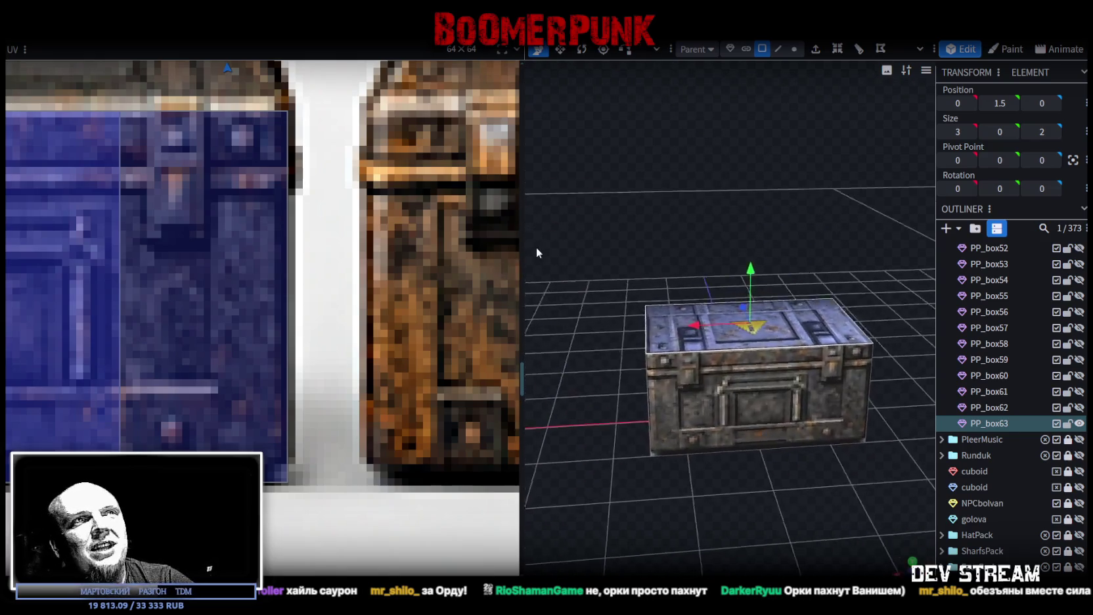
{"action": "left_click", "coordinate": [689, 380]}
{"action": "scroll", "coordinate": [226, 271], "scroll_direction": "down", "scroll_amount": 3}
{"action": "scroll", "coordinate": [230, 274], "scroll_direction": "down", "scroll_amount": 3}
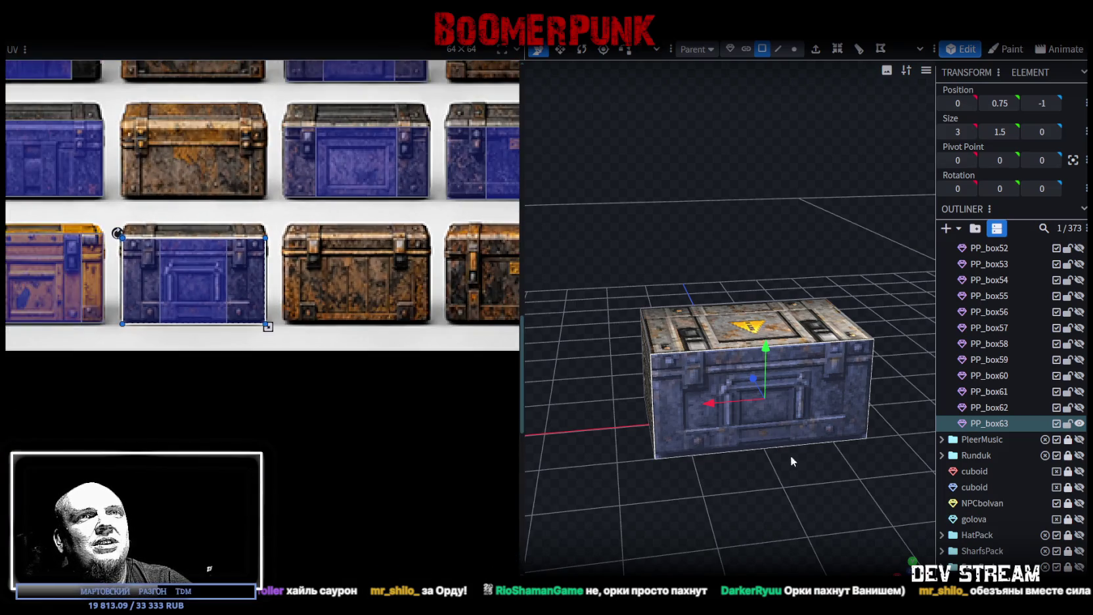
{"action": "left_click_drag", "start_coordinate": [785, 451], "coordinate": [811, 477]}
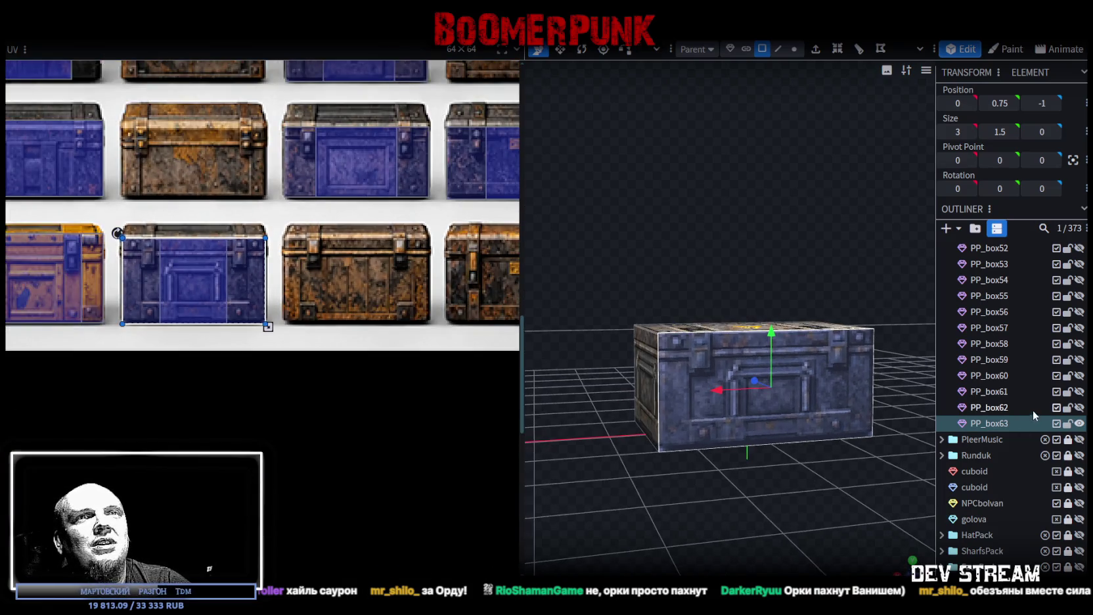
{"action": "left_click", "coordinate": [1081, 408]}
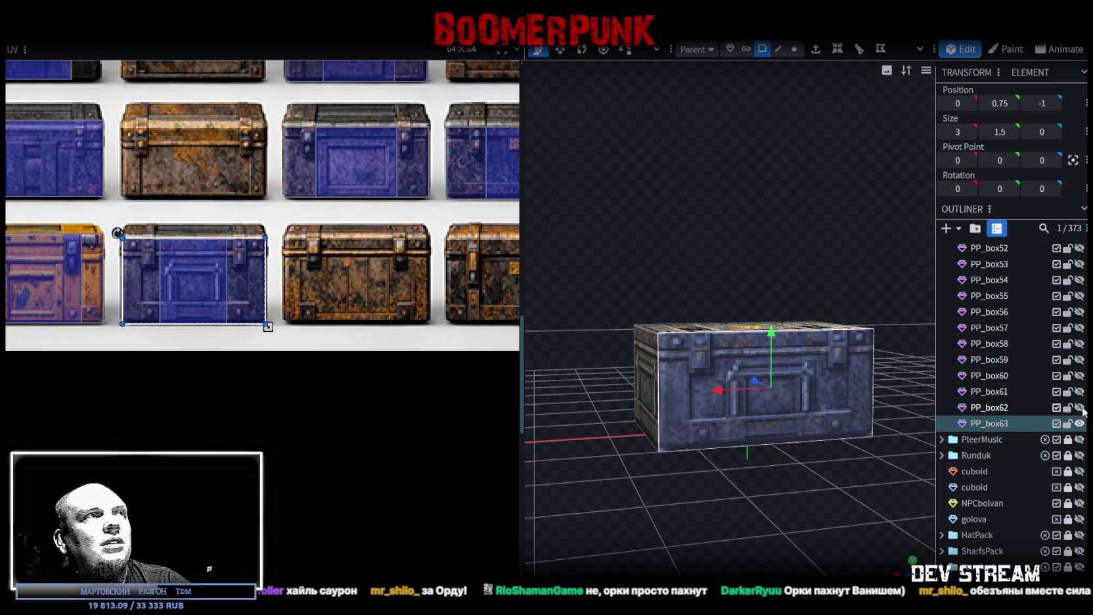
{"action": "key", "text": "ctrl+v"}
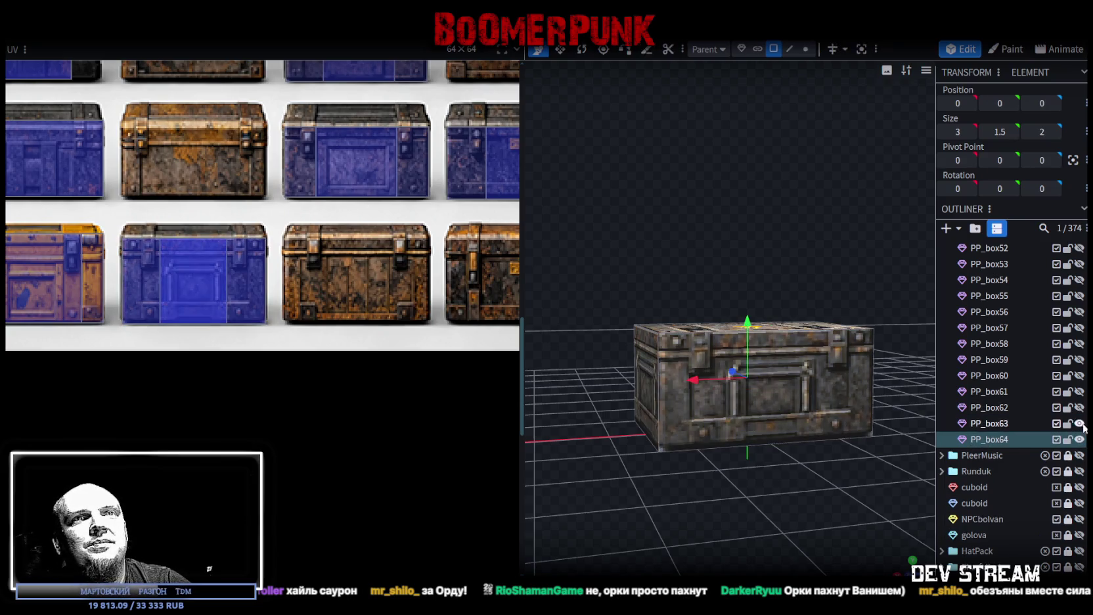
Move and resize PP_box64's front UV to cover the rusty skull chest
{"action": "left_click", "coordinate": [721, 427]}
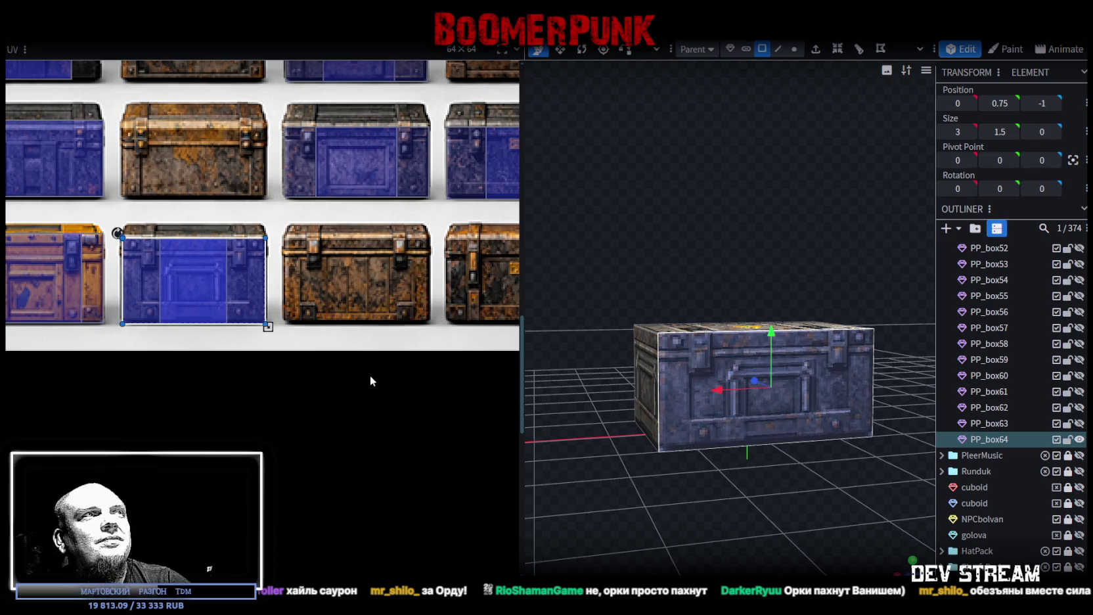
{"action": "scroll", "coordinate": [369, 376], "scroll_direction": "down", "scroll_amount": 3}
{"action": "mouse_move", "coordinate": [556, 388]}
{"action": "left_mouse_down"}
{"action": "mouse_move", "coordinate": [664, 487]}
{"action": "mouse_move", "coordinate": [606, 392]}
{"action": "left_mouse_up"}
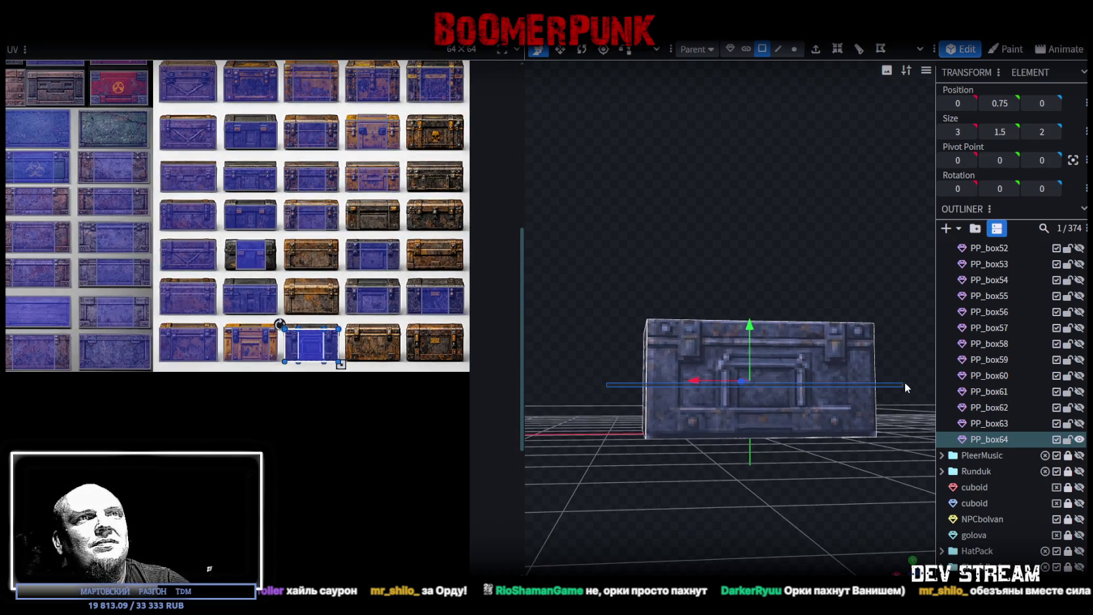
{"action": "left_click_drag", "start_coordinate": [660, 237], "coordinate": [630, 290]}
{"action": "middle_click_drag", "start_coordinate": [407, 320], "coordinate": [372, 390]}
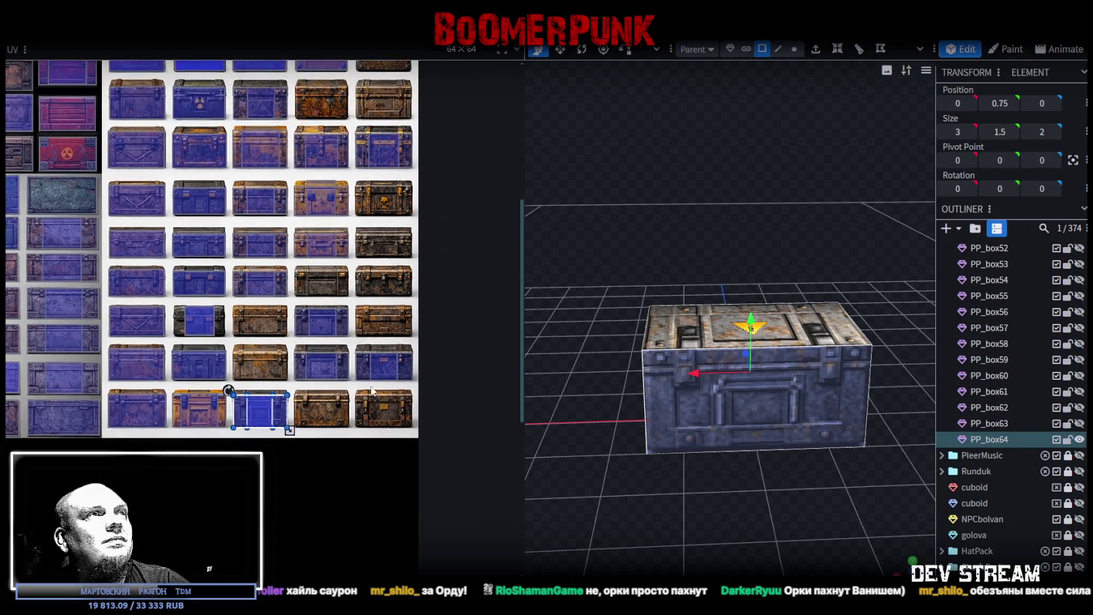
{"action": "left_click_drag", "start_coordinate": [247, 411], "coordinate": [369, 196]}
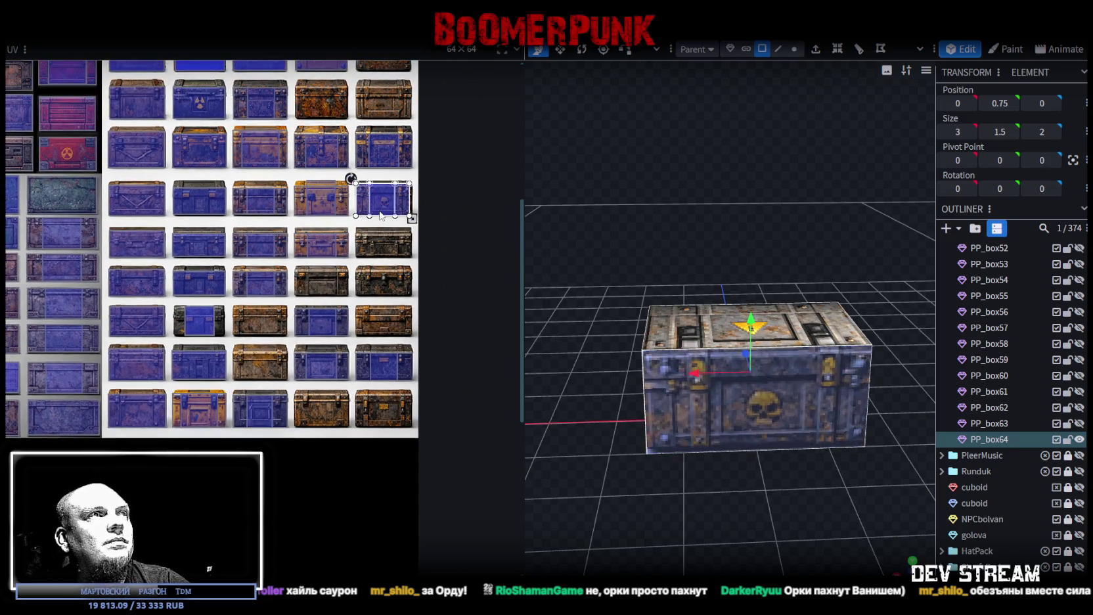
{"action": "scroll", "coordinate": [369, 197], "scroll_direction": "up", "scroll_amount": 3}
{"action": "scroll", "coordinate": [370, 207], "scroll_direction": "up", "scroll_amount": 3}
{"action": "left_click_drag", "start_coordinate": [322, 211], "coordinate": [284, 205]}
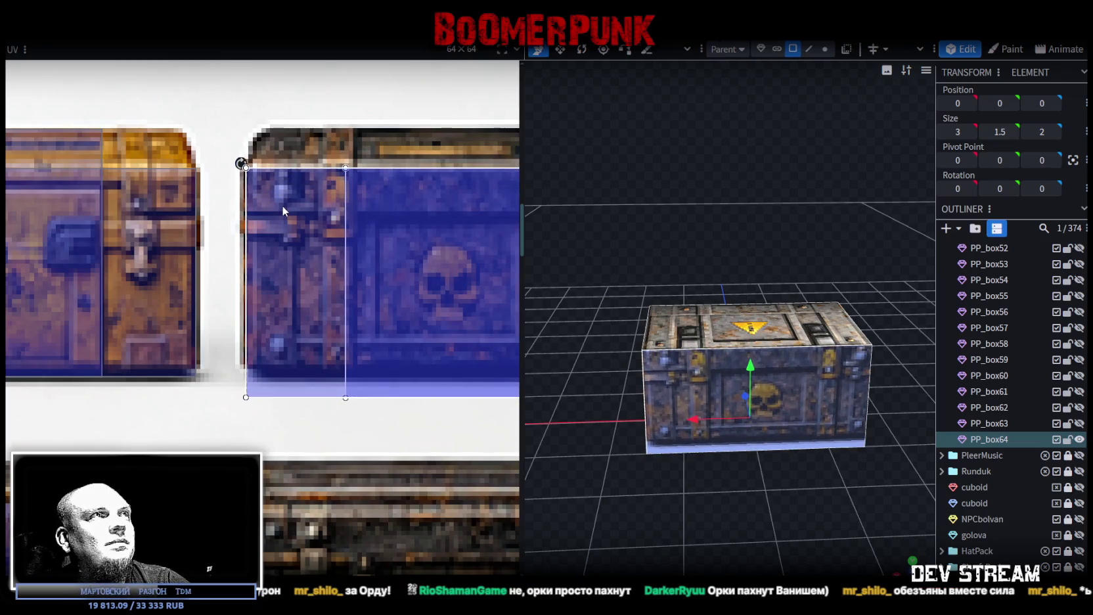
{"action": "scroll", "coordinate": [259, 283], "scroll_direction": "right", "scroll_amount": 3}
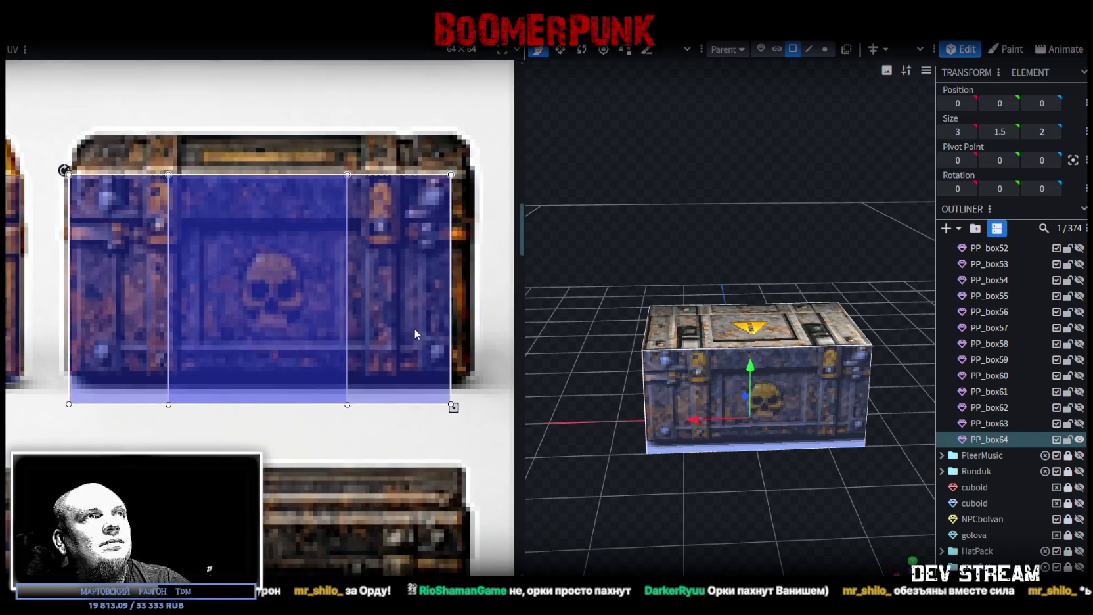
{"action": "left_click_drag", "start_coordinate": [454, 409], "coordinate": [471, 391]}
Shift and widen the side face's UV to fit the skull chest
{"action": "left_click_drag", "start_coordinate": [604, 314], "coordinate": [754, 396]}
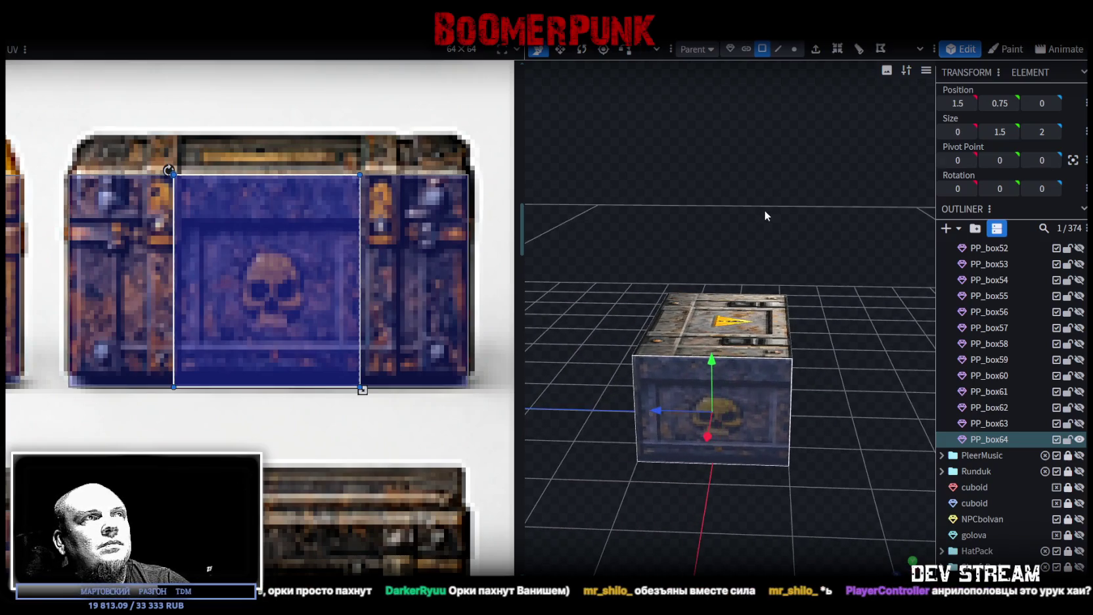
{"action": "left_click_drag", "start_coordinate": [765, 215], "coordinate": [795, 402]}
{"action": "left_click", "coordinate": [797, 404]}
{"action": "left_click_drag", "start_coordinate": [247, 264], "coordinate": [216, 265]}
{"action": "left_click_drag", "start_coordinate": [331, 390], "coordinate": [406, 391]}
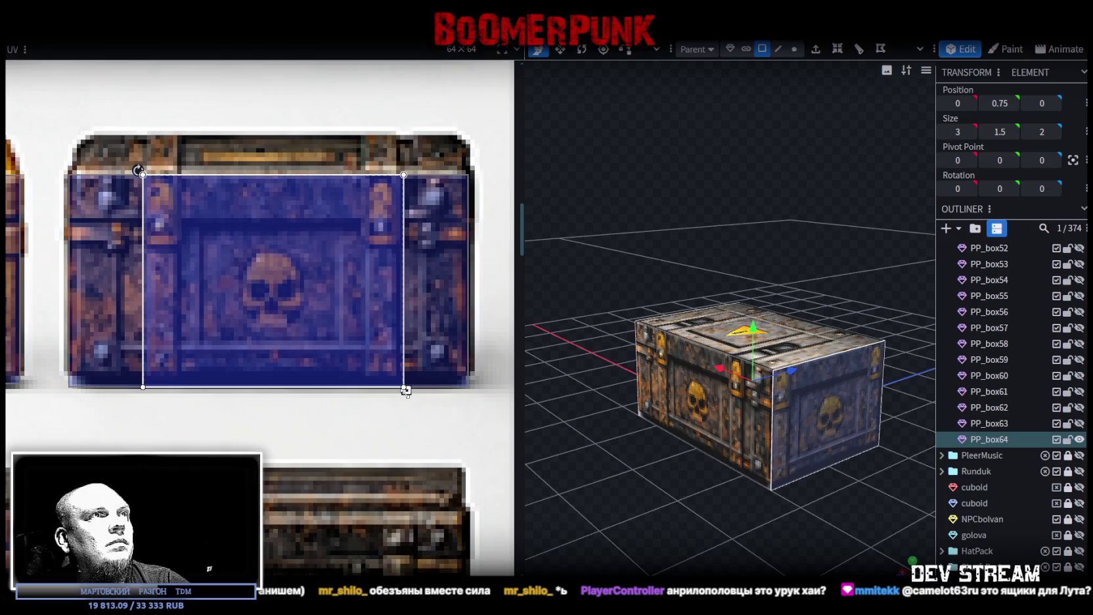
{"action": "left_click_drag", "start_coordinate": [406, 391], "coordinate": [402, 391]}
{"action": "scroll", "coordinate": [985, 394], "scroll_direction": "down", "scroll_amount": 3}
{"action": "mouse_move", "coordinate": [818, 530]}
{"action": "left_mouse_down"}
{"action": "mouse_move", "coordinate": [682, 499]}
{"action": "mouse_move", "coordinate": [842, 508]}
{"action": "mouse_move", "coordinate": [816, 523]}
{"action": "mouse_move", "coordinate": [798, 485]}
{"action": "left_mouse_up"}
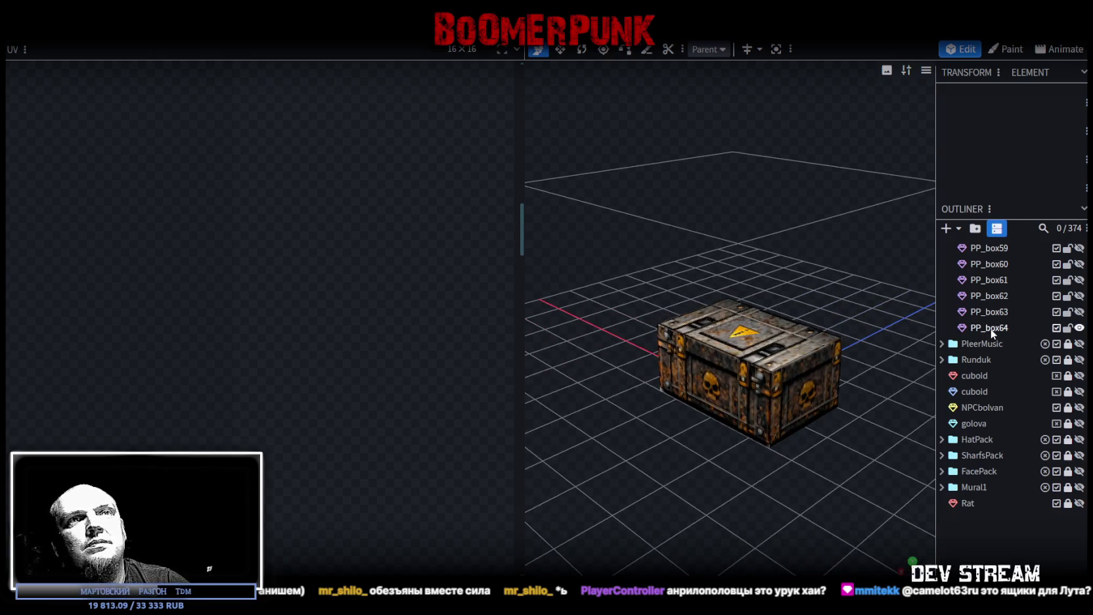
Duplicate PP_box64 as the new crate PP_box65
{"action": "left_click", "coordinate": [991, 332]}
{"action": "key", "text": "ctrl+d"}
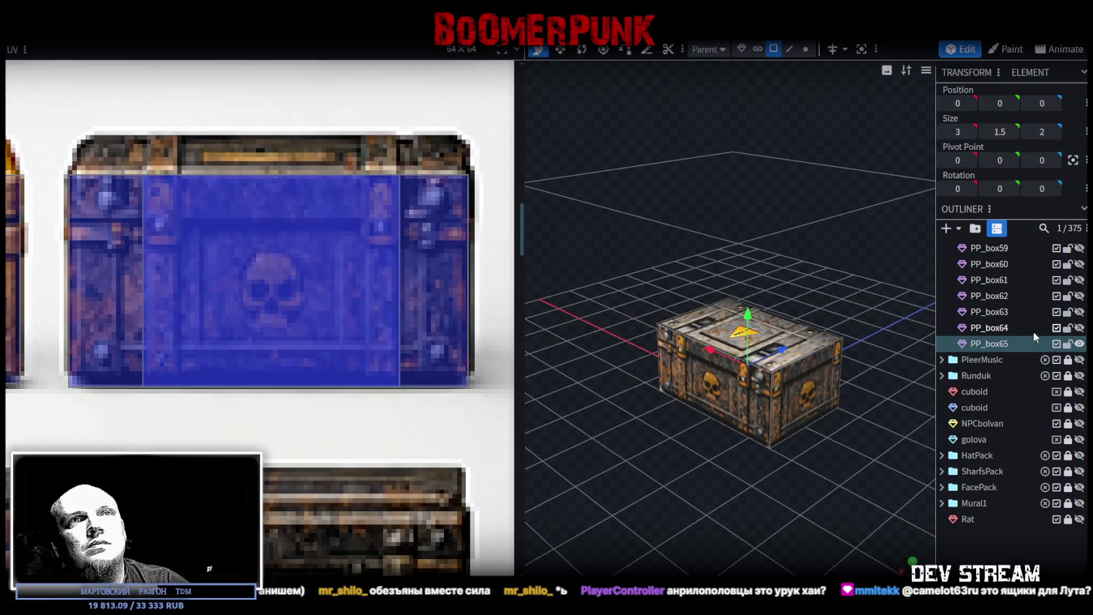
{"action": "scroll", "coordinate": [476, 377], "scroll_direction": "down", "scroll_amount": 3}
{"action": "scroll", "coordinate": [479, 377], "scroll_direction": "down", "scroll_amount": 3}
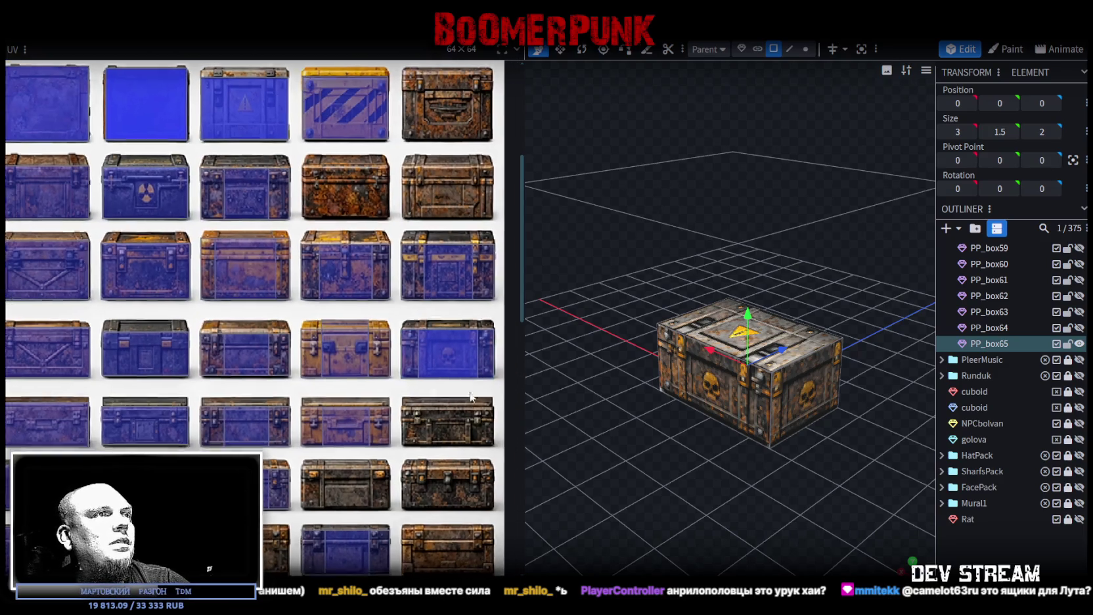
{"action": "scroll", "coordinate": [488, 406], "scroll_direction": "down", "scroll_amount": 2}
{"action": "left_click_drag", "start_coordinate": [765, 529], "coordinate": [714, 500]}
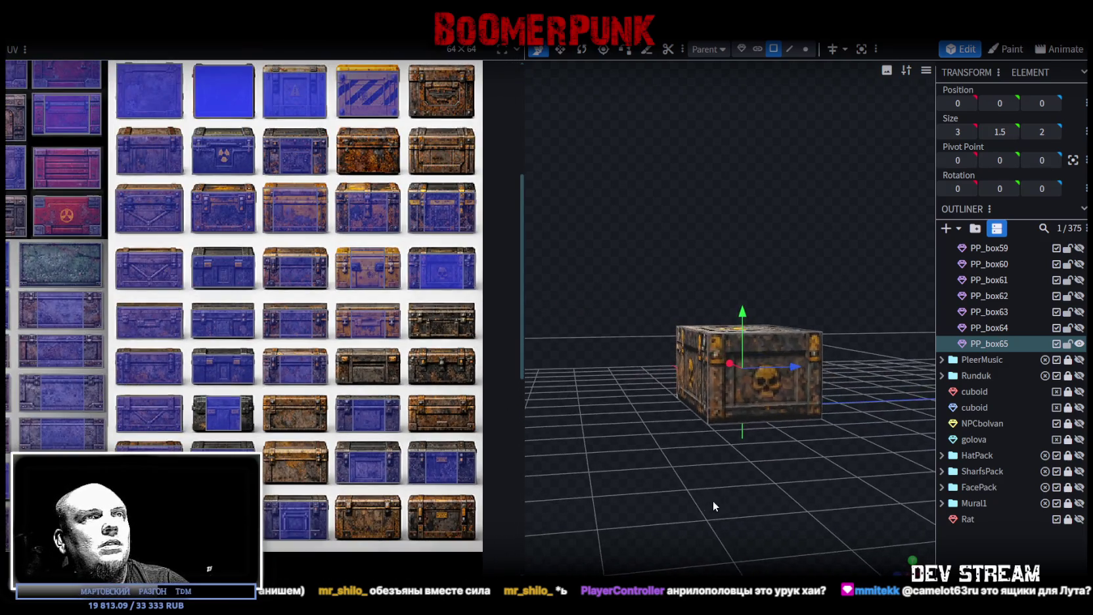
Shift PP_box65's front face UV onto a different chest tile in the lower rows
{"action": "left_click", "coordinate": [716, 365]}
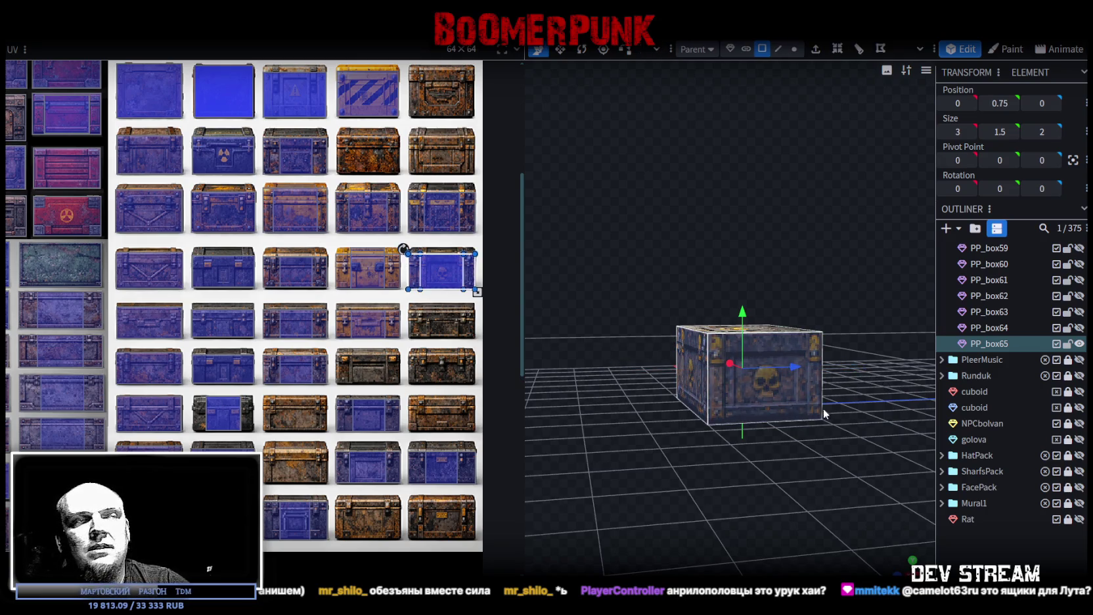
{"action": "mouse_move", "coordinate": [736, 460]}
{"action": "left_mouse_down"}
{"action": "mouse_move", "coordinate": [613, 471]}
{"action": "mouse_move", "coordinate": [662, 493]}
{"action": "mouse_move", "coordinate": [861, 502]}
{"action": "left_mouse_up"}
{"action": "left_click_drag", "start_coordinate": [437, 270], "coordinate": [429, 477]}
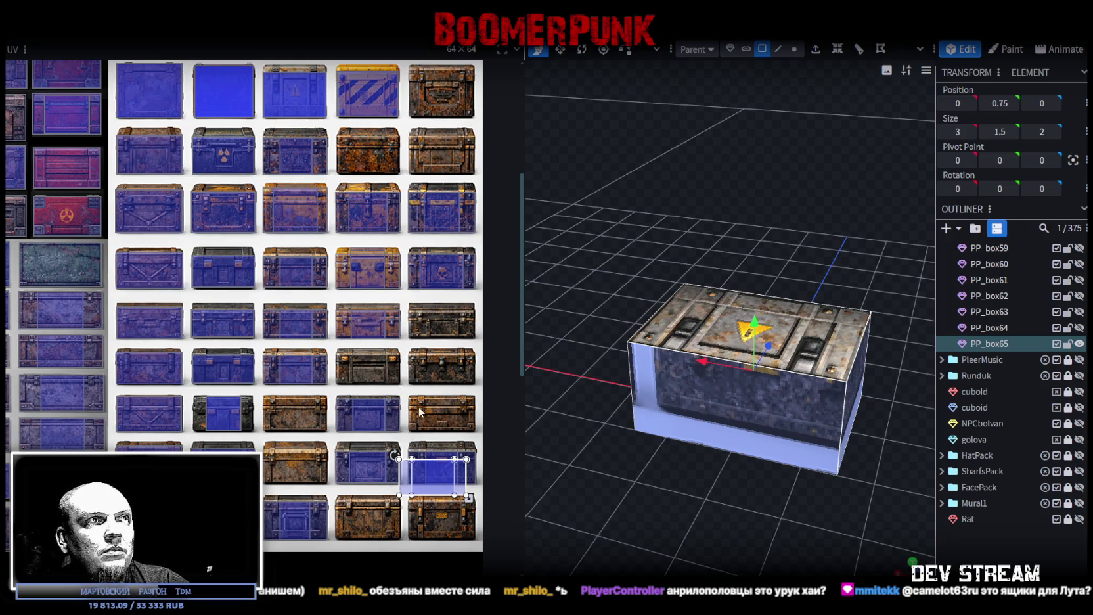
{"action": "scroll", "coordinate": [422, 431], "scroll_direction": "down", "scroll_amount": 2}
{"action": "scroll", "coordinate": [422, 431], "scroll_direction": "up", "scroll_amount": 2}
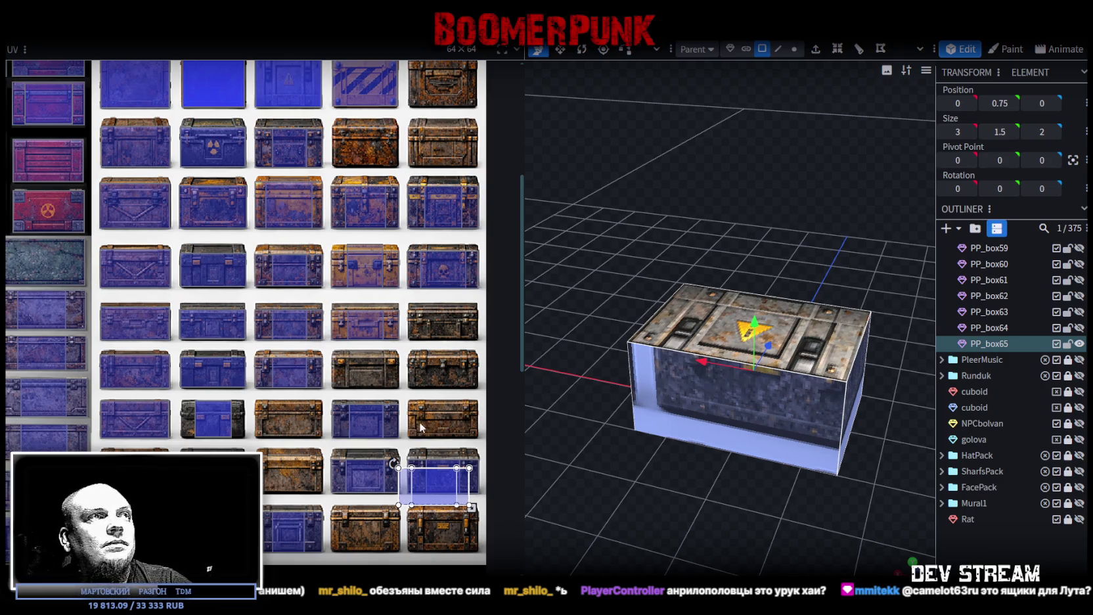
{"action": "left_click_drag", "start_coordinate": [420, 480], "coordinate": [427, 386]}
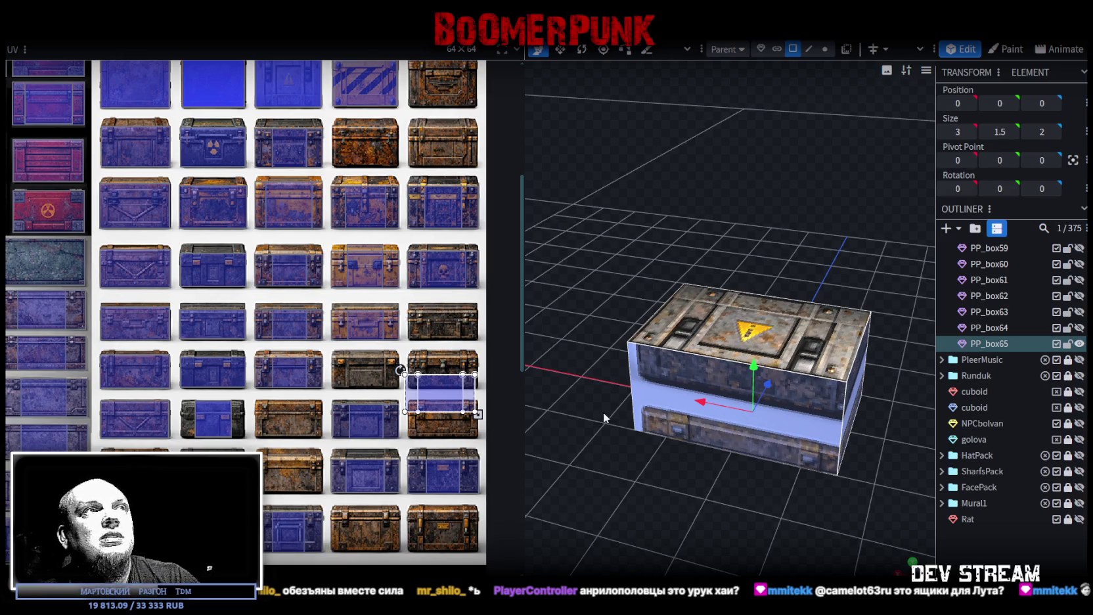
Switch to a straight-on front view of PP_box65 with numpad 1
{"action": "key", "text": "KP_1"}
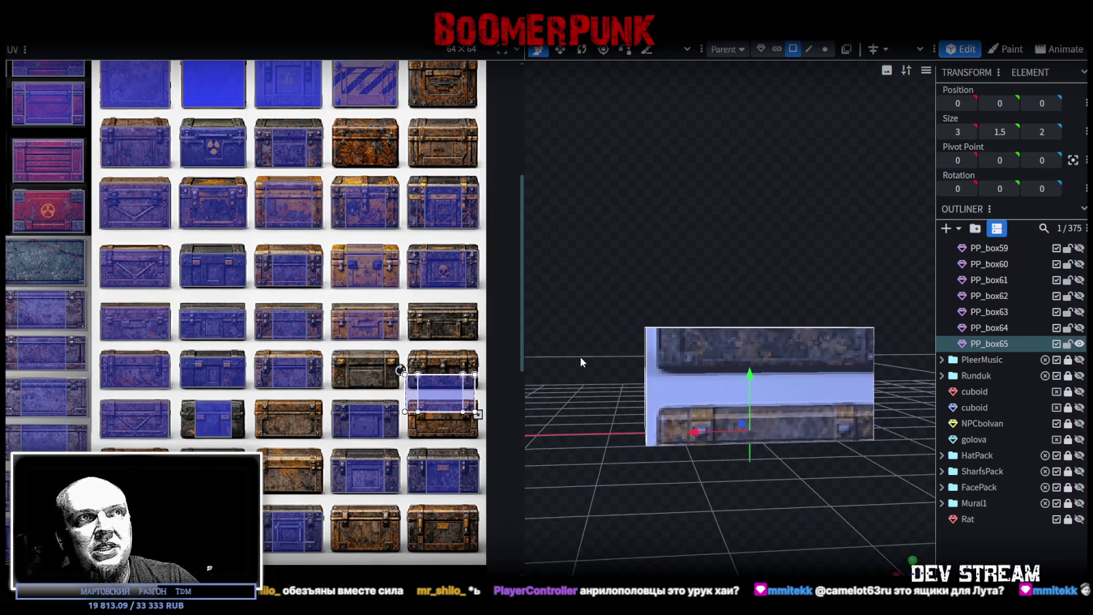
Move PP_box65's front face UV mapping onto the dark blue chest in the atlas
{"action": "scroll", "coordinate": [436, 420], "scroll_direction": "up", "scroll_amount": 1}
{"action": "scroll", "coordinate": [460, 408], "scroll_direction": "up", "scroll_amount": 1}
{"action": "scroll", "coordinate": [466, 355], "scroll_direction": "up", "scroll_amount": 1}
{"action": "left_click_drag", "start_coordinate": [445, 297], "coordinate": [319, 448]}
{"action": "scroll", "coordinate": [404, 384], "scroll_direction": "down", "scroll_amount": 1}
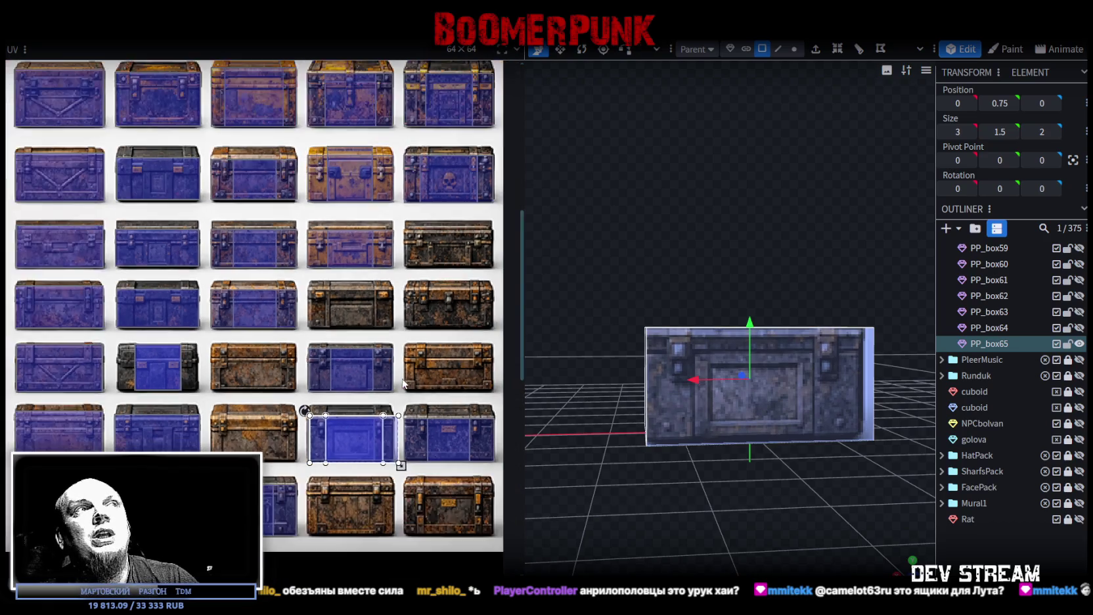
{"action": "scroll", "coordinate": [415, 380], "scroll_direction": "up", "scroll_amount": 1}
{"action": "mouse_move", "coordinate": [334, 467]}
{"action": "left_mouse_down"}
{"action": "mouse_move", "coordinate": [488, 269]}
{"action": "mouse_move", "coordinate": [468, 227]}
{"action": "left_mouse_up"}
Shift the mapping up and left, then raise its bottom edge to fit the dark chest front
{"action": "scroll", "coordinate": [460, 249], "scroll_direction": "up", "scroll_amount": 1}
{"action": "scroll", "coordinate": [427, 311], "scroll_direction": "up", "scroll_amount": 1}
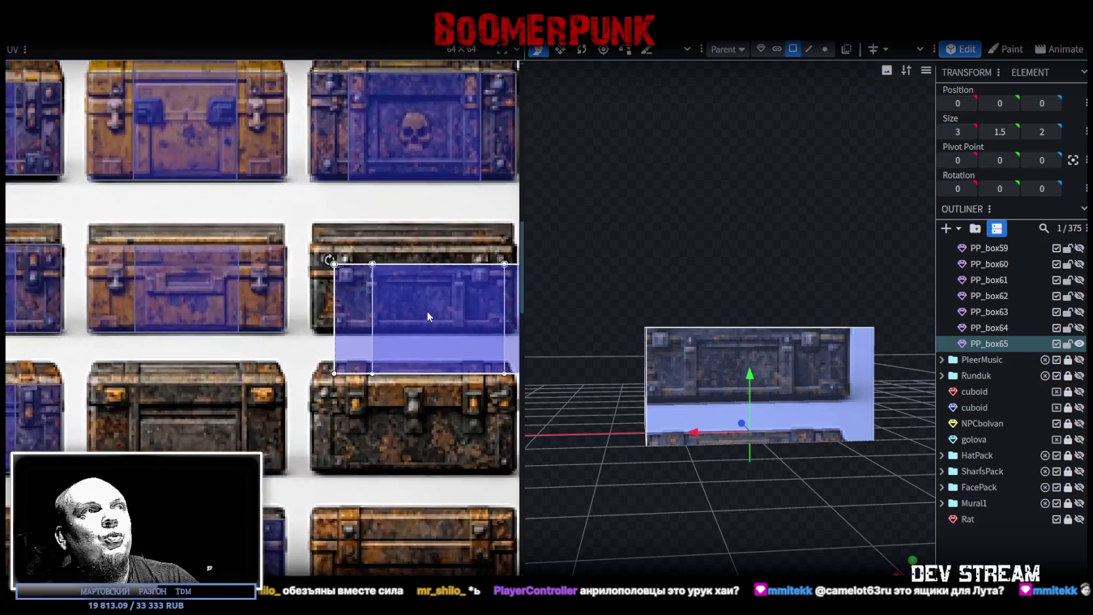
{"action": "scroll", "coordinate": [427, 310], "scroll_direction": "up", "scroll_amount": 2}
{"action": "left_click_drag", "start_coordinate": [392, 301], "coordinate": [352, 284]}
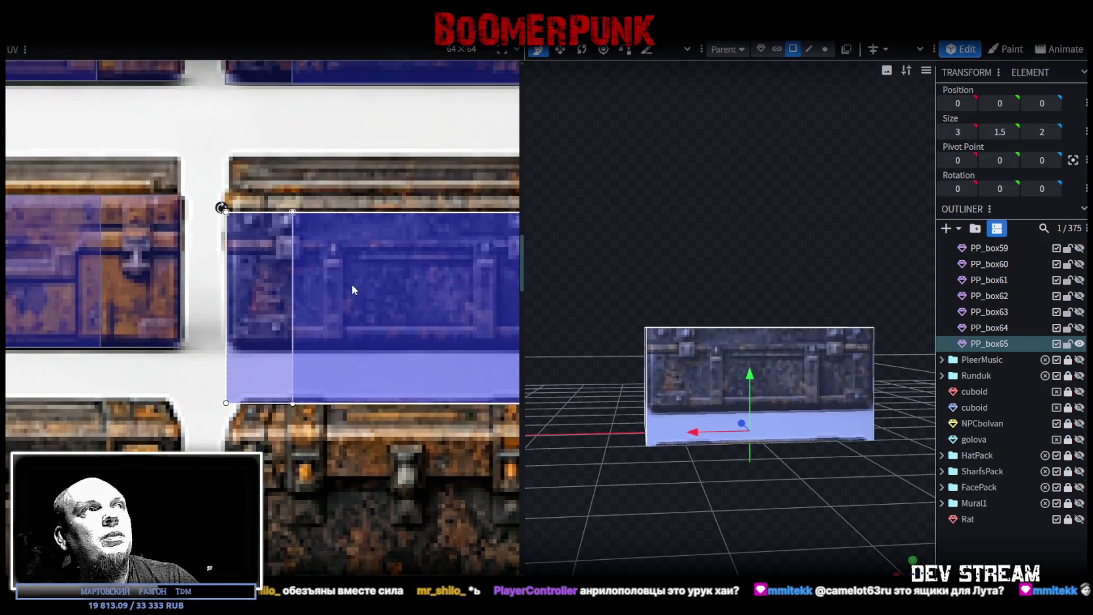
{"action": "middle_click_drag", "start_coordinate": [397, 311], "coordinate": [226, 345]}
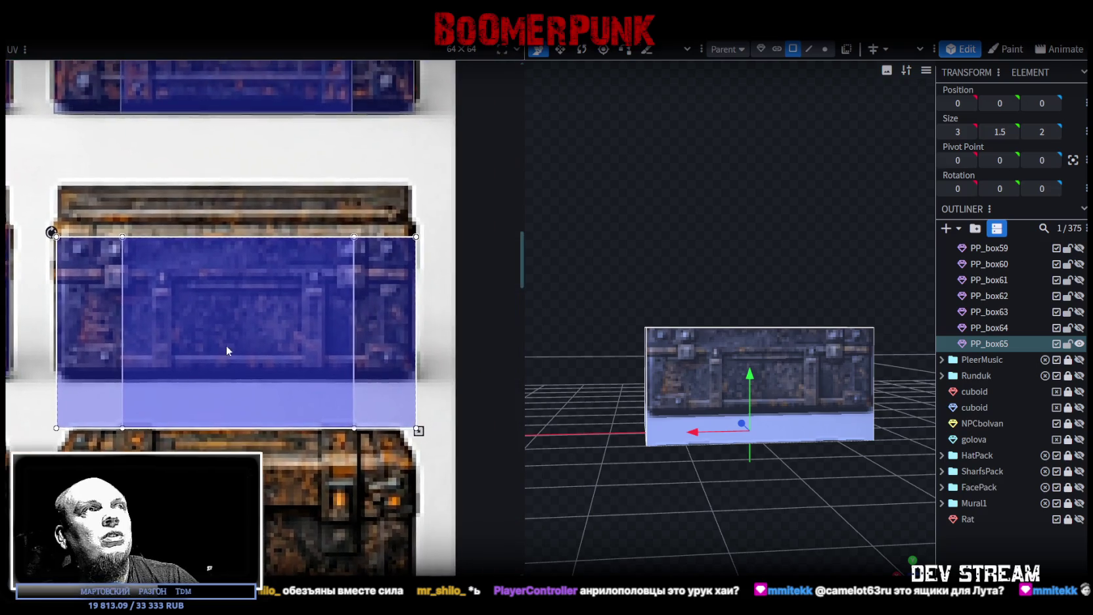
{"action": "left_click_drag", "start_coordinate": [419, 432], "coordinate": [418, 380]}
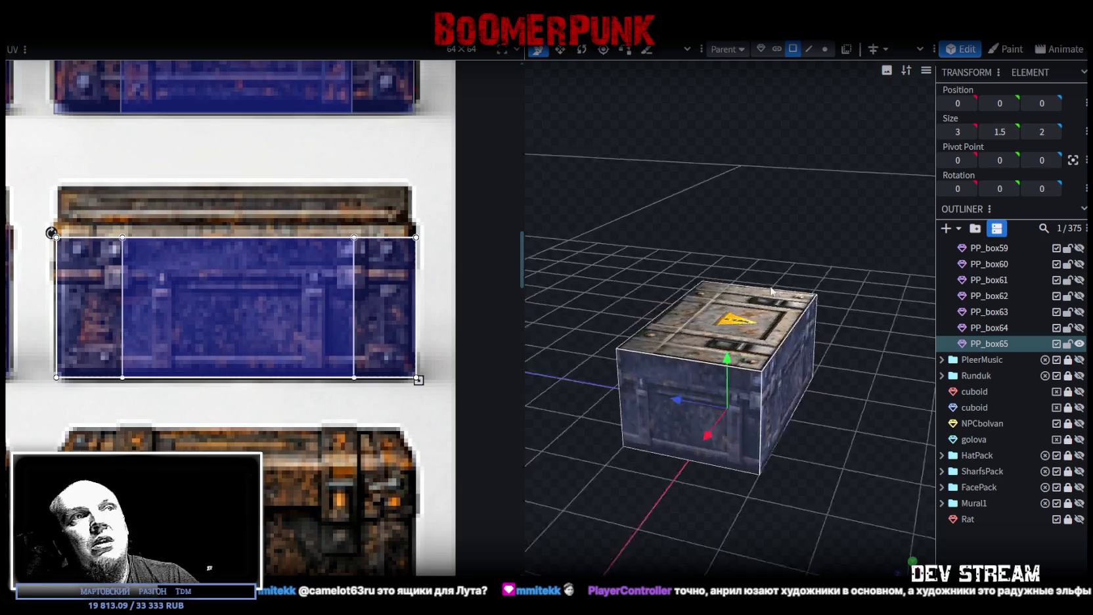
Duplicate the crate as PP_box66
{"action": "mouse_move", "coordinate": [580, 262]}
{"action": "left_mouse_down"}
{"action": "mouse_move", "coordinate": [762, 316]}
{"action": "mouse_move", "coordinate": [743, 304]}
{"action": "mouse_move", "coordinate": [742, 283]}
{"action": "mouse_move", "coordinate": [659, 250]}
{"action": "mouse_move", "coordinate": [577, 259]}
{"action": "left_mouse_up"}
{"action": "left_click", "coordinate": [765, 318]}
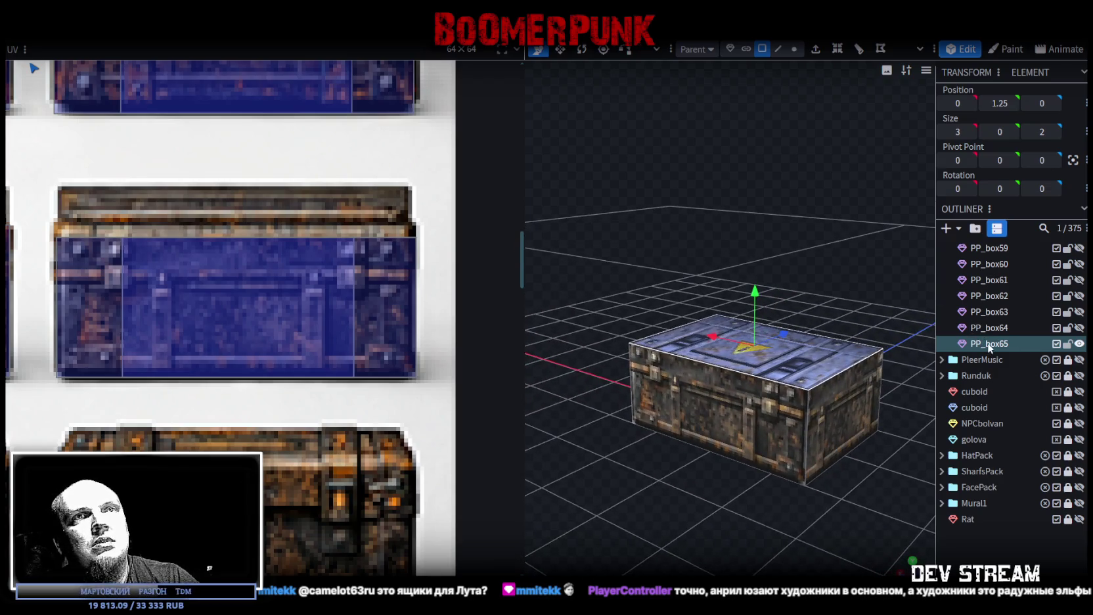
{"action": "key", "text": "ctrl+d"}
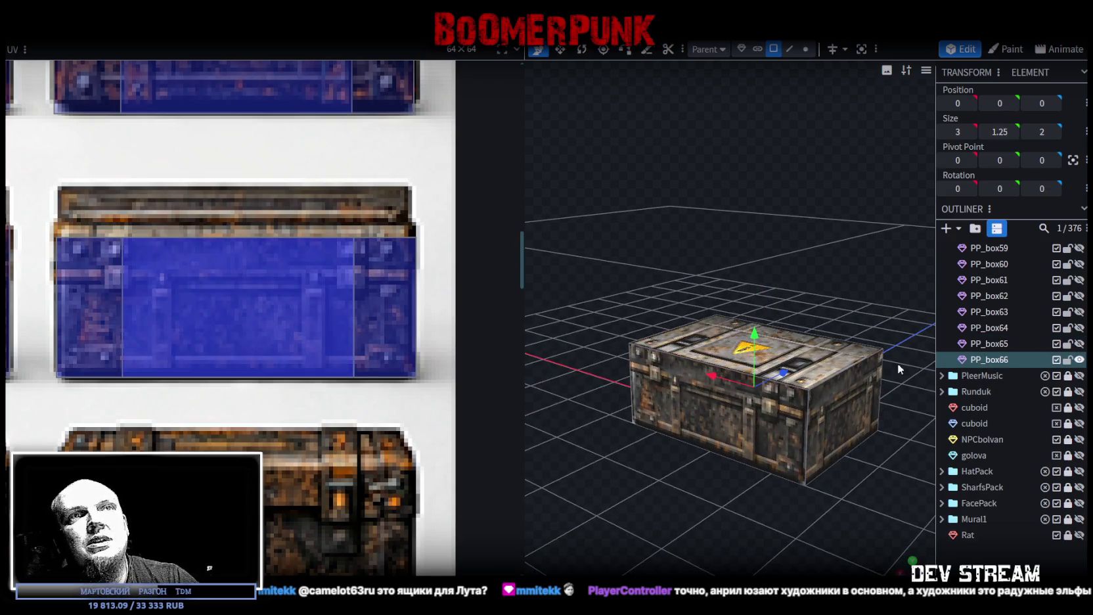
Select PP_box66's front face and orbit down to view the chest from above
{"action": "left_click", "coordinate": [778, 431]}
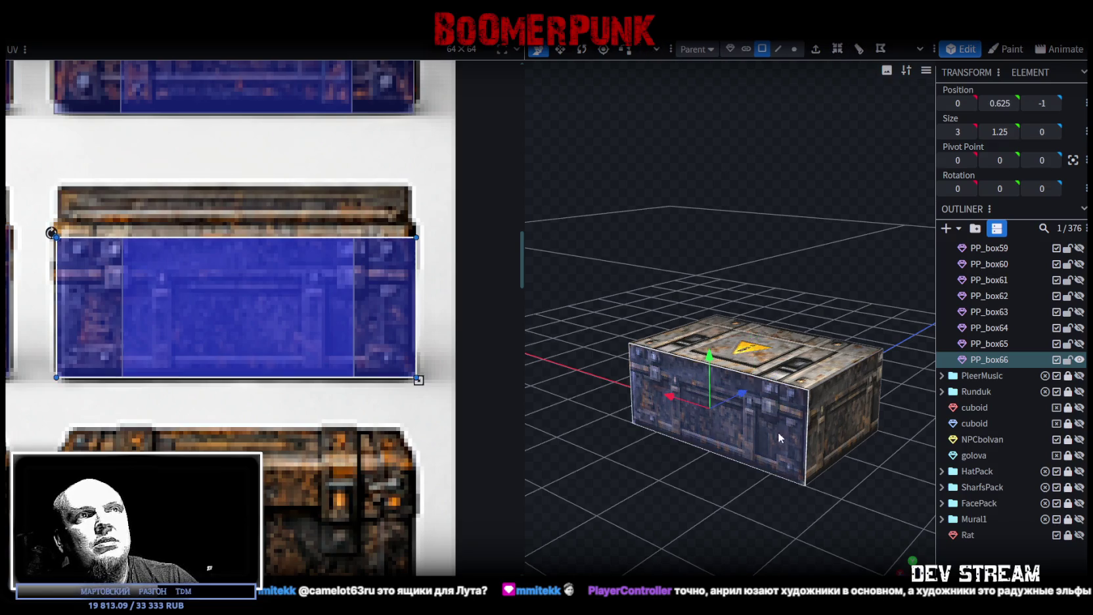
{"action": "left_click", "coordinate": [599, 374]}
{"action": "left_click_drag", "start_coordinate": [601, 377], "coordinate": [829, 387]}
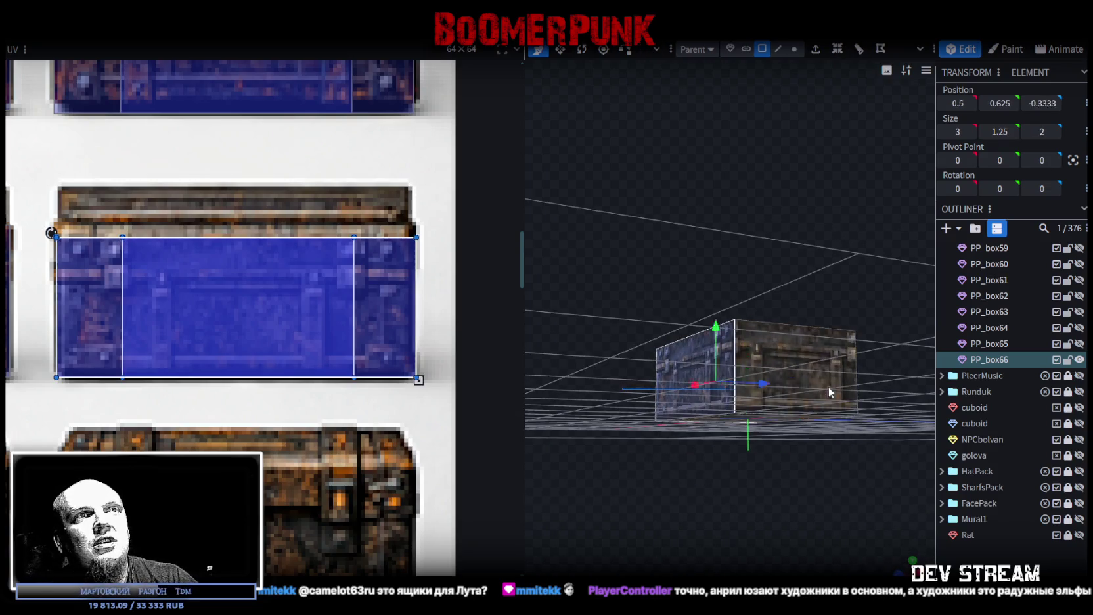
{"action": "left_click_drag", "start_coordinate": [598, 490], "coordinate": [611, 545]}
{"action": "scroll", "coordinate": [221, 406], "scroll_direction": "down", "scroll_amount": 3}
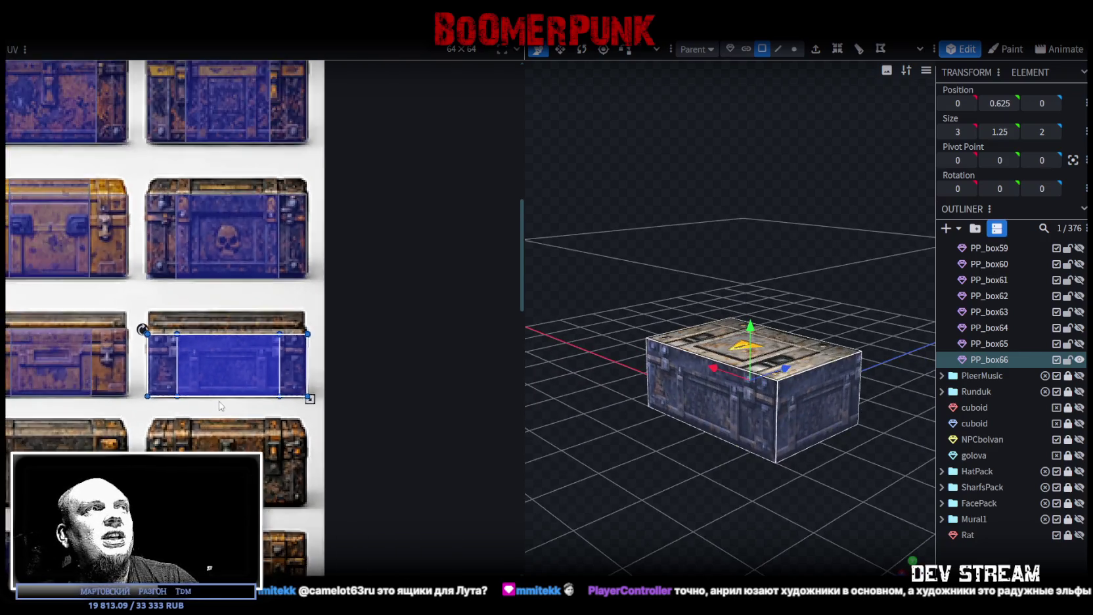
{"action": "scroll", "coordinate": [220, 406], "scroll_direction": "down", "scroll_amount": 2}
{"action": "scroll", "coordinate": [353, 306], "scroll_direction": "up", "scroll_amount": 2}
Move the front face mapping onto a dark blue chest in the atlas
{"action": "mouse_move", "coordinate": [356, 297]}
{"action": "left_mouse_down"}
{"action": "mouse_move", "coordinate": [299, 415]}
{"action": "mouse_move", "coordinate": [283, 424]}
{"action": "left_mouse_up"}
{"action": "scroll", "coordinate": [263, 414], "scroll_direction": "down", "scroll_amount": 3}
{"action": "scroll", "coordinate": [292, 375], "scroll_direction": "up", "scroll_amount": 2}
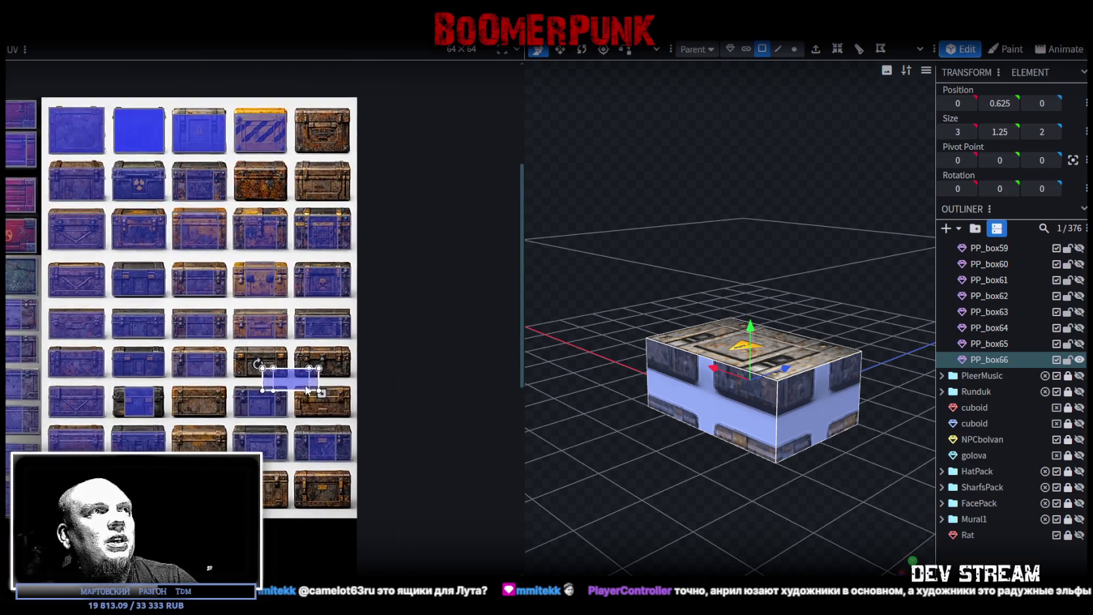
{"action": "scroll", "coordinate": [307, 390], "scroll_direction": "up", "scroll_amount": 4}
{"action": "scroll", "coordinate": [251, 362], "scroll_direction": "up", "scroll_amount": 1}
{"action": "left_click_drag", "start_coordinate": [251, 362], "coordinate": [346, 321]}
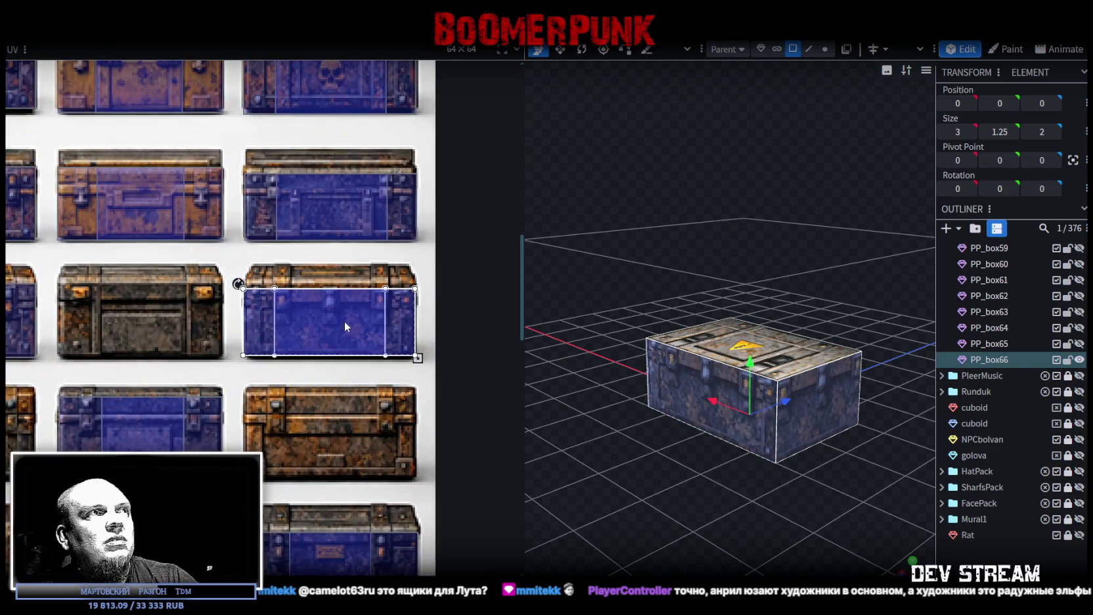
{"action": "scroll", "coordinate": [344, 320], "scroll_direction": "up", "scroll_amount": 3}
{"action": "scroll", "coordinate": [283, 293], "scroll_direction": "up", "scroll_amount": 2}
Nudge the mapping left and down and extend its bottom edge to fit the chest front
{"action": "left_click_drag", "start_coordinate": [167, 314], "coordinate": [163, 316]}
{"action": "scroll", "coordinate": [294, 336], "scroll_direction": "down", "scroll_amount": 4}
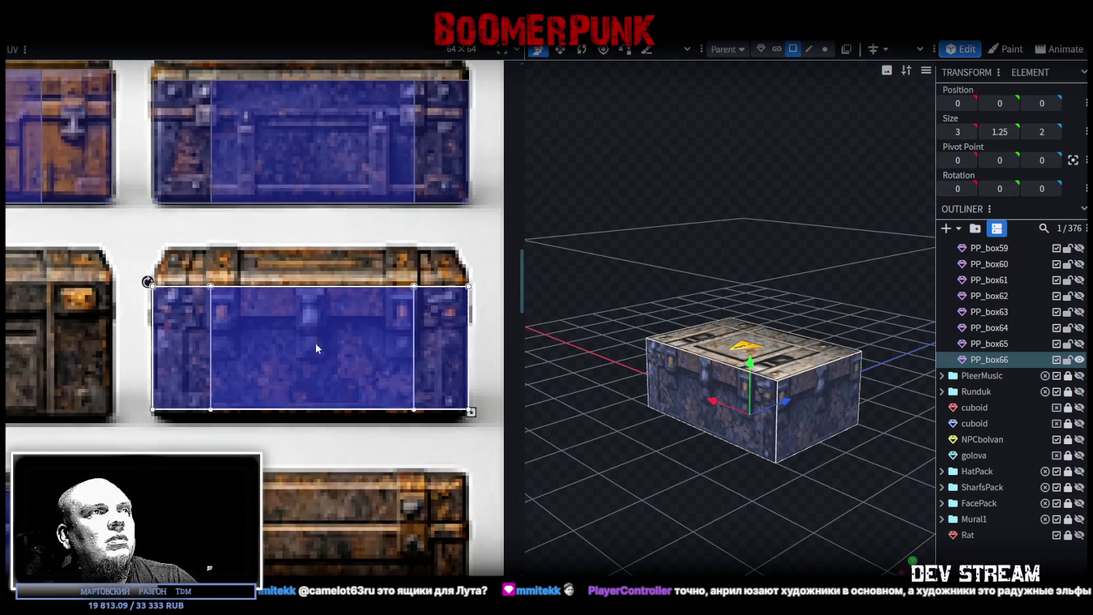
{"action": "scroll", "coordinate": [279, 361], "scroll_direction": "up", "scroll_amount": 2}
{"action": "scroll", "coordinate": [365, 427], "scroll_direction": "up", "scroll_amount": 4}
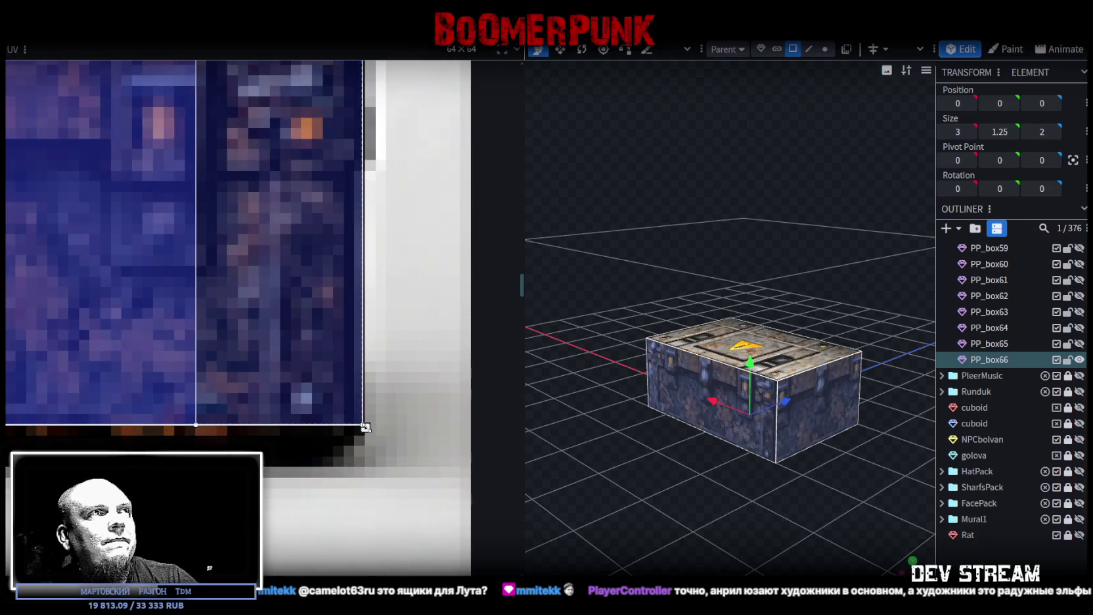
{"action": "left_click_drag", "start_coordinate": [367, 439], "coordinate": [363, 465]}
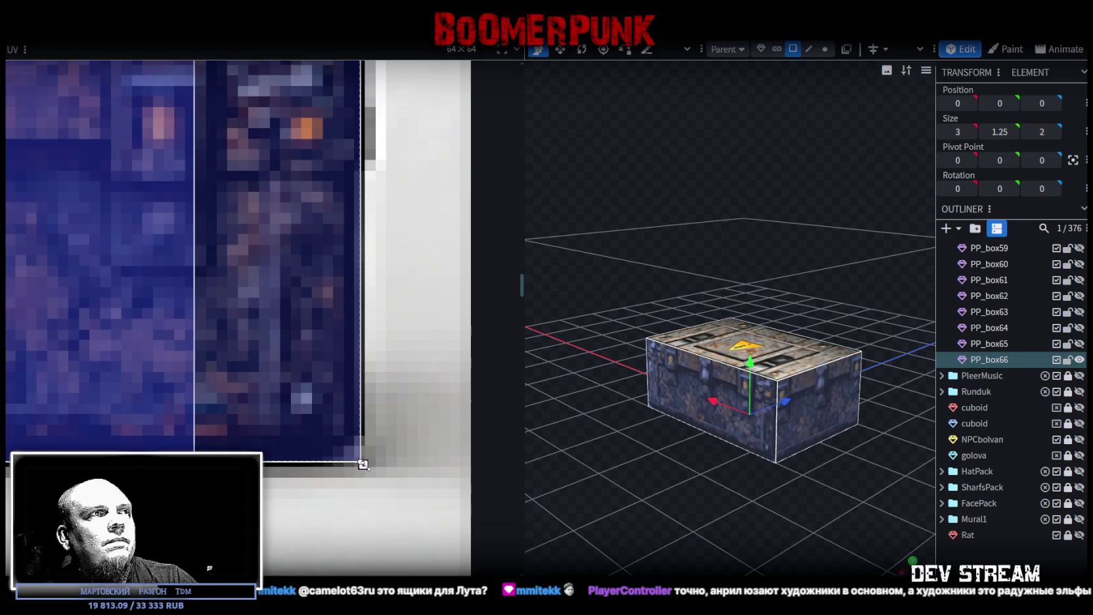
Reselect the front face and orbit around to check the textured box
{"action": "mouse_move", "coordinate": [639, 488]}
{"action": "left_mouse_down"}
{"action": "mouse_move", "coordinate": [782, 486]}
{"action": "mouse_move", "coordinate": [808, 504]}
{"action": "left_mouse_up"}
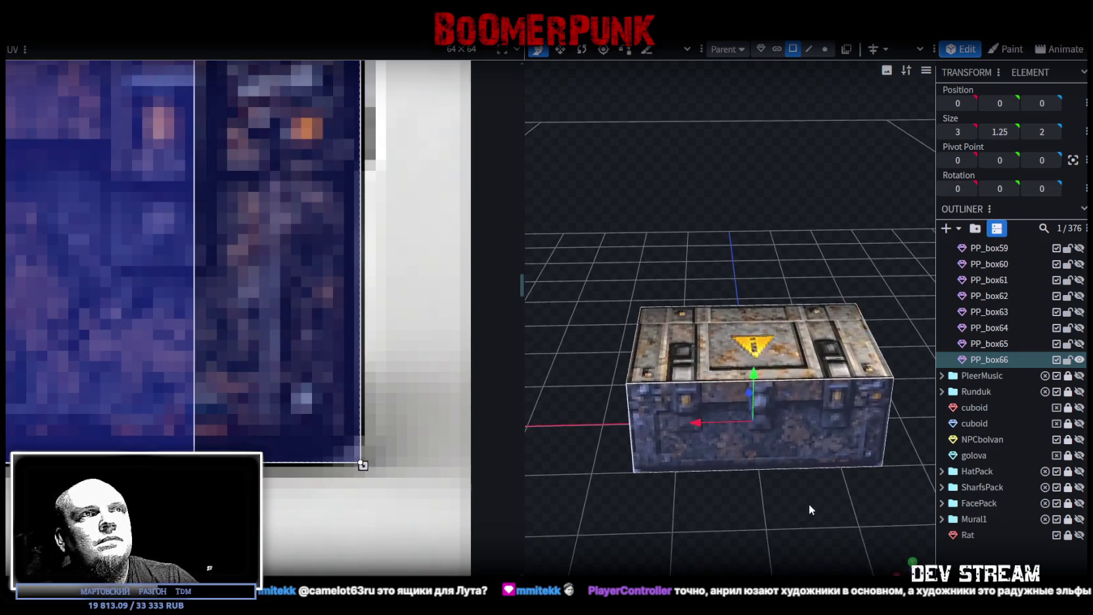
{"action": "left_click", "coordinate": [723, 434]}
{"action": "left_click_drag", "start_coordinate": [719, 494], "coordinate": [739, 499]}
{"action": "scroll", "coordinate": [739, 499], "scroll_direction": "down", "scroll_amount": 2}
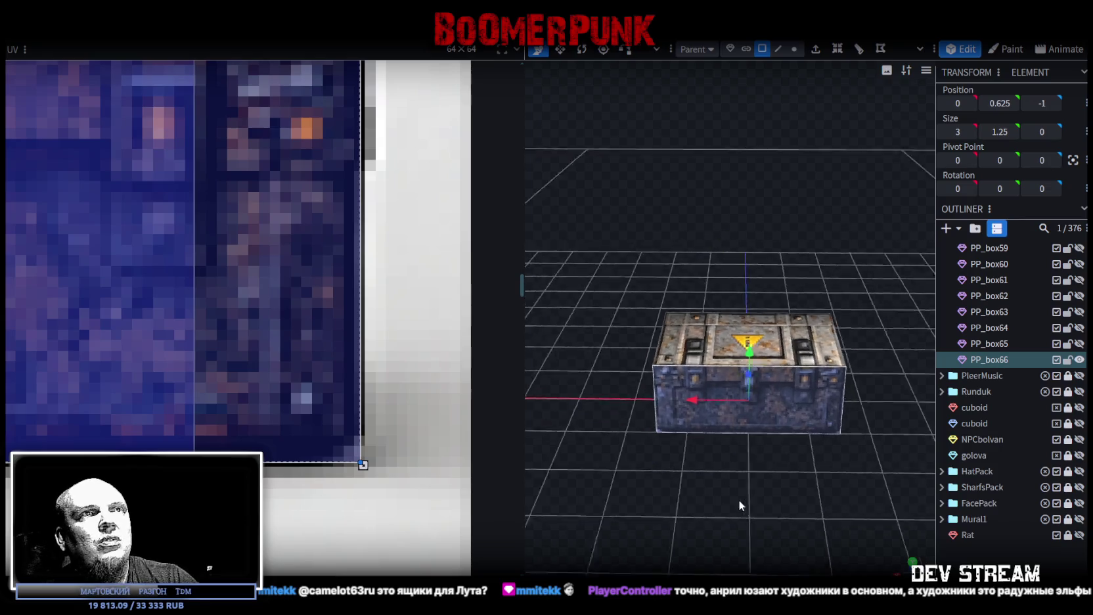
{"action": "scroll", "coordinate": [179, 356], "scroll_direction": "down", "scroll_amount": 2}
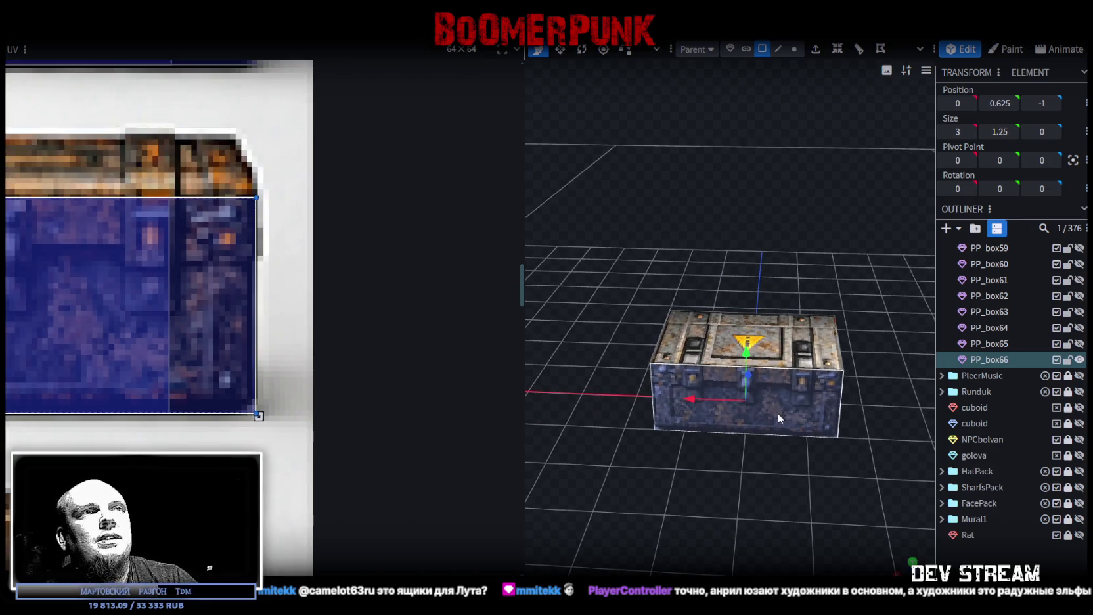
{"action": "mouse_move", "coordinate": [762, 402]}
{"action": "left_mouse_down"}
{"action": "mouse_move", "coordinate": [755, 474]}
{"action": "mouse_move", "coordinate": [721, 438]}
{"action": "left_mouse_up"}
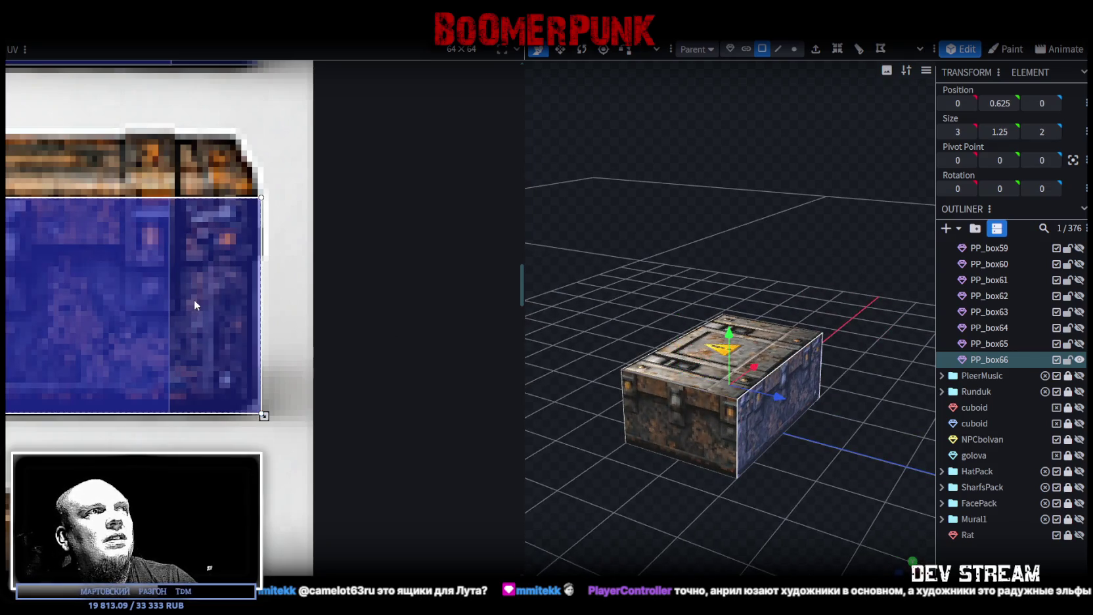
Pull in the front texture region's right edge and review each side face of the crate
{"action": "left_click_drag", "start_coordinate": [258, 415], "coordinate": [253, 415]}
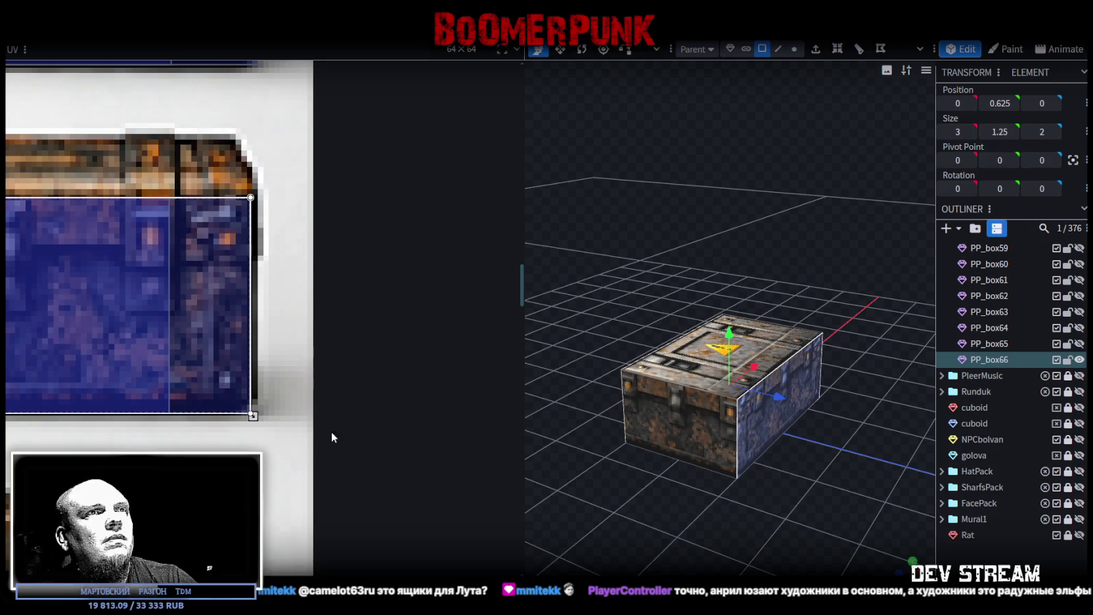
{"action": "left_click_drag", "start_coordinate": [751, 525], "coordinate": [656, 531]}
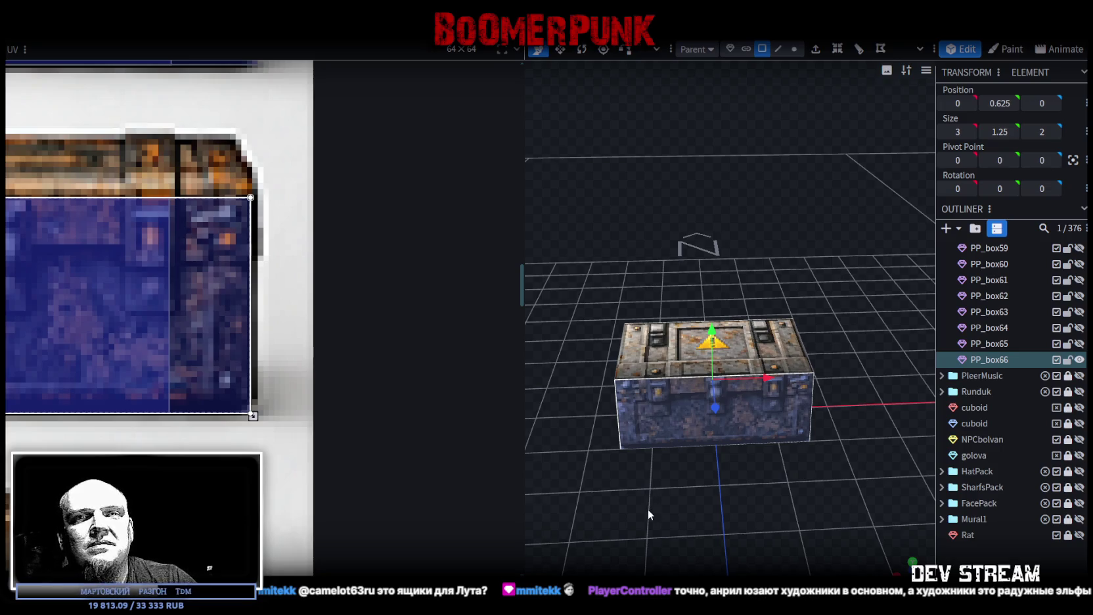
{"action": "mouse_move", "coordinate": [711, 463]}
{"action": "left_mouse_down"}
{"action": "mouse_move", "coordinate": [745, 499]}
{"action": "mouse_move", "coordinate": [784, 465]}
{"action": "mouse_move", "coordinate": [691, 498]}
{"action": "mouse_move", "coordinate": [754, 496]}
{"action": "left_mouse_up"}
{"action": "key", "text": "ctrl+z"}
{"action": "mouse_move", "coordinate": [738, 438]}
{"action": "left_mouse_down"}
{"action": "mouse_move", "coordinate": [738, 483]}
{"action": "mouse_move", "coordinate": [775, 480]}
{"action": "mouse_move", "coordinate": [725, 510]}
{"action": "left_mouse_up"}
{"action": "key", "text": "ctrl+z"}
{"action": "mouse_move", "coordinate": [748, 466]}
{"action": "left_mouse_down"}
{"action": "mouse_move", "coordinate": [603, 475]}
{"action": "mouse_move", "coordinate": [735, 449]}
{"action": "left_mouse_up"}
{"action": "key", "text": "ctrl+z"}
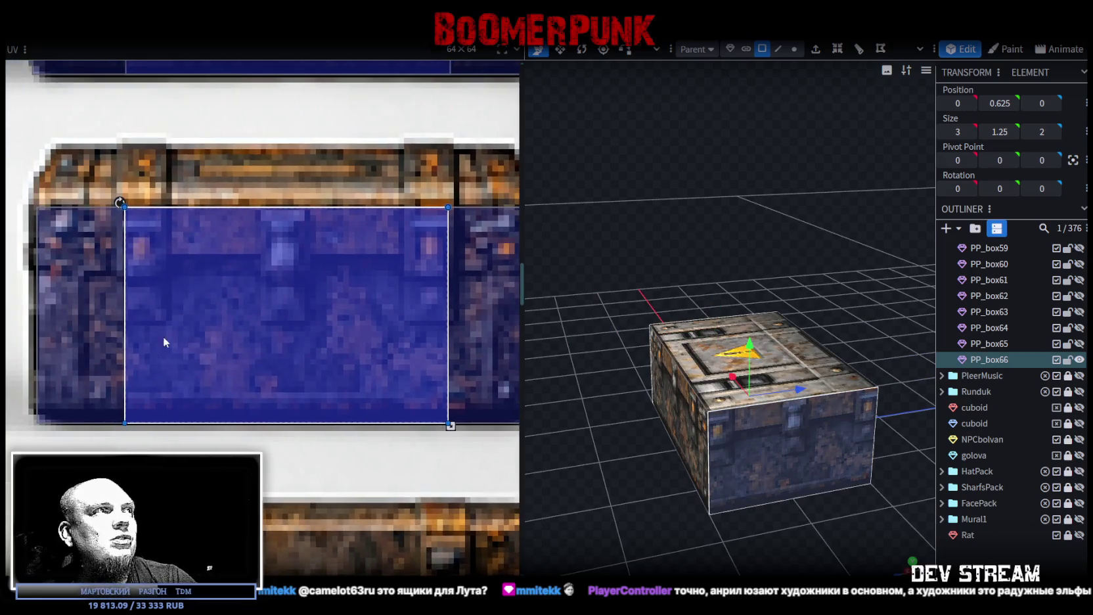
Widen the texture region to the right, then deselect and view the finished crate
{"action": "scroll", "coordinate": [373, 392], "scroll_direction": "right", "scroll_amount": 2, "text": "shift"}
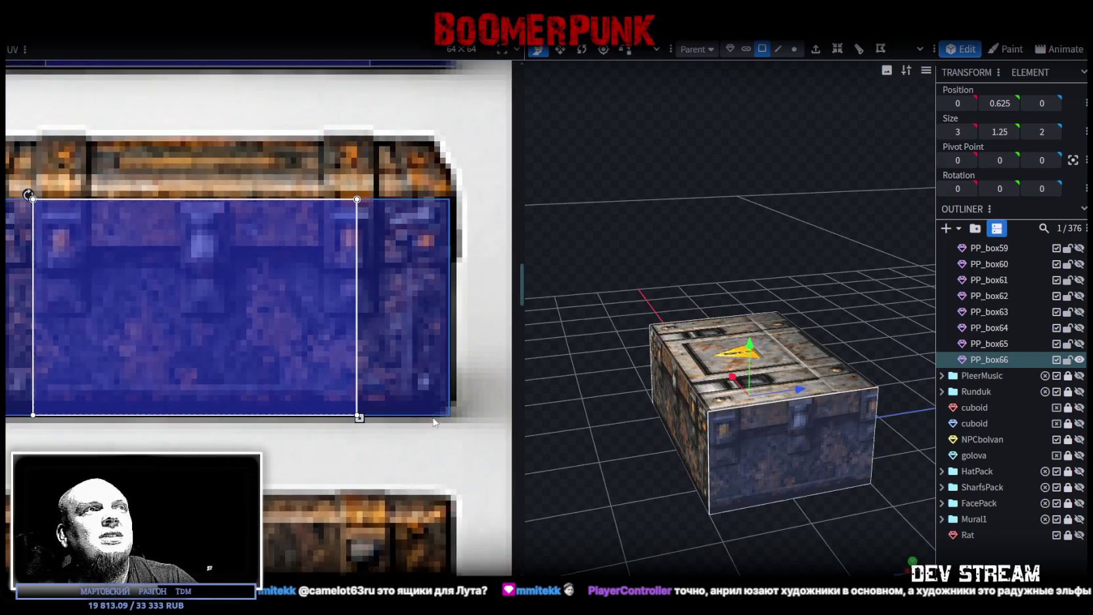
{"action": "left_click_drag", "start_coordinate": [360, 417], "coordinate": [380, 416]}
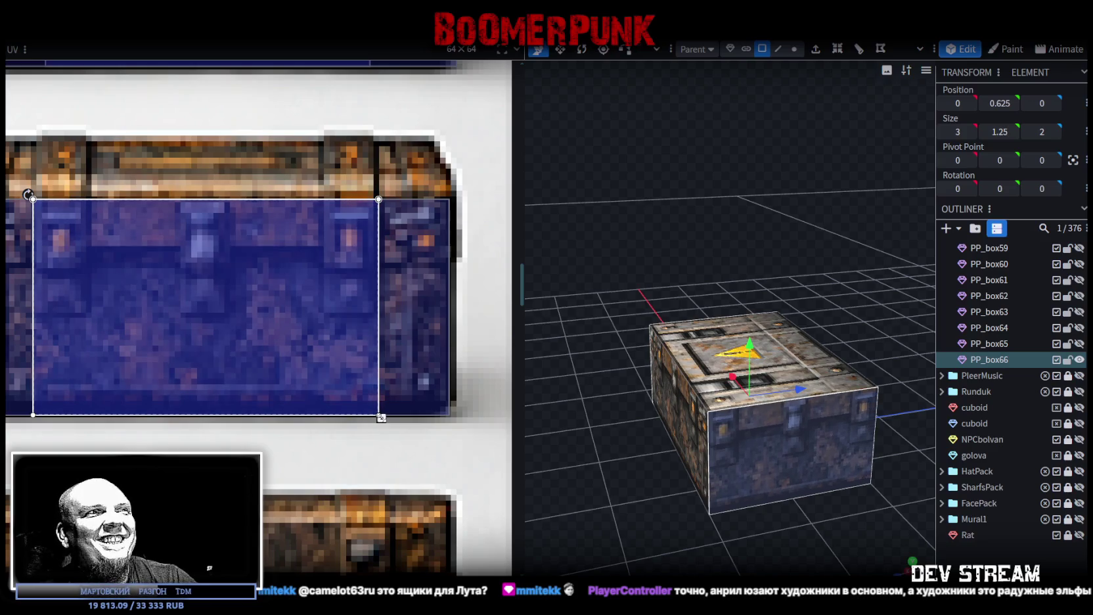
{"action": "left_click", "coordinate": [680, 502]}
{"action": "mouse_move", "coordinate": [680, 502]}
{"action": "left_mouse_down"}
{"action": "mouse_move", "coordinate": [767, 499]}
{"action": "mouse_move", "coordinate": [1037, 431]}
{"action": "left_mouse_up"}
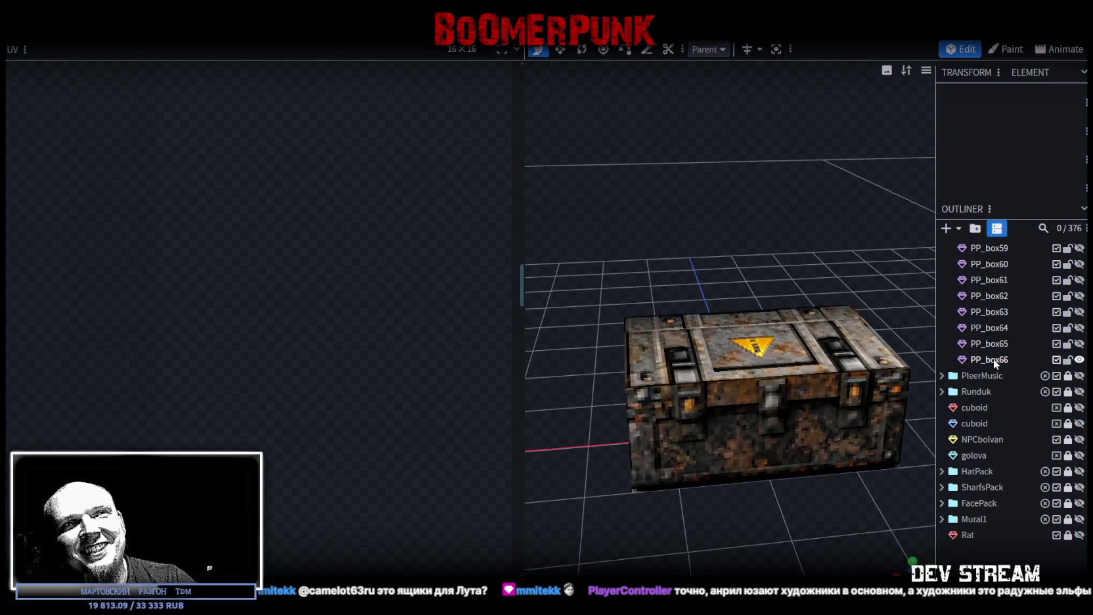
Duplicate the finished crate as PP_box67
{"action": "left_click", "coordinate": [995, 359]}
{"action": "key", "text": "ctrl+d"}
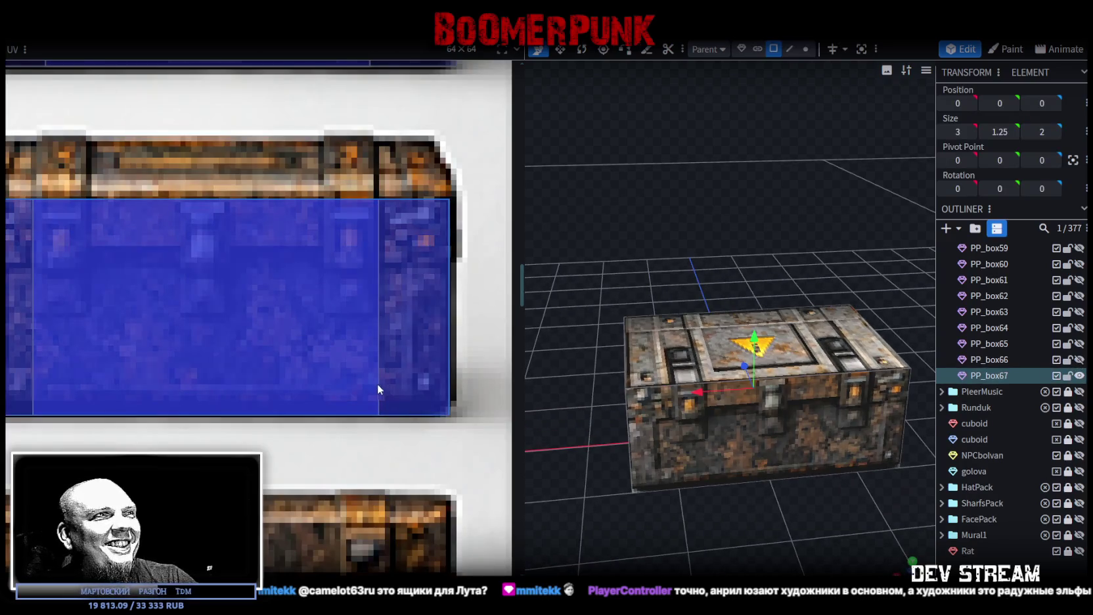
{"action": "scroll", "coordinate": [379, 384], "scroll_direction": "down", "scroll_amount": 5}
{"action": "scroll", "coordinate": [657, 460], "scroll_direction": "down", "scroll_amount": 1}
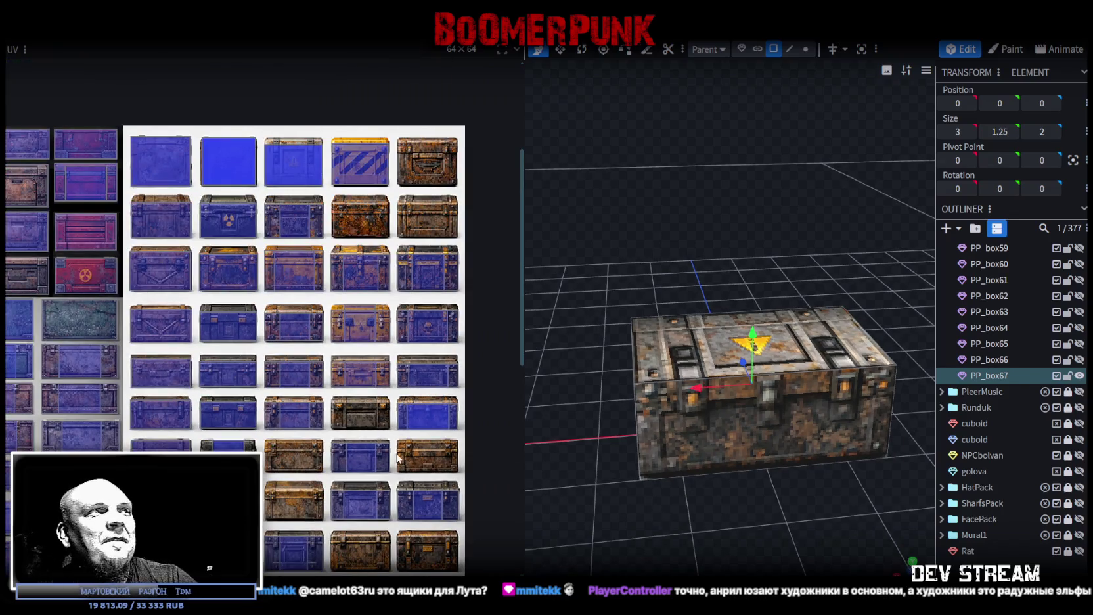
Move PP_box67's front face texture onto a different crate and narrow it from the right
{"action": "mouse_move", "coordinate": [681, 518]}
{"action": "left_mouse_down"}
{"action": "mouse_move", "coordinate": [725, 490]}
{"action": "mouse_move", "coordinate": [600, 366]}
{"action": "left_mouse_up"}
{"action": "left_click", "coordinate": [641, 394]}
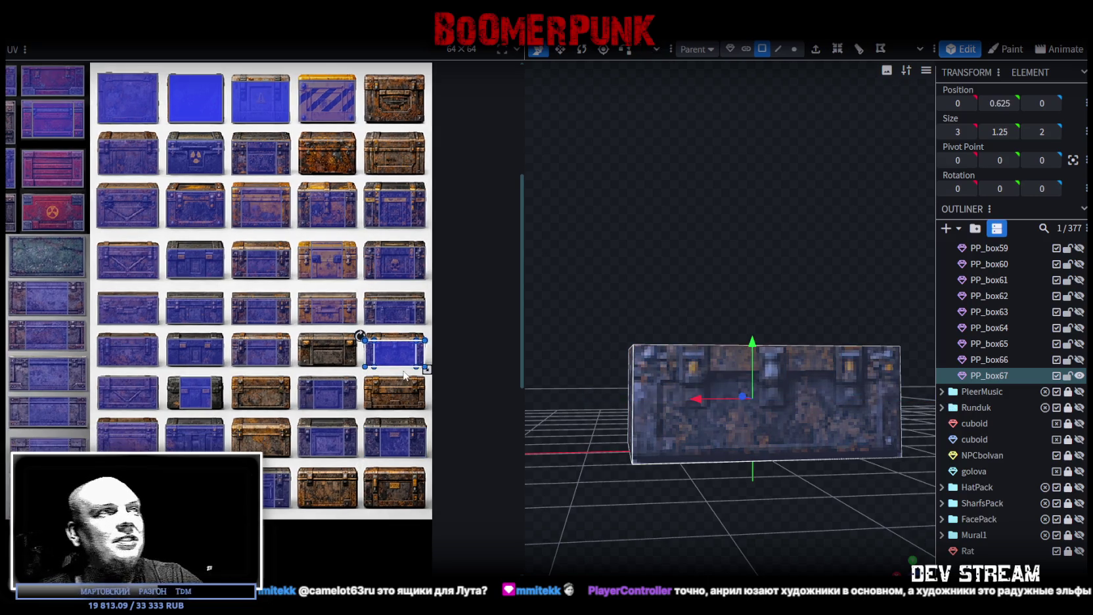
{"action": "mouse_move", "coordinate": [380, 365]}
{"action": "left_mouse_down"}
{"action": "mouse_move", "coordinate": [337, 372]}
{"action": "mouse_move", "coordinate": [314, 360]}
{"action": "left_mouse_up"}
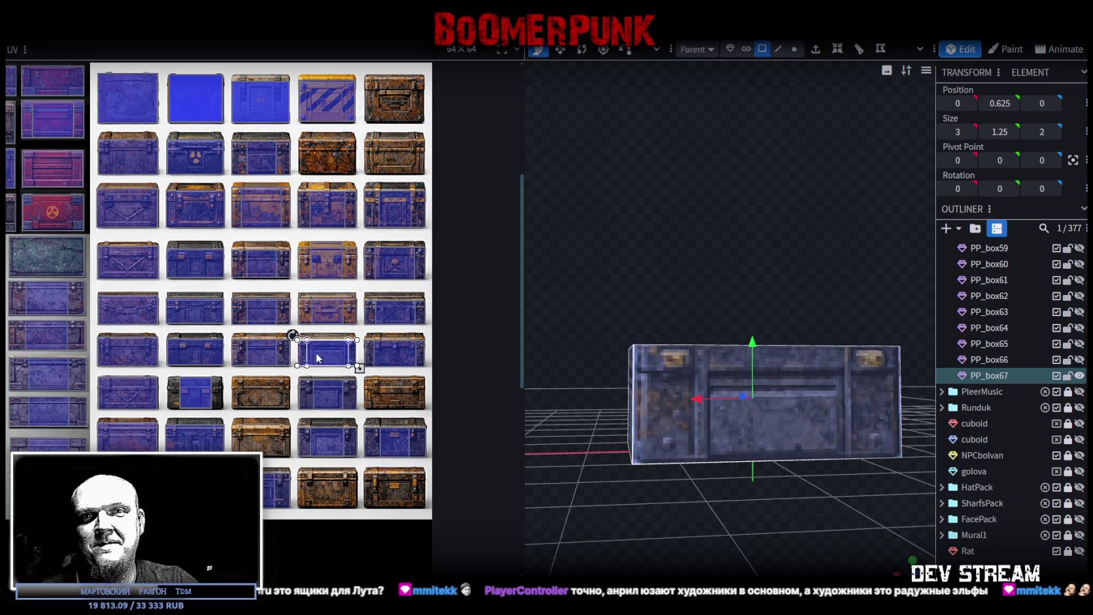
{"action": "scroll", "coordinate": [323, 333], "scroll_direction": "up", "scroll_amount": 5}
{"action": "scroll", "coordinate": [309, 368], "scroll_direction": "up", "scroll_amount": 5}
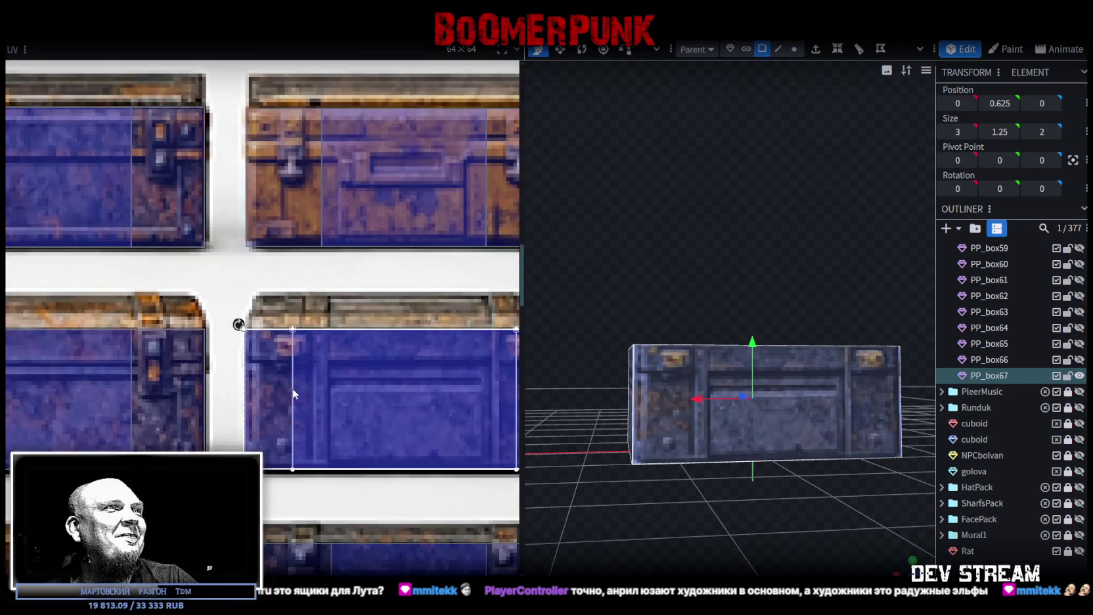
{"action": "left_click_drag", "start_coordinate": [274, 403], "coordinate": [265, 362]}
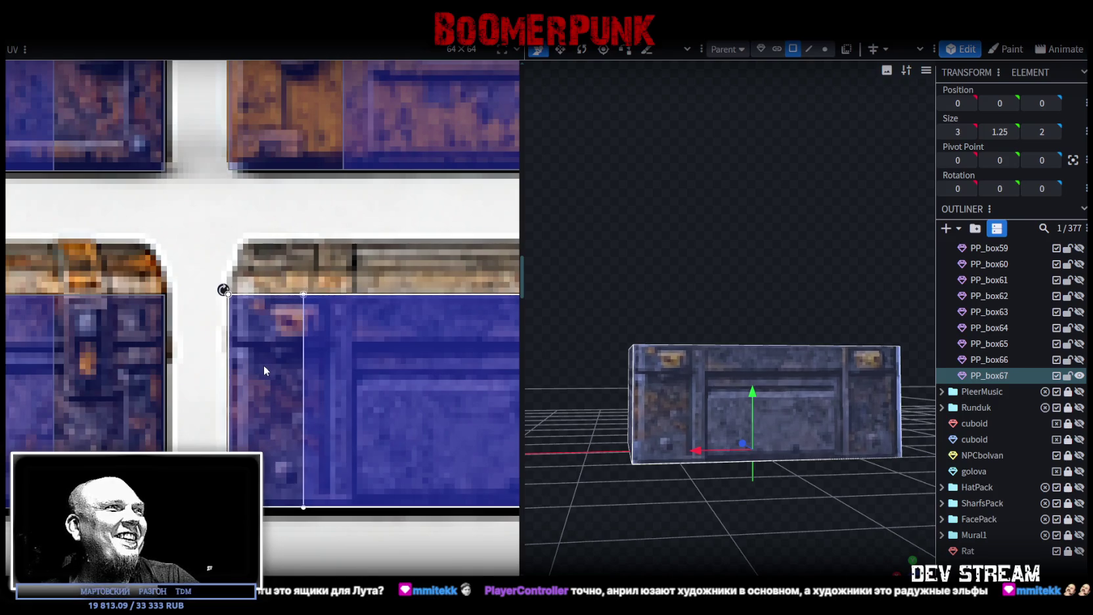
{"action": "scroll", "coordinate": [278, 375], "scroll_direction": "down", "scroll_amount": 3}
{"action": "scroll", "coordinate": [361, 434], "scroll_direction": "up", "scroll_amount": 3}
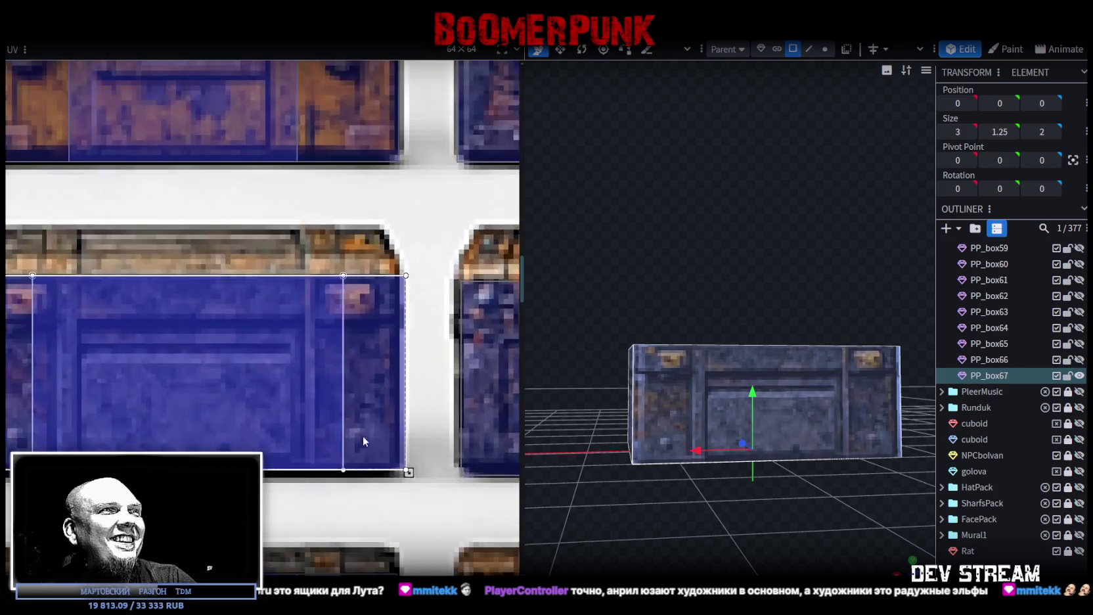
{"action": "left_click_drag", "start_coordinate": [409, 472], "coordinate": [398, 471]}
Nudge the texture region right and shrink it from its right edge
{"action": "left_click_drag", "start_coordinate": [635, 330], "coordinate": [866, 476]}
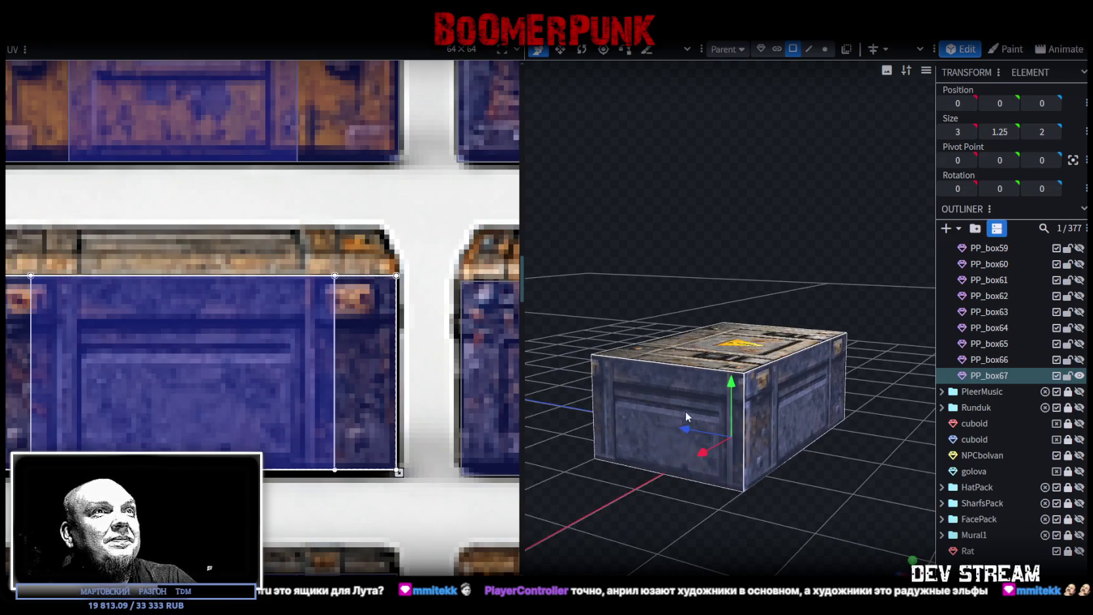
{"action": "key", "text": "ctrl+z"}
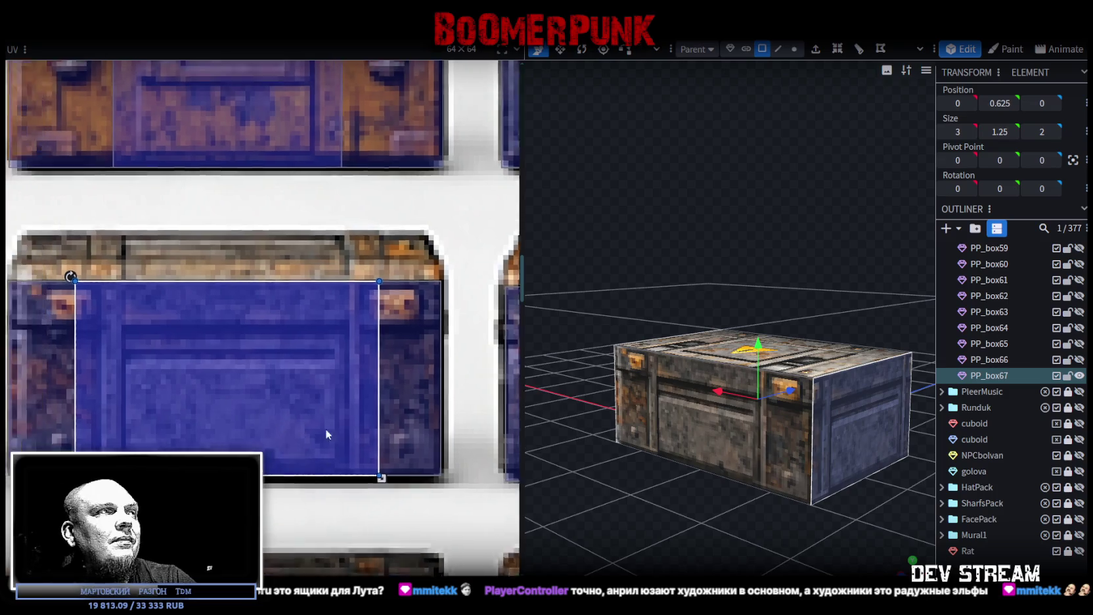
{"action": "left_click_drag", "start_coordinate": [259, 399], "coordinate": [260, 400]}
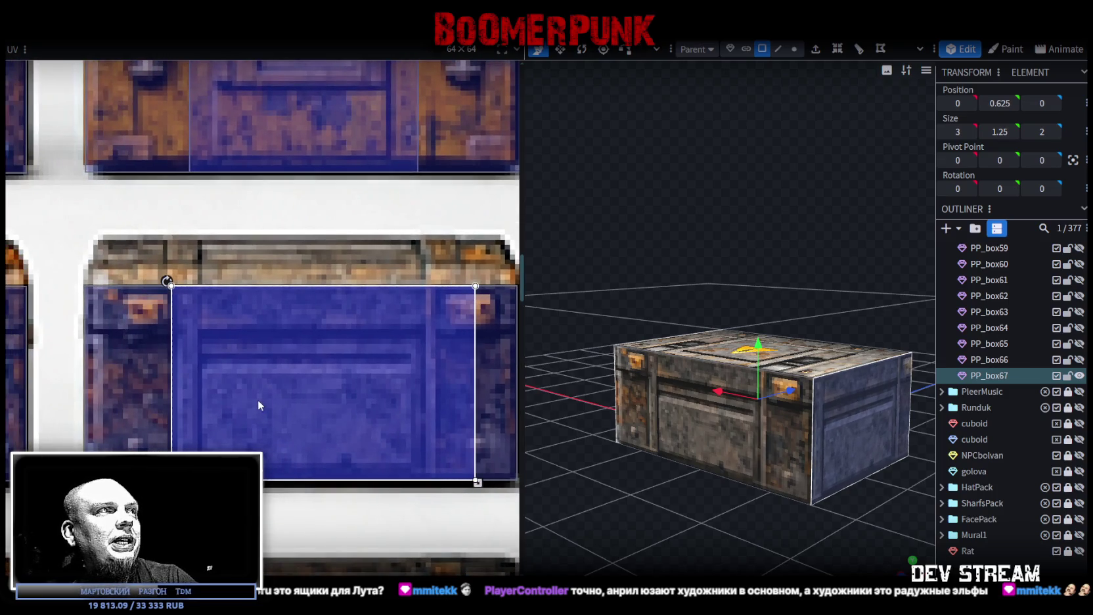
{"action": "scroll", "coordinate": [254, 380], "scroll_direction": "up", "scroll_amount": 2}
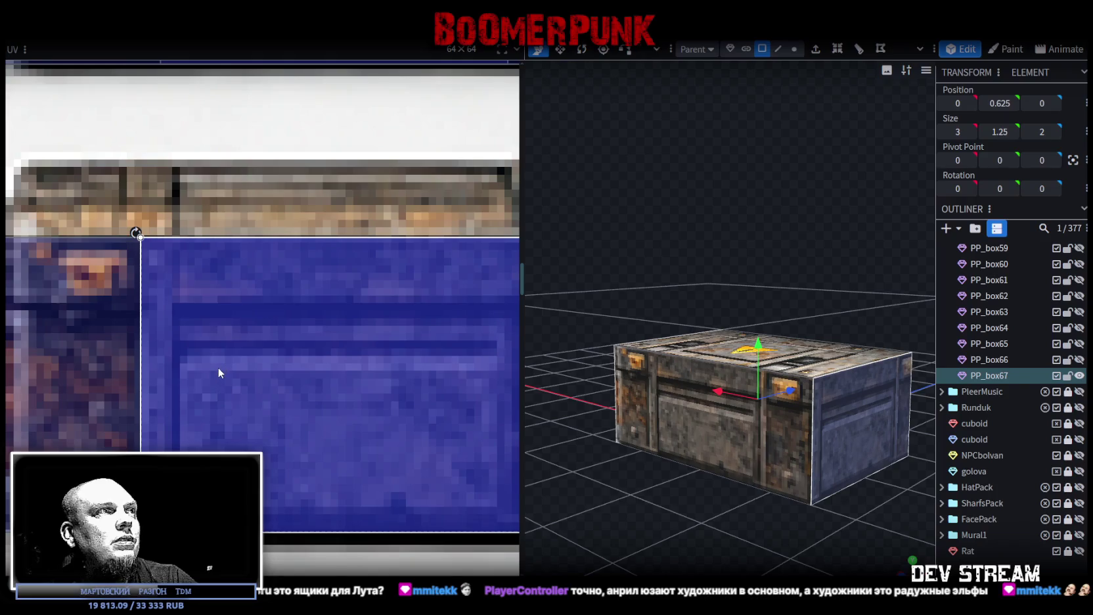
{"action": "scroll", "coordinate": [362, 456], "scroll_direction": "left", "scroll_amount": 5}
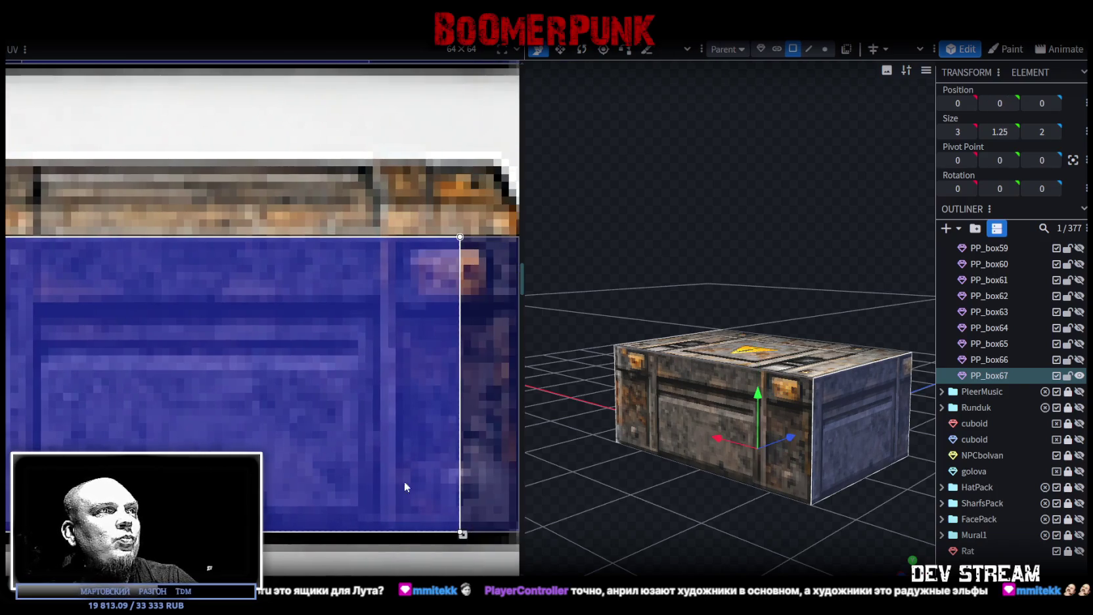
{"action": "mouse_move", "coordinate": [463, 535]}
{"action": "left_mouse_down"}
{"action": "mouse_move", "coordinate": [380, 534]}
{"action": "mouse_move", "coordinate": [402, 535]}
{"action": "left_mouse_up"}
{"action": "scroll", "coordinate": [287, 462], "scroll_direction": "down", "scroll_amount": 3}
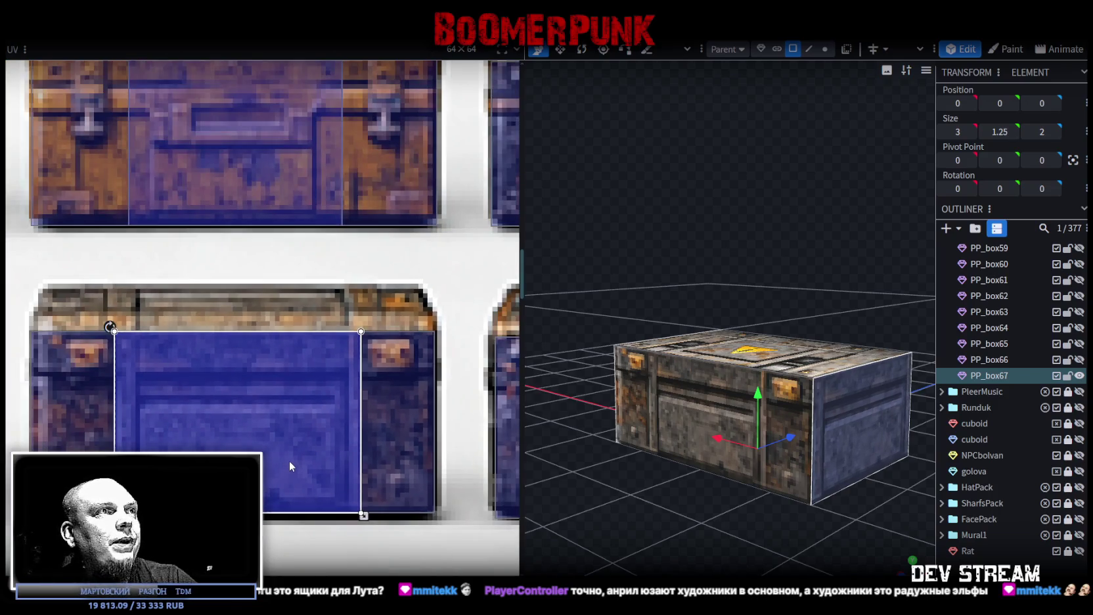
{"action": "scroll", "coordinate": [289, 461], "scroll_direction": "up", "scroll_amount": 2}
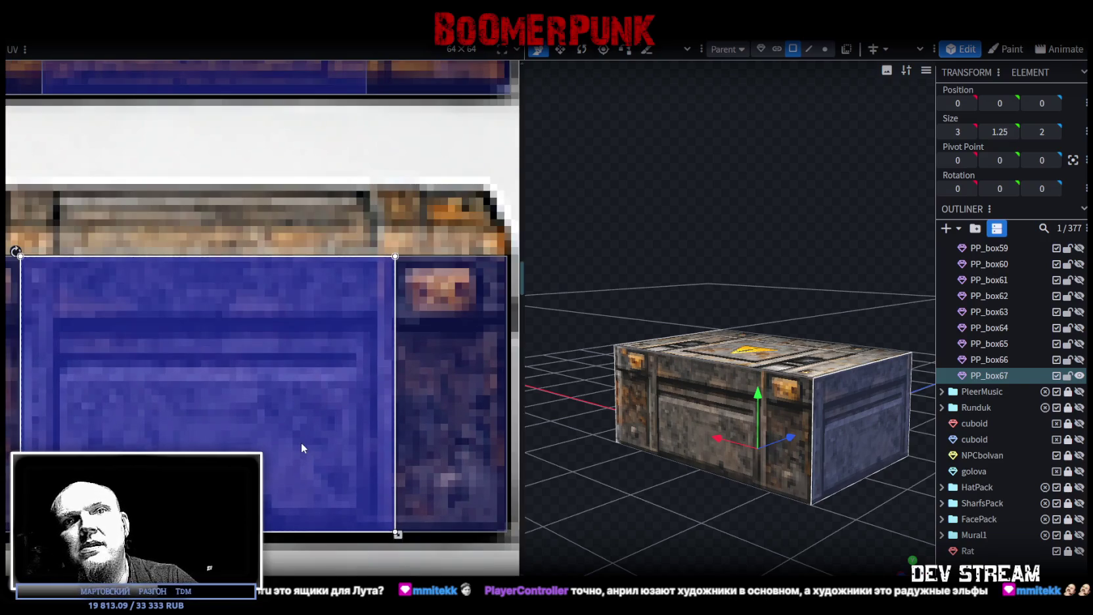
Inspect PP_box67 from several angles, then duplicate it as PP_box68
{"action": "mouse_move", "coordinate": [670, 472]}
{"action": "left_mouse_down"}
{"action": "mouse_move", "coordinate": [669, 523]}
{"action": "mouse_move", "coordinate": [743, 529]}
{"action": "left_mouse_up"}
{"action": "left_click", "coordinate": [816, 518]}
{"action": "mouse_move", "coordinate": [816, 519]}
{"action": "left_mouse_down"}
{"action": "mouse_move", "coordinate": [728, 529]}
{"action": "mouse_move", "coordinate": [750, 513]}
{"action": "mouse_move", "coordinate": [768, 557]}
{"action": "left_mouse_up"}
{"action": "left_click", "coordinate": [791, 348]}
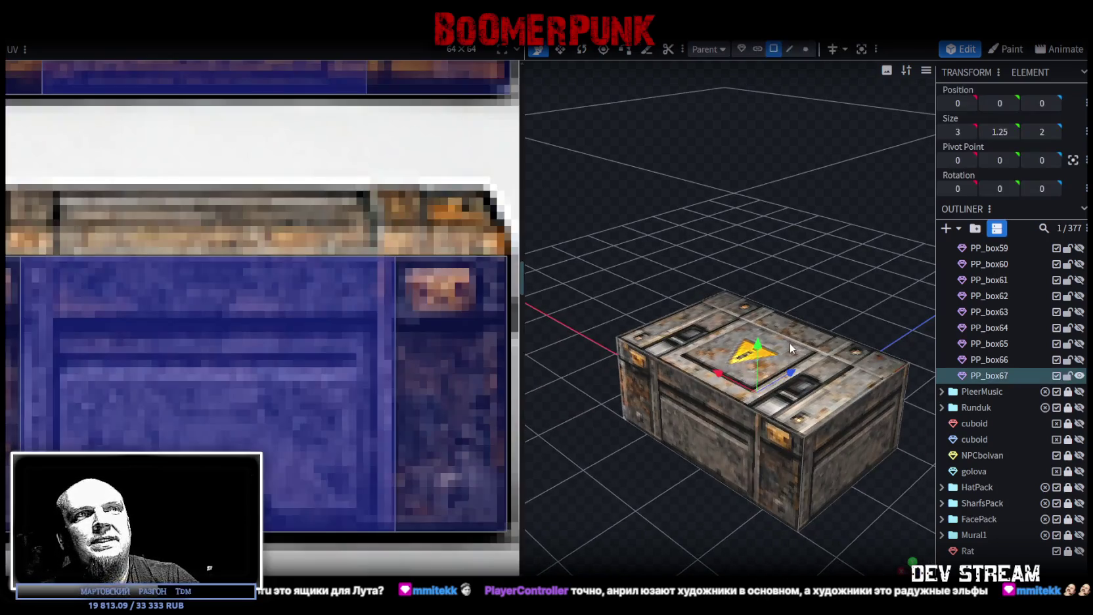
{"action": "left_click", "coordinate": [820, 393]}
{"action": "mouse_move", "coordinate": [876, 303]}
{"action": "left_mouse_down"}
{"action": "mouse_move", "coordinate": [692, 258]}
{"action": "mouse_move", "coordinate": [700, 245]}
{"action": "mouse_move", "coordinate": [844, 271]}
{"action": "mouse_move", "coordinate": [888, 304]}
{"action": "left_mouse_up"}
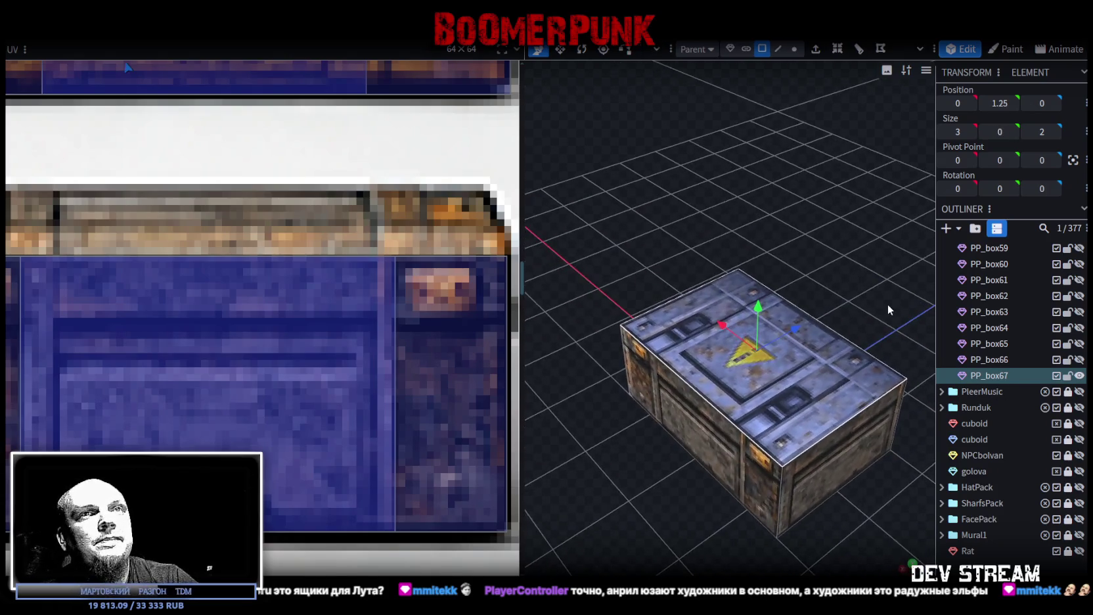
{"action": "left_click", "coordinate": [995, 375]}
{"action": "key", "text": "ctrl+d"}
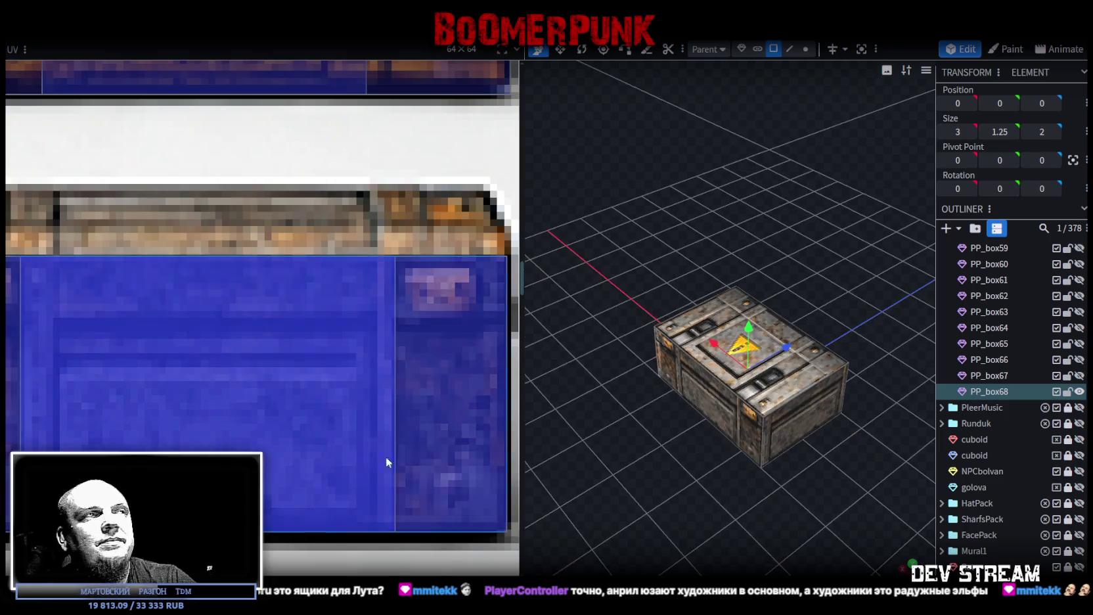
Zoom out the UV editor and select PP_box68's top face from above
{"action": "scroll", "coordinate": [420, 471], "scroll_direction": "down", "scroll_amount": 3}
{"action": "scroll", "coordinate": [312, 459], "scroll_direction": "down", "scroll_amount": 2}
{"action": "scroll", "coordinate": [342, 457], "scroll_direction": "down", "scroll_amount": 2}
{"action": "scroll", "coordinate": [394, 453], "scroll_direction": "down", "scroll_amount": 1}
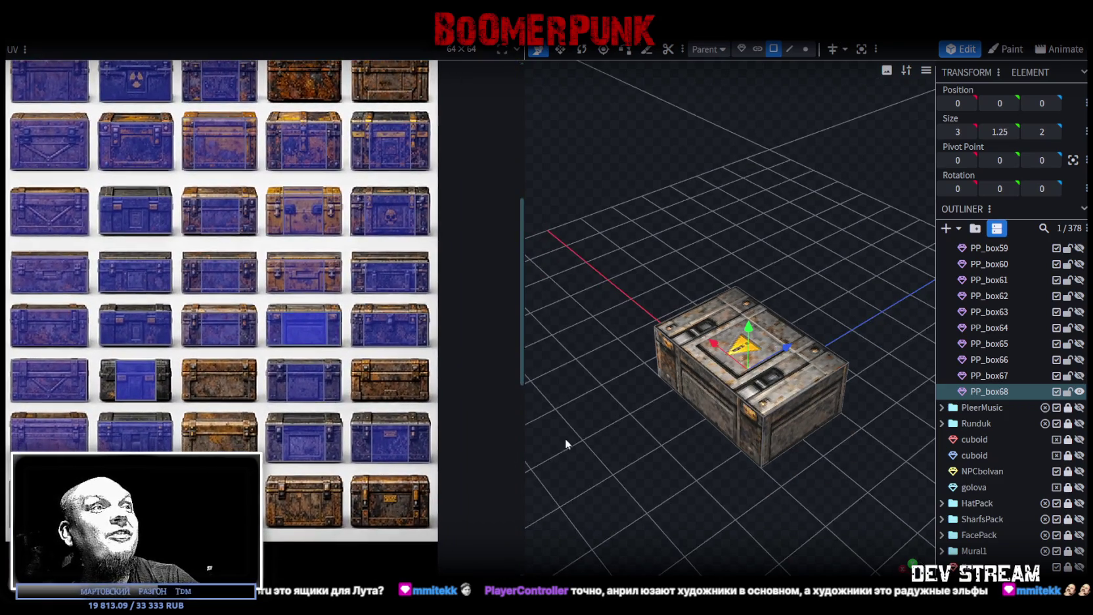
{"action": "left_click_drag", "start_coordinate": [542, 430], "coordinate": [686, 467]}
{"action": "scroll", "coordinate": [330, 377], "scroll_direction": "up", "scroll_amount": 2}
{"action": "scroll", "coordinate": [332, 377], "scroll_direction": "down", "scroll_amount": 1}
{"action": "scroll", "coordinate": [335, 372], "scroll_direction": "down", "scroll_amount": 1}
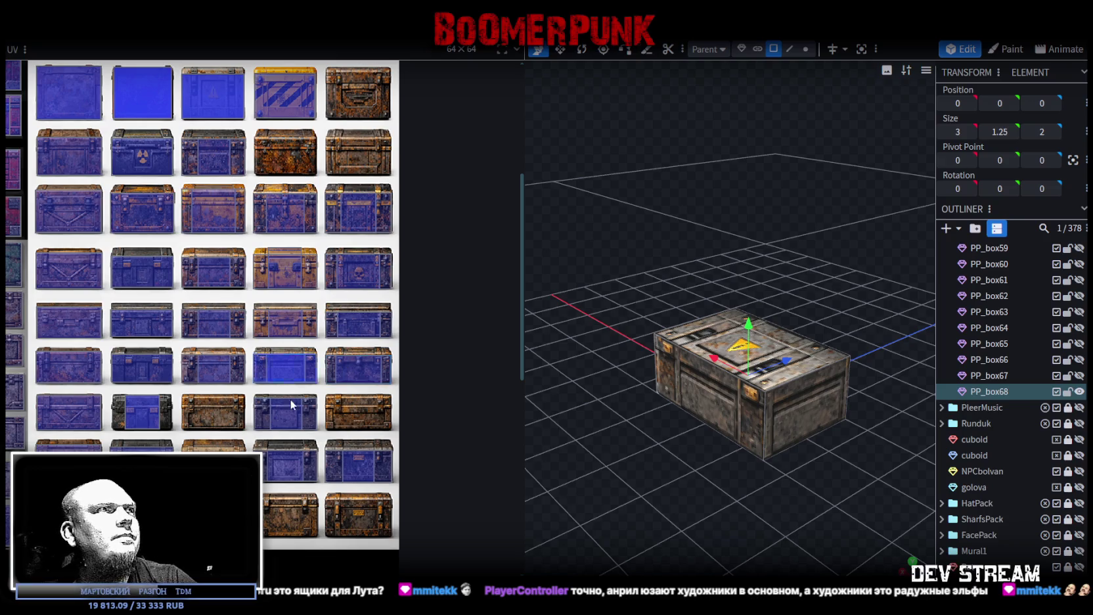
{"action": "left_click_drag", "start_coordinate": [706, 431], "coordinate": [806, 384]}
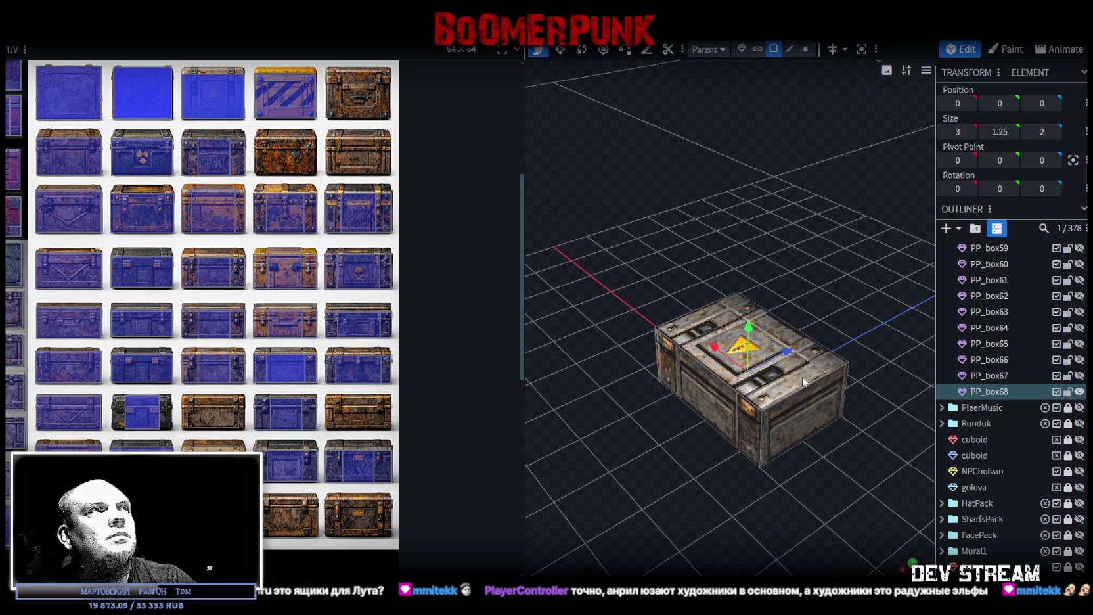
{"action": "left_click", "coordinate": [803, 381]}
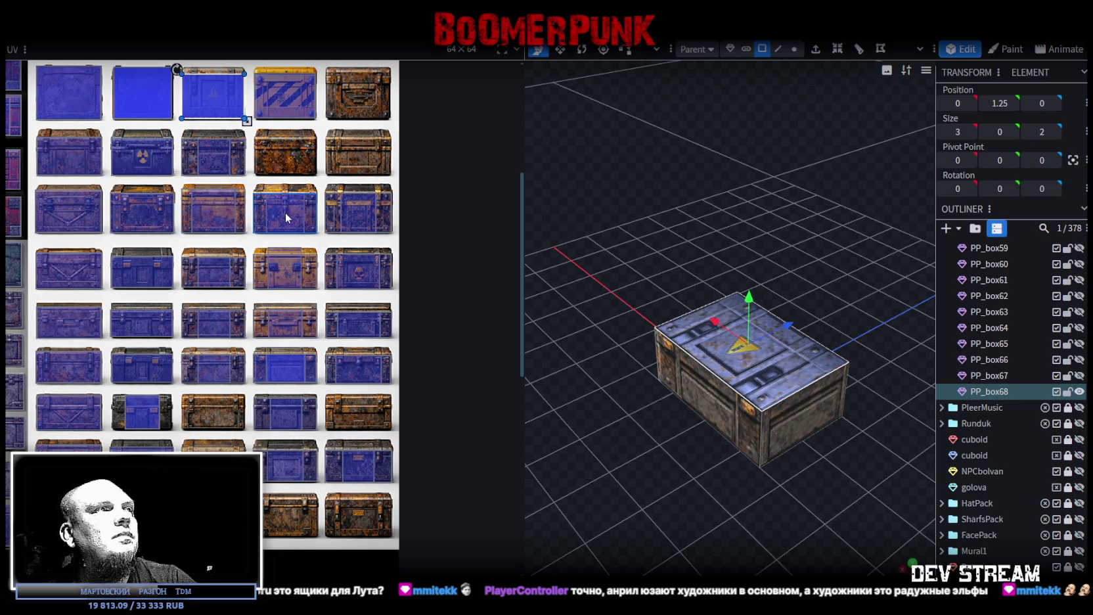
Pan the atlas view and drag the DonationAlerts window over the viewport
{"action": "middle_click_drag", "start_coordinate": [286, 215], "coordinate": [281, 223]}
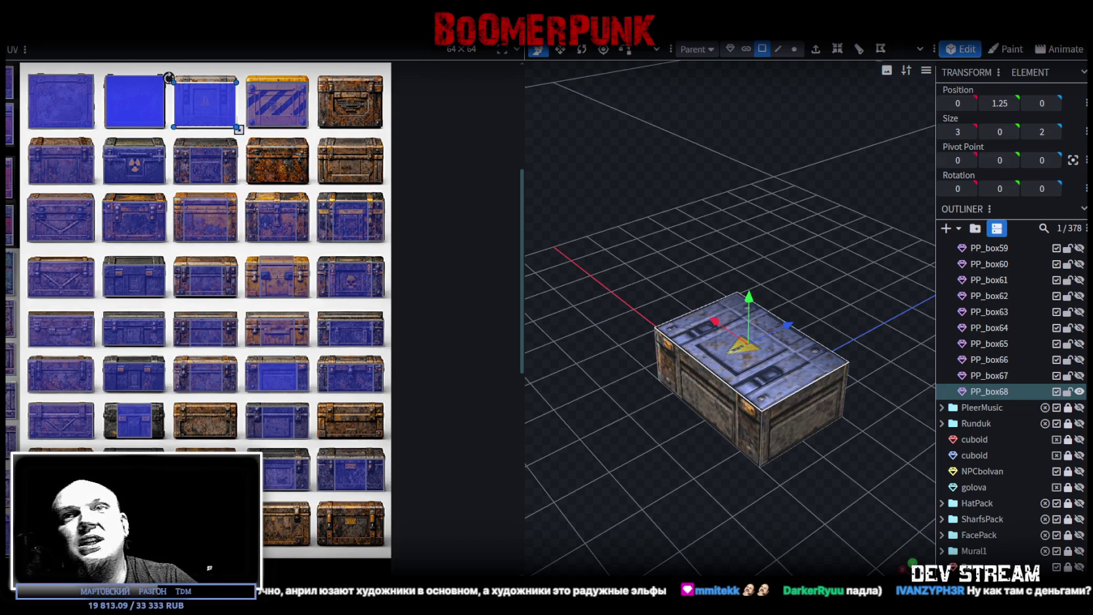
{"action": "left_click_drag", "start_coordinate": [889, 344], "coordinate": [553, 99]}
{"action": "scroll", "coordinate": [601, 262], "scroll_direction": "down", "scroll_amount": 3}
Replay the 150 RUB donation alert and close the alerts window to reveal the crate
{"action": "left_click", "coordinate": [513, 292]}
{"action": "scroll", "coordinate": [621, 273], "scroll_direction": "up", "scroll_amount": 1}
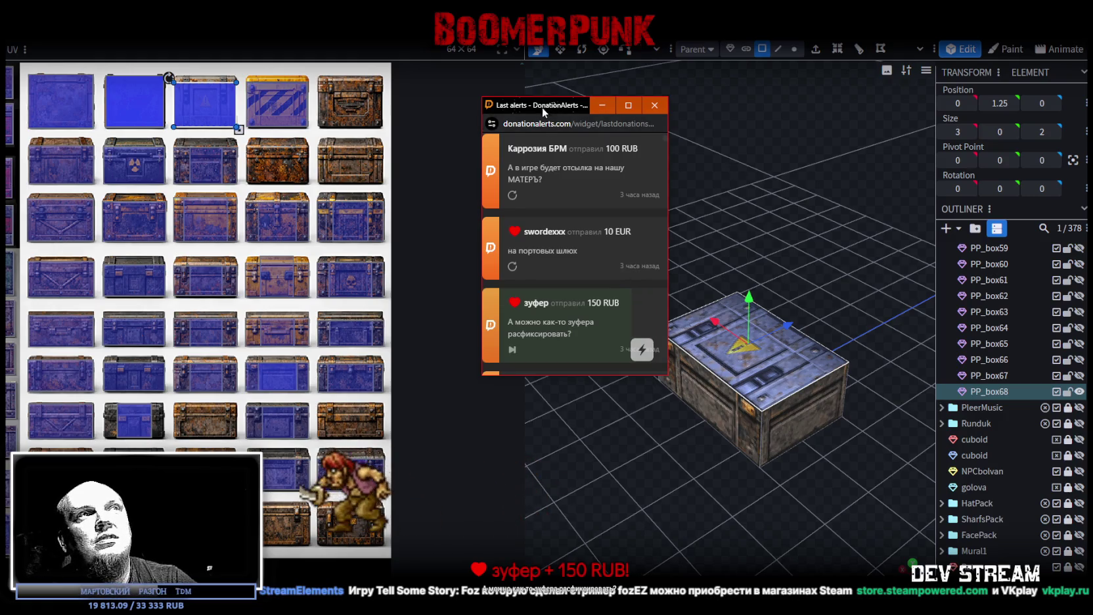
{"action": "left_click", "coordinate": [655, 105]}
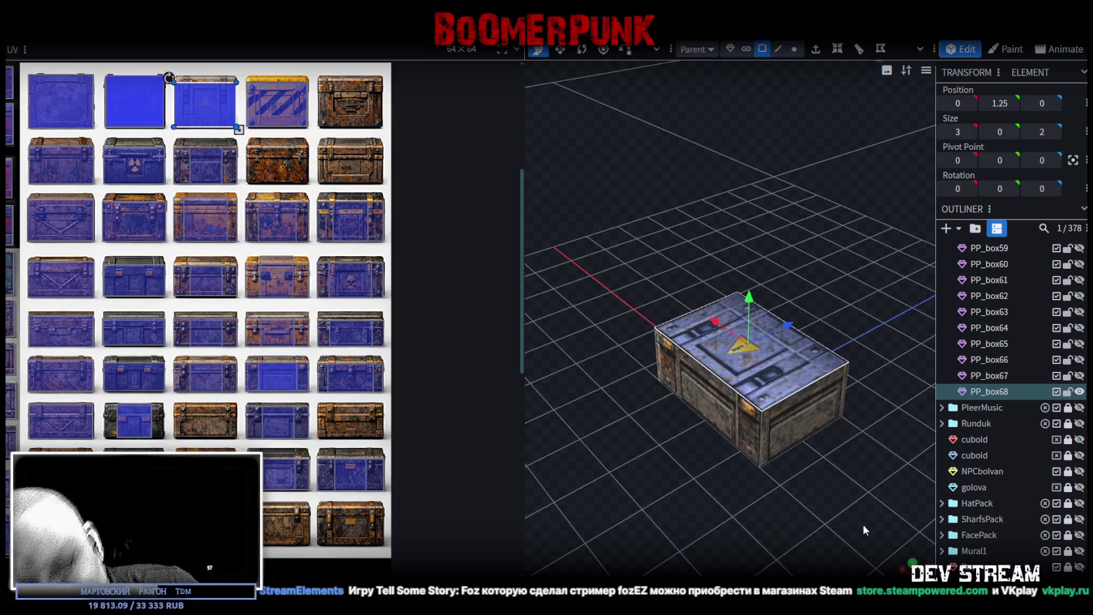
{"action": "mouse_move", "coordinate": [808, 540]}
{"action": "left_mouse_down"}
{"action": "mouse_move", "coordinate": [784, 561]}
{"action": "mouse_move", "coordinate": [854, 394]}
{"action": "mouse_move", "coordinate": [701, 445]}
{"action": "mouse_move", "coordinate": [666, 429]}
{"action": "mouse_move", "coordinate": [721, 412]}
{"action": "mouse_move", "coordinate": [768, 478]}
{"action": "mouse_move", "coordinate": [737, 412]}
{"action": "mouse_move", "coordinate": [673, 493]}
{"action": "mouse_move", "coordinate": [807, 431]}
{"action": "left_mouse_up"}
Resize PP_box68 to a depth of 3 with the Resize tool
{"action": "left_click", "coordinate": [737, 412]}
{"action": "key", "text": "s"}
{"action": "left_click_drag", "start_coordinate": [767, 493], "coordinate": [839, 414]}
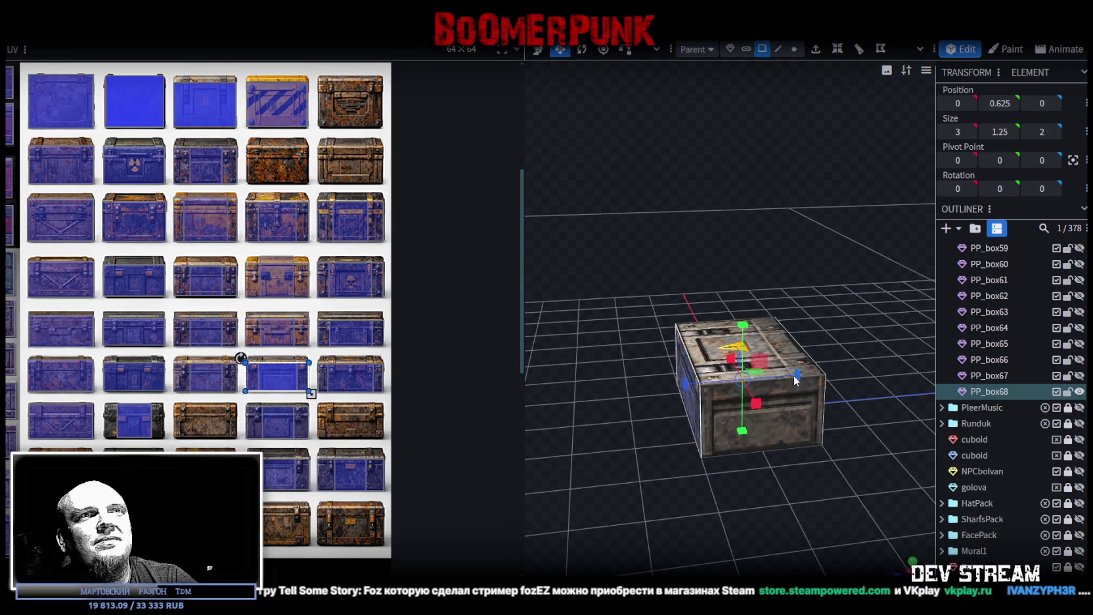
{"action": "left_click_drag", "start_coordinate": [823, 370], "coordinate": [703, 291]}
Raise the top face to Y 2.25 and map it onto the rusty crate tile
{"action": "left_click", "coordinate": [703, 345]}
{"action": "mouse_move", "coordinate": [703, 345]}
{"action": "left_mouse_down"}
{"action": "mouse_move", "coordinate": [687, 310]}
{"action": "mouse_move", "coordinate": [739, 260]}
{"action": "mouse_move", "coordinate": [731, 321]}
{"action": "mouse_move", "coordinate": [722, 263]}
{"action": "mouse_move", "coordinate": [676, 289]}
{"action": "left_mouse_up"}
{"action": "key", "text": "v"}
{"action": "scroll", "coordinate": [721, 276], "scroll_direction": "down", "scroll_amount": 2}
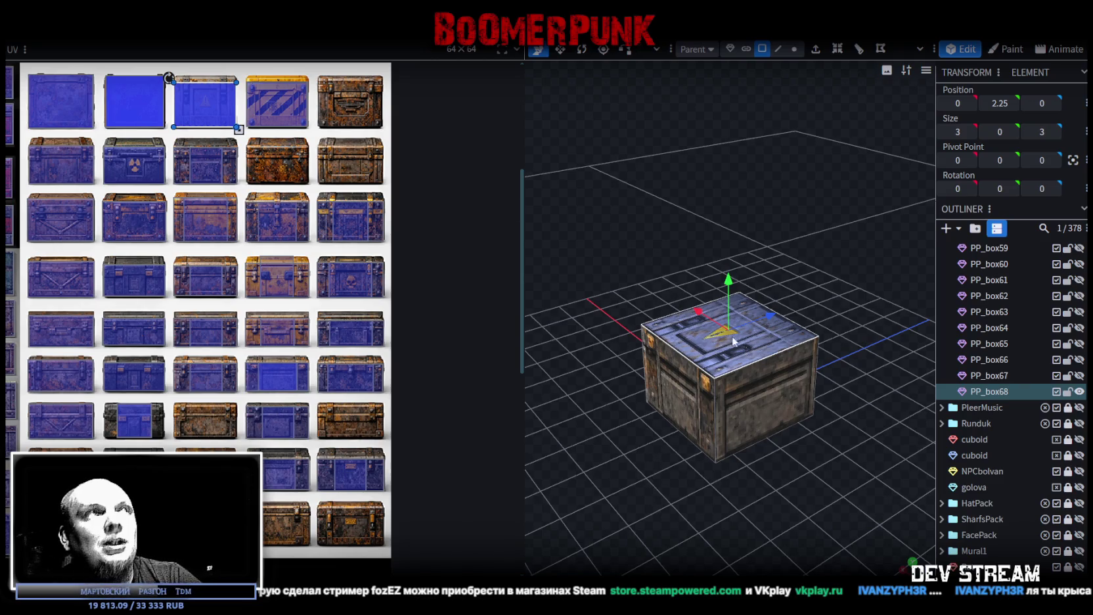
{"action": "left_click_drag", "start_coordinate": [201, 100], "coordinate": [343, 96]}
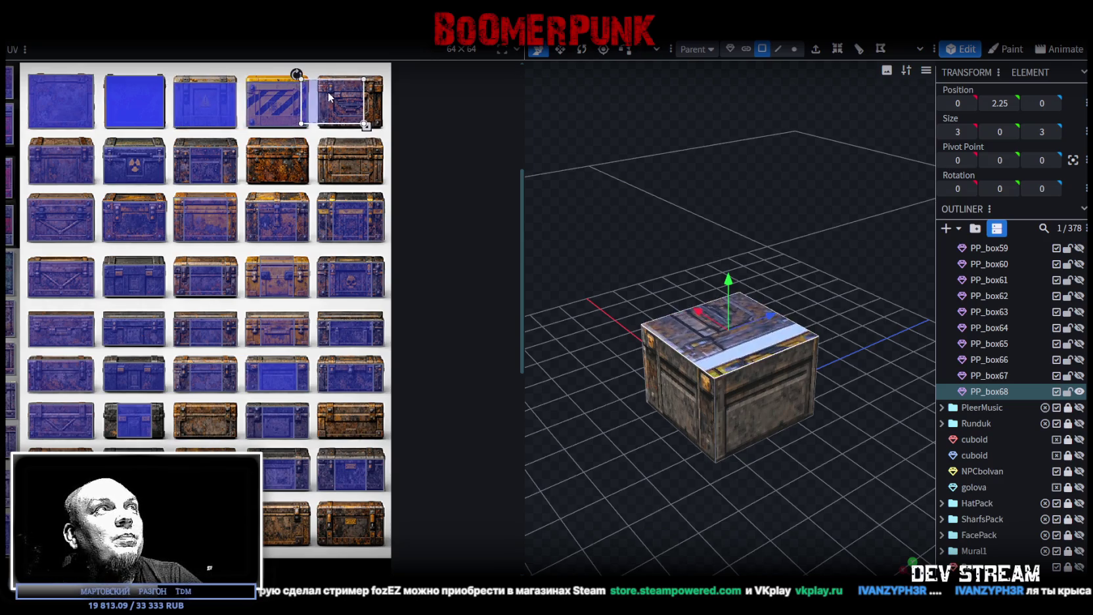
Pick a side face and stretch its mapping over the whole rusty crate front
{"action": "scroll", "coordinate": [349, 92], "scroll_direction": "up", "scroll_amount": 3}
{"action": "scroll", "coordinate": [348, 161], "scroll_direction": "up", "scroll_amount": 3}
{"action": "left_click_drag", "start_coordinate": [349, 163], "coordinate": [331, 192]}
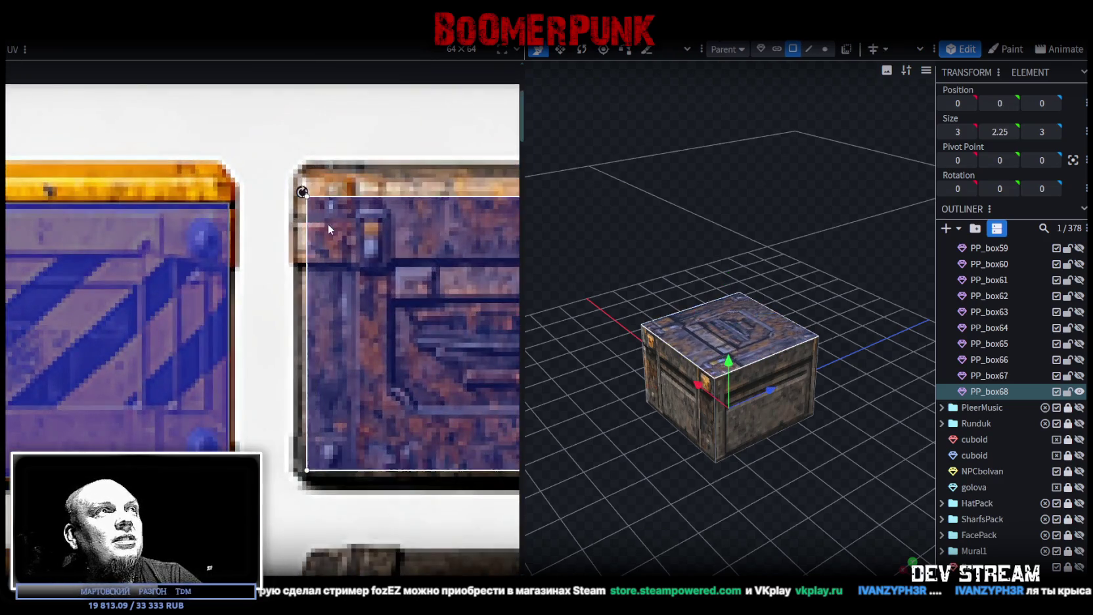
{"action": "scroll", "coordinate": [342, 203], "scroll_direction": "down", "scroll_amount": 3}
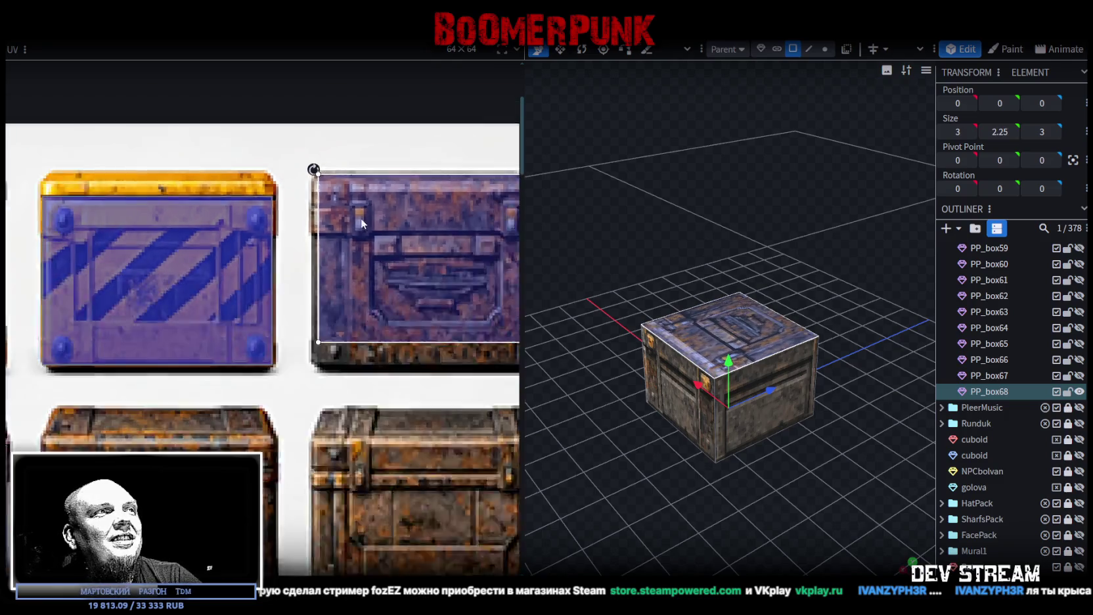
{"action": "middle_click_drag", "start_coordinate": [361, 218], "coordinate": [283, 236]}
{"action": "scroll", "coordinate": [368, 256], "scroll_direction": "up", "scroll_amount": 3}
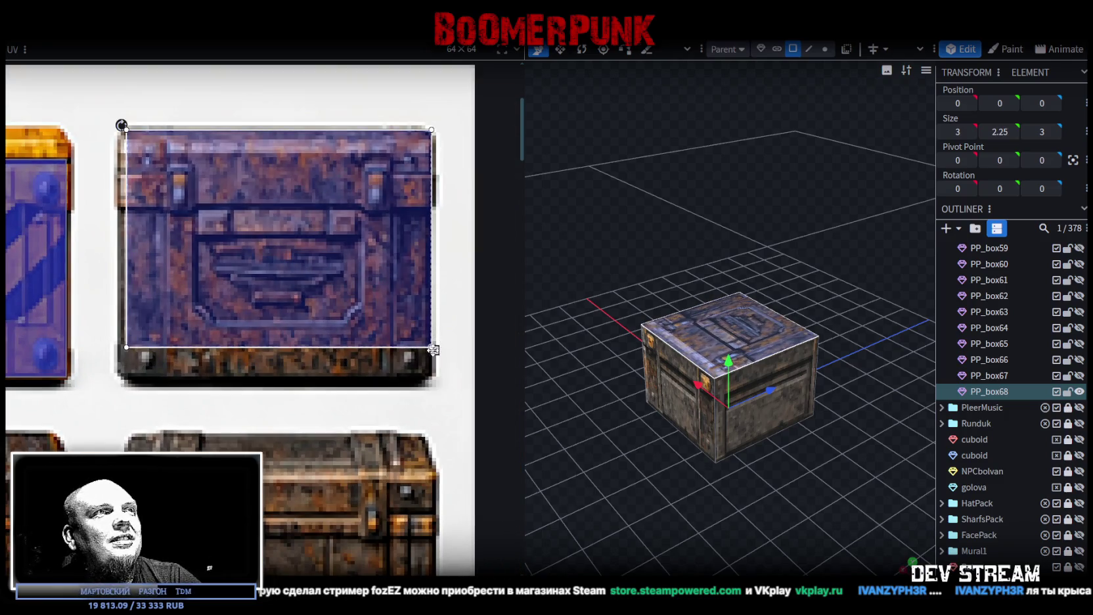
{"action": "left_click_drag", "start_coordinate": [434, 349], "coordinate": [431, 377]}
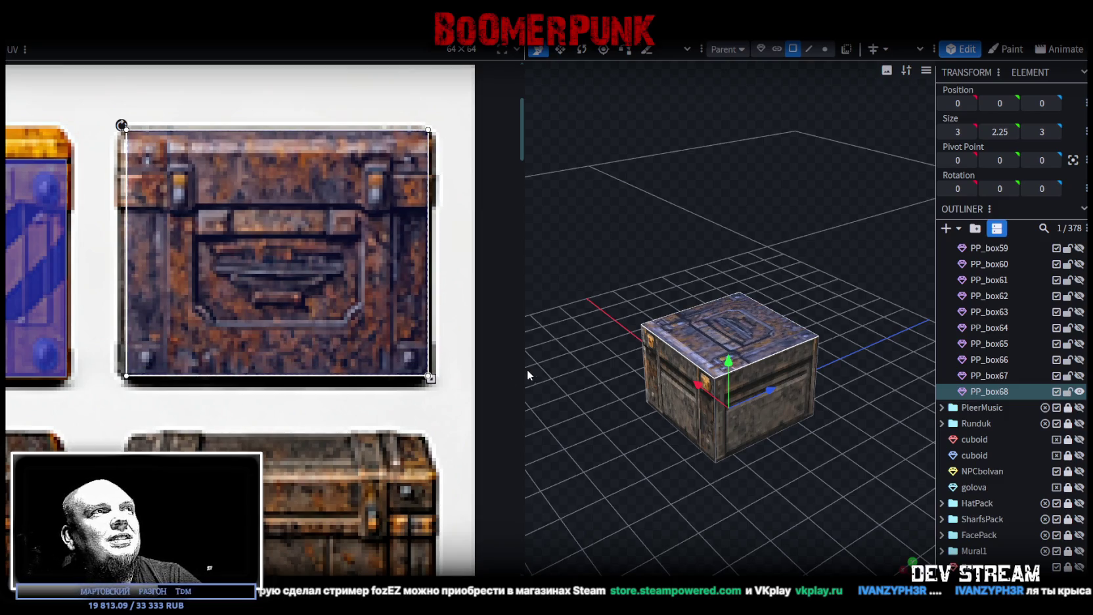
{"action": "left_click_drag", "start_coordinate": [431, 378], "coordinate": [430, 378]}
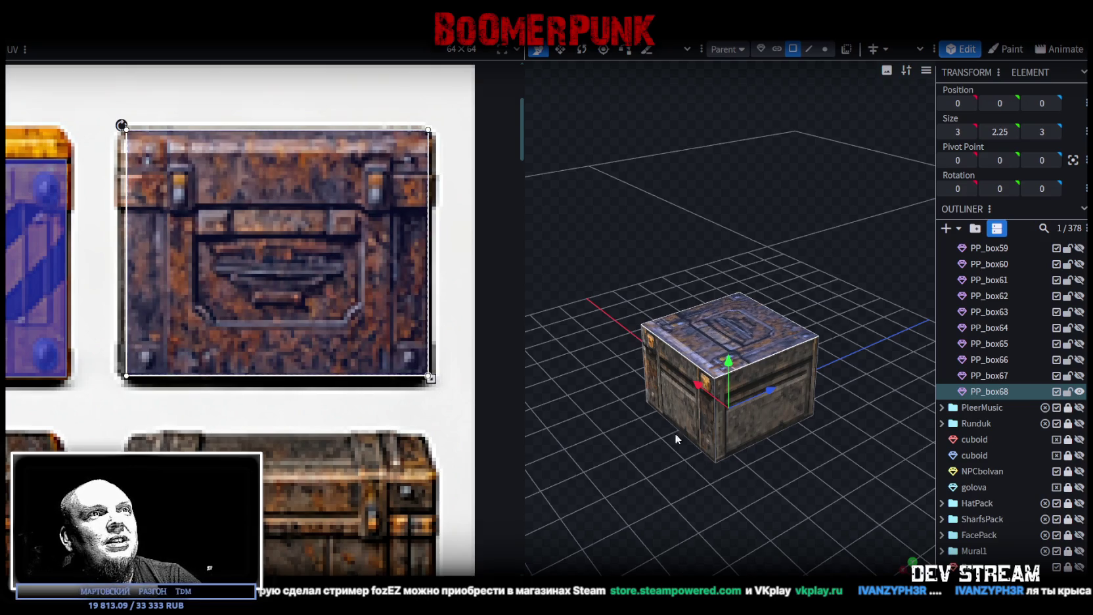
Deselect to preview the textured PP_box68 crate, then reselect it
{"action": "left_click", "coordinate": [738, 529]}
{"action": "left_click_drag", "start_coordinate": [738, 528], "coordinate": [786, 543]}
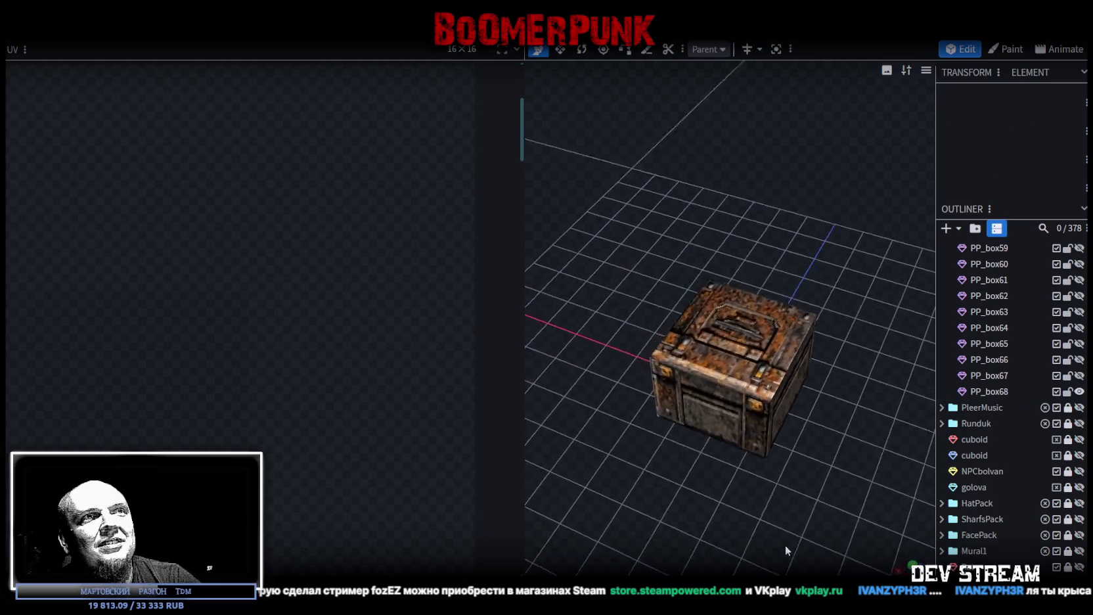
{"action": "left_click", "coordinate": [720, 351]}
{"action": "left_click_drag", "start_coordinate": [736, 445], "coordinate": [677, 473]}
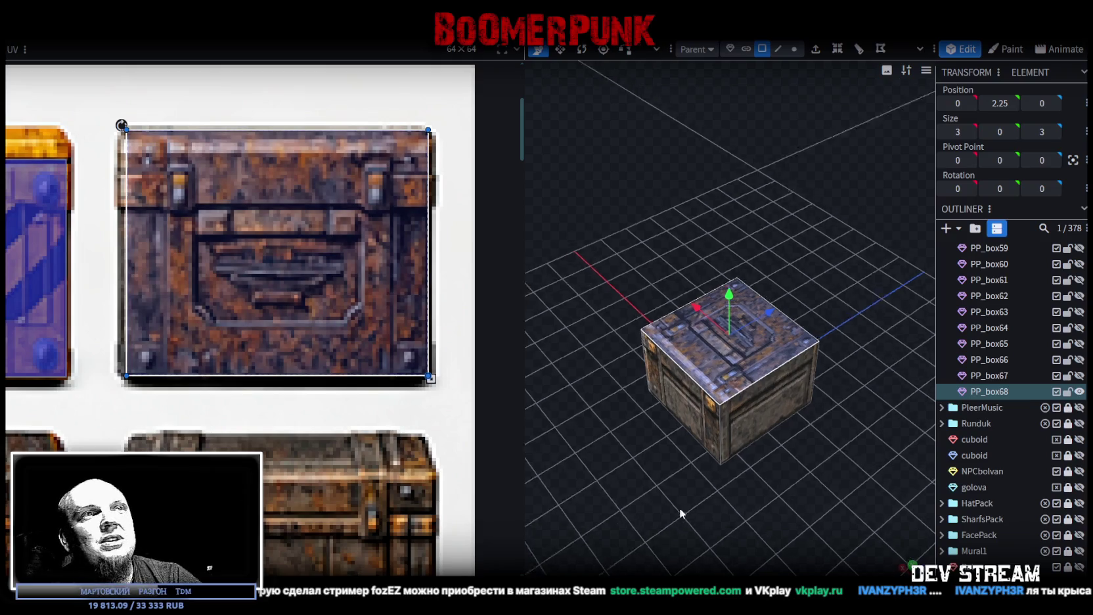
Select the other side face of the PP_box68 crate
{"action": "left_click_drag", "start_coordinate": [682, 512], "coordinate": [762, 408]}
{"action": "left_click", "coordinate": [763, 408]}
{"action": "left_click_drag", "start_coordinate": [588, 474], "coordinate": [709, 412]}
{"action": "left_click", "coordinate": [709, 412]}
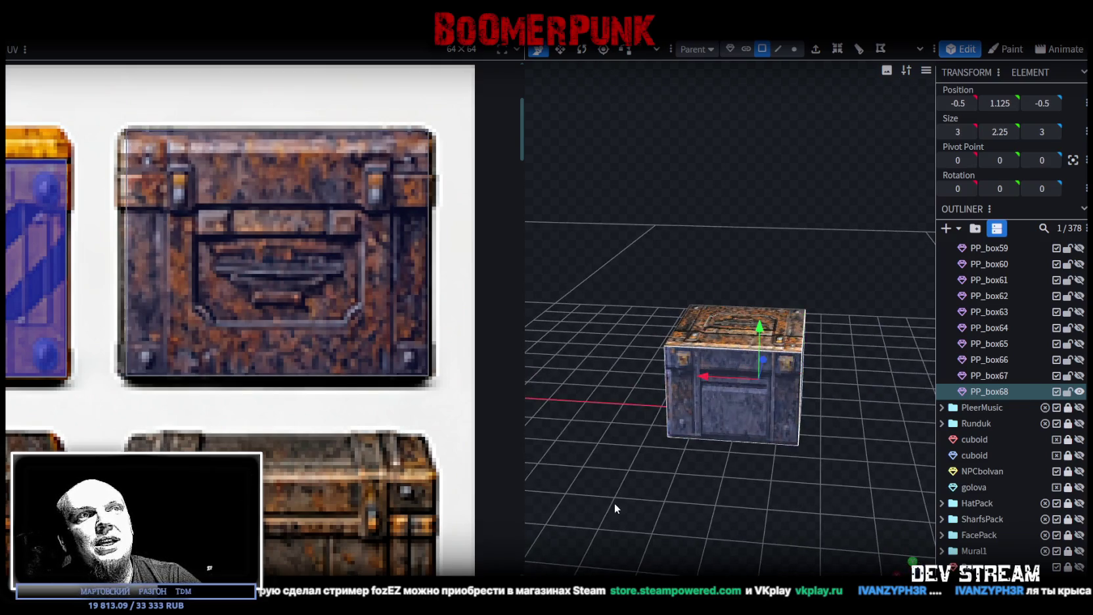
{"action": "left_click_drag", "start_coordinate": [615, 502], "coordinate": [811, 493]}
{"action": "left_click_drag", "start_coordinate": [662, 490], "coordinate": [697, 469]}
{"action": "left_click", "coordinate": [692, 395]}
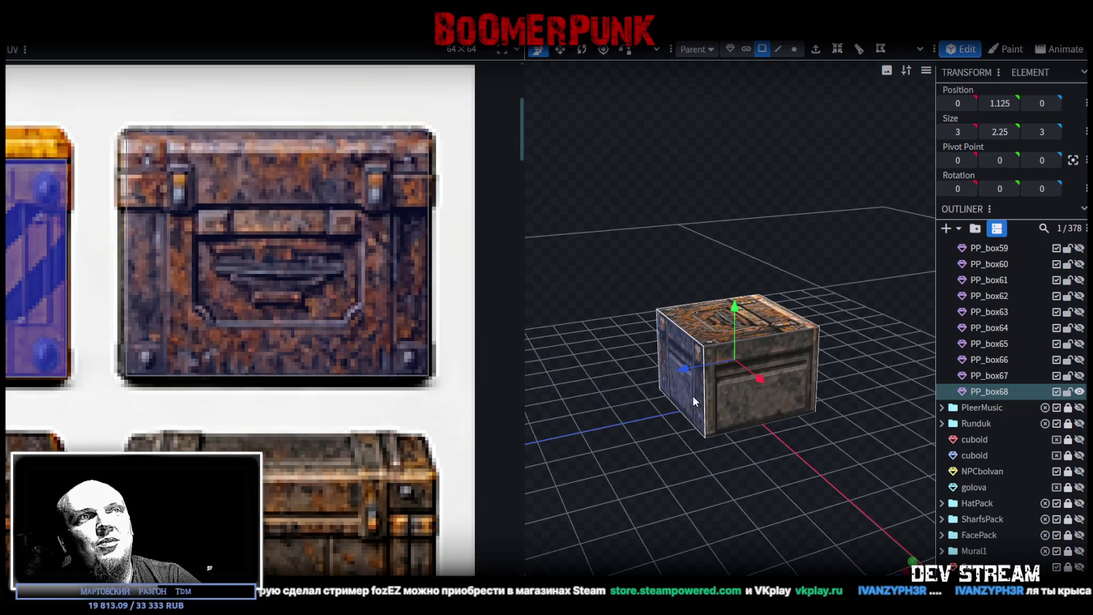
{"action": "left_click_drag", "start_coordinate": [728, 432], "coordinate": [674, 478]}
Move that side's UV box onto the rusty crate tile in the atlas's second row
{"action": "scroll", "coordinate": [404, 424], "scroll_direction": "down", "scroll_amount": 3}
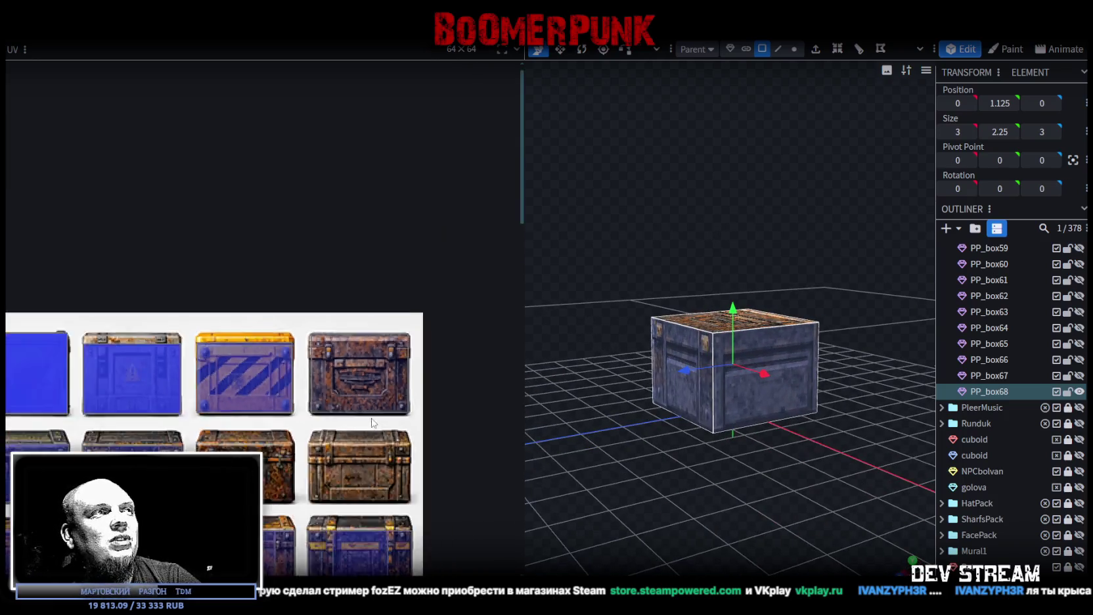
{"action": "scroll", "coordinate": [355, 401], "scroll_direction": "down", "scroll_amount": 2}
{"action": "scroll", "coordinate": [311, 381], "scroll_direction": "down", "scroll_amount": 2}
{"action": "scroll", "coordinate": [310, 380], "scroll_direction": "up", "scroll_amount": 3}
{"action": "scroll", "coordinate": [342, 370], "scroll_direction": "up", "scroll_amount": 1}
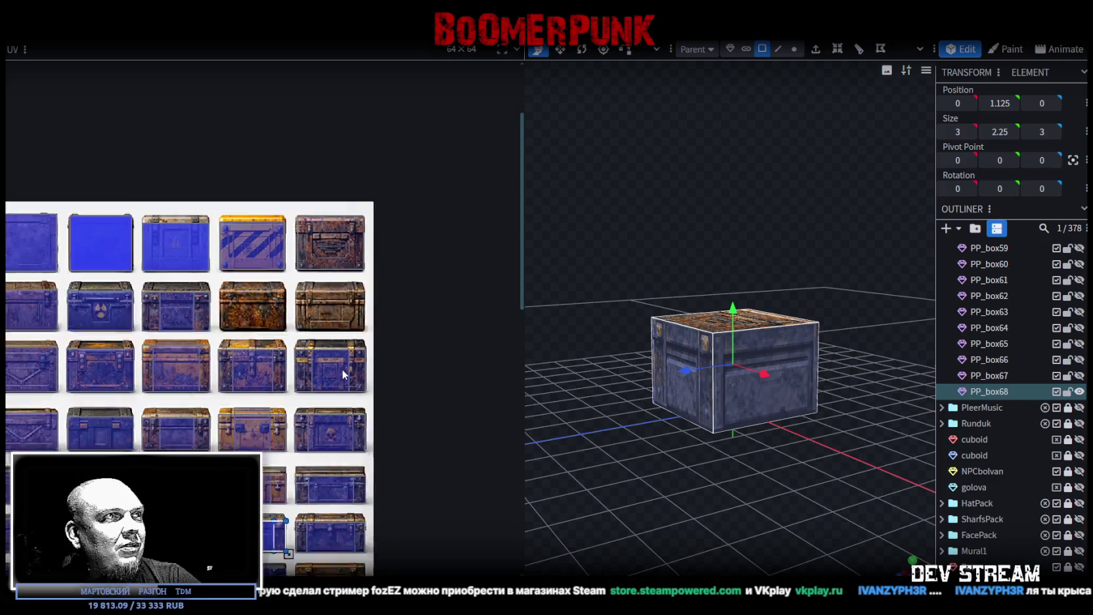
{"action": "scroll", "coordinate": [323, 408], "scroll_direction": "up", "scroll_amount": 1}
{"action": "left_click_drag", "start_coordinate": [274, 454], "coordinate": [277, 231]}
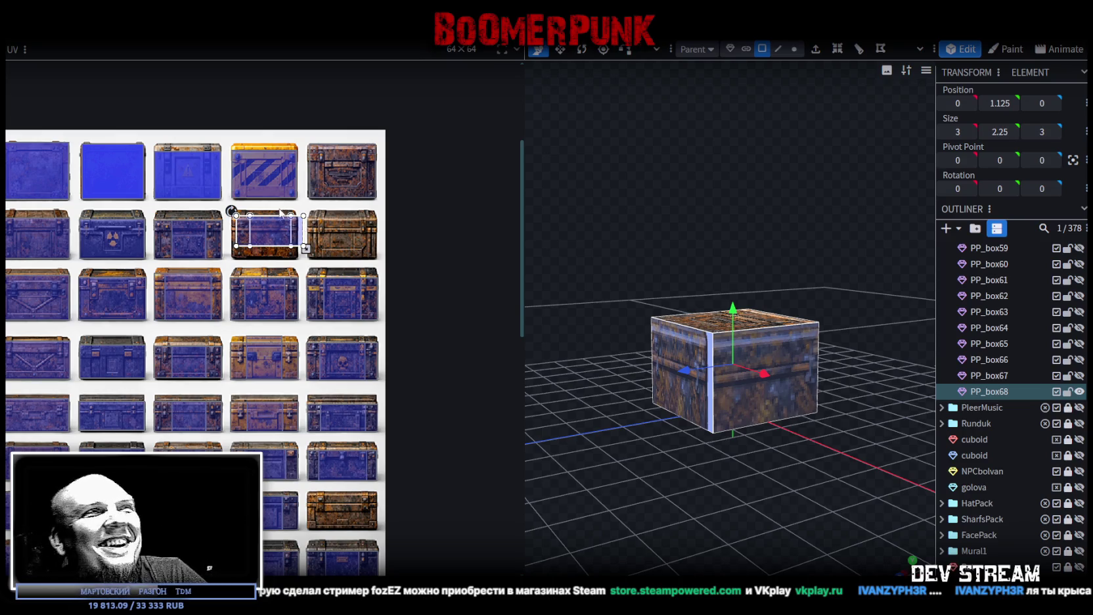
{"action": "scroll", "coordinate": [283, 213], "scroll_direction": "up", "scroll_amount": 2}
{"action": "scroll", "coordinate": [259, 237], "scroll_direction": "up", "scroll_amount": 3}
{"action": "scroll", "coordinate": [234, 250], "scroll_direction": "up", "scroll_amount": 2}
{"action": "mouse_move", "coordinate": [234, 250]}
{"action": "left_mouse_down"}
{"action": "mouse_move", "coordinate": [207, 301]}
{"action": "mouse_move", "coordinate": [205, 289]}
{"action": "left_mouse_up"}
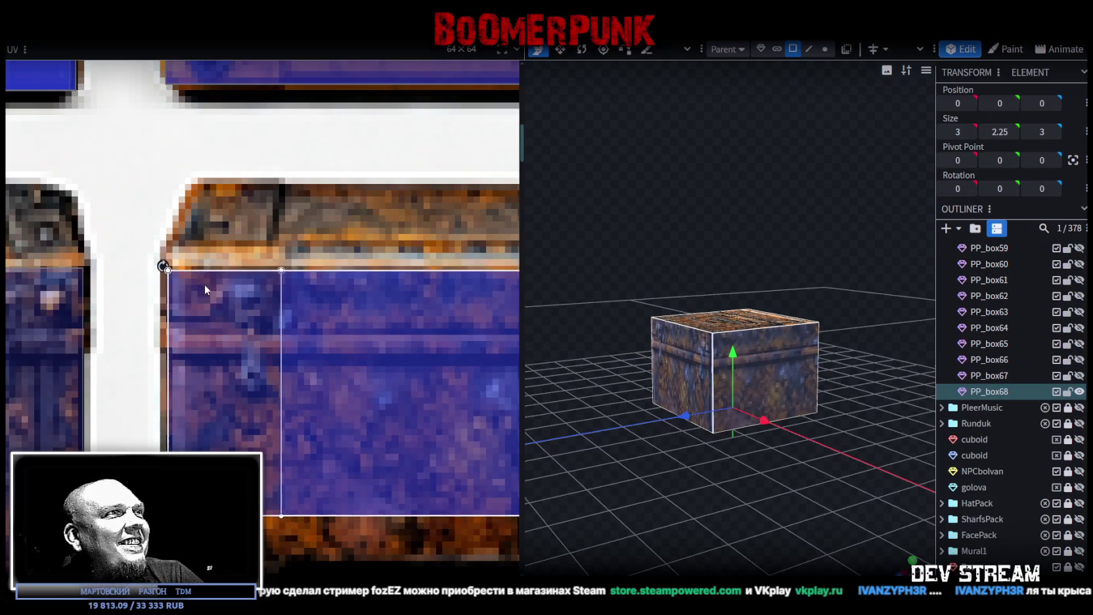
Extend the mapping's bottom corner downward and check the textured side in 3D
{"action": "scroll", "coordinate": [273, 292], "scroll_direction": "down", "scroll_amount": 3}
{"action": "scroll", "coordinate": [366, 343], "scroll_direction": "up", "scroll_amount": 2}
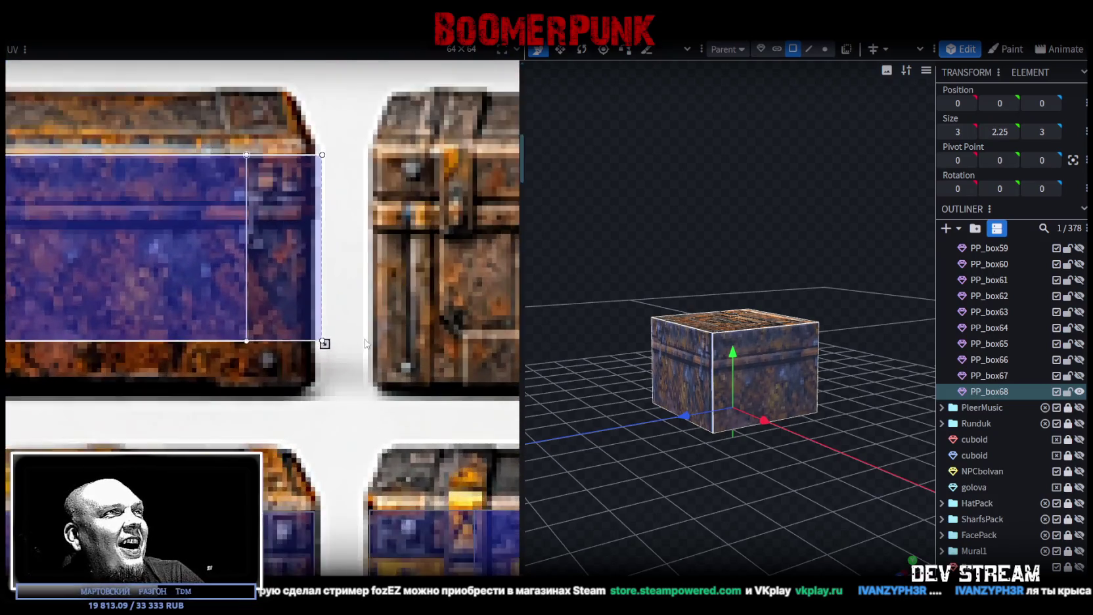
{"action": "scroll", "coordinate": [366, 343], "scroll_direction": "up", "scroll_amount": 1}
{"action": "left_click_drag", "start_coordinate": [308, 342], "coordinate": [303, 405]}
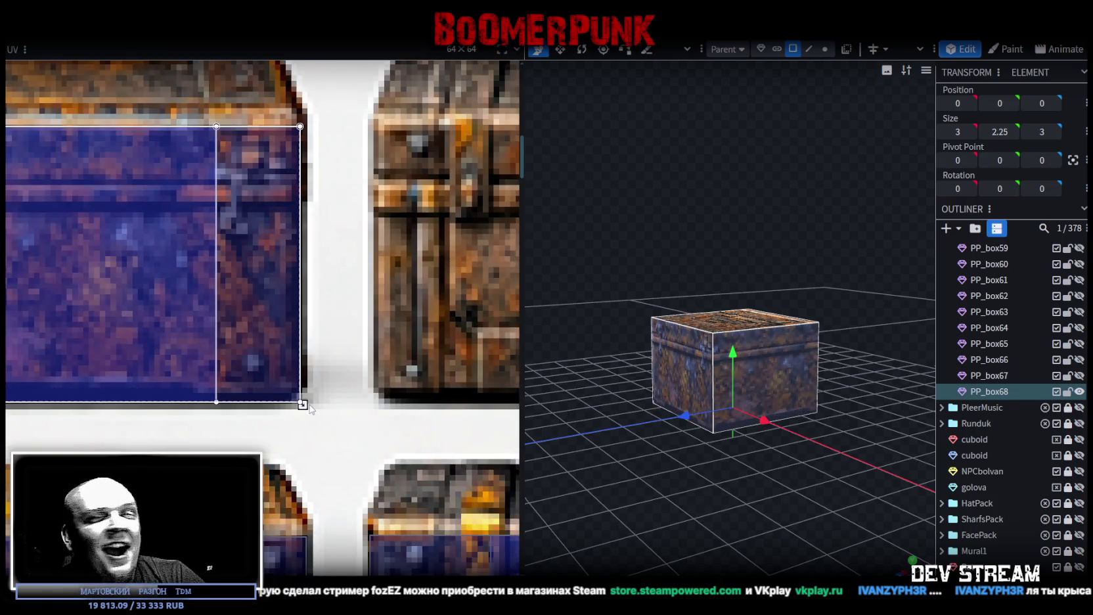
{"action": "mouse_move", "coordinate": [649, 251]}
{"action": "left_mouse_down"}
{"action": "mouse_move", "coordinate": [802, 255]}
{"action": "mouse_move", "coordinate": [753, 235]}
{"action": "mouse_move", "coordinate": [788, 234]}
{"action": "mouse_move", "coordinate": [628, 248]}
{"action": "mouse_move", "coordinate": [697, 260]}
{"action": "left_mouse_up"}
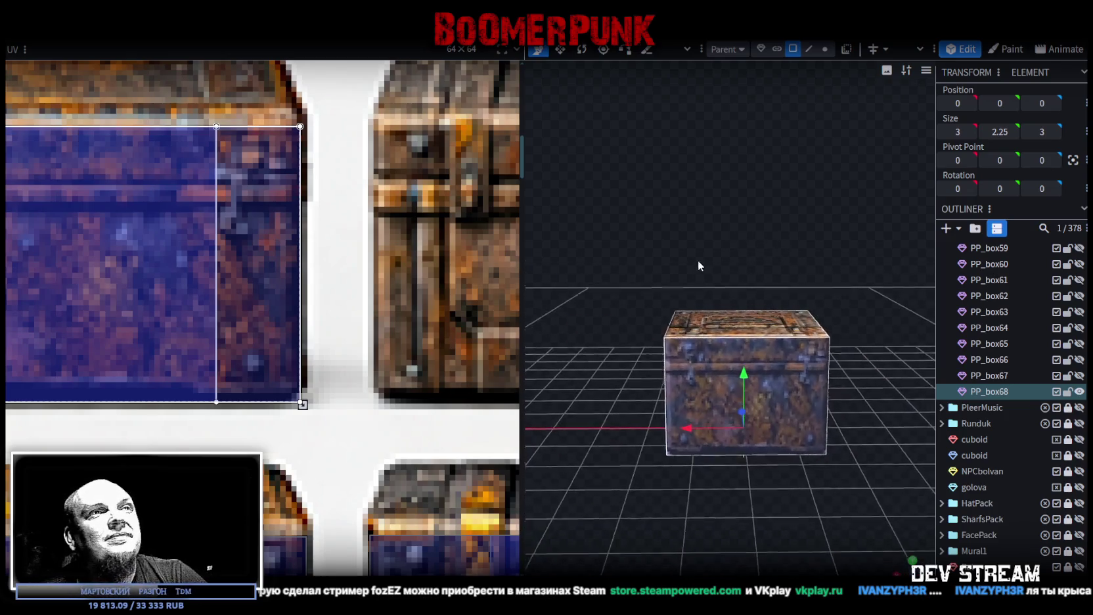
{"action": "scroll", "coordinate": [157, 294], "scroll_direction": "down", "scroll_amount": 2}
{"action": "scroll", "coordinate": [158, 292], "scroll_direction": "down", "scroll_amount": 1}
{"action": "mouse_move", "coordinate": [649, 235]}
{"action": "left_mouse_down"}
{"action": "mouse_move", "coordinate": [516, 240]}
{"action": "mouse_move", "coordinate": [604, 294]}
{"action": "left_mouse_up"}
{"action": "mouse_move", "coordinate": [669, 372]}
{"action": "left_mouse_down"}
{"action": "mouse_move", "coordinate": [526, 273]}
{"action": "mouse_move", "coordinate": [788, 384]}
{"action": "left_mouse_up"}
{"action": "scroll", "coordinate": [124, 282], "scroll_direction": "up", "scroll_amount": 2}
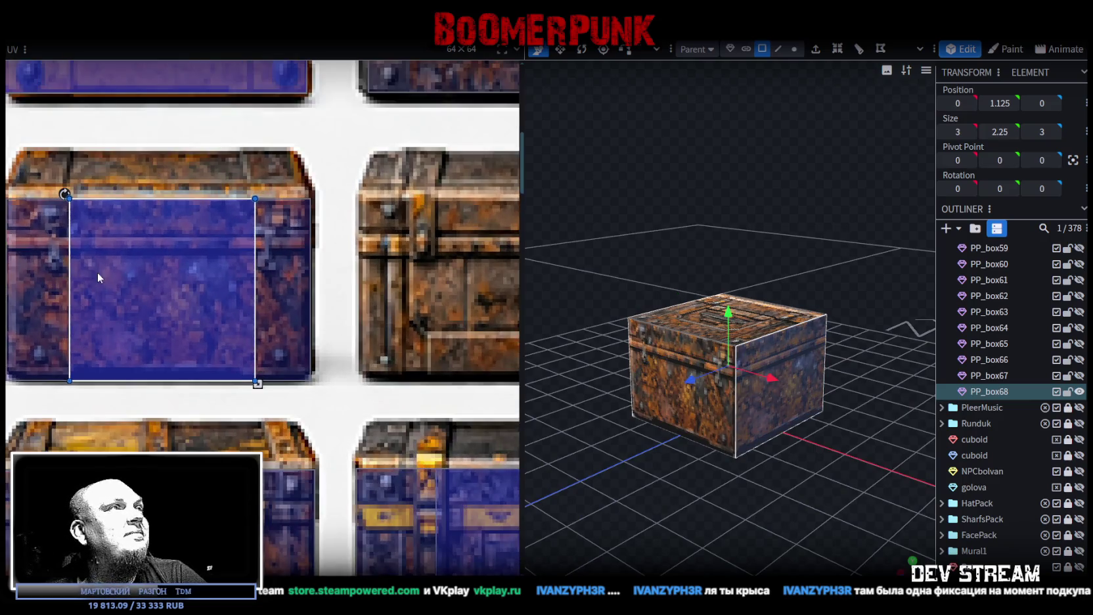
Shift the face mapping left and stretch it across the whole rusty chest tile
{"action": "scroll", "coordinate": [97, 276], "scroll_direction": "up", "scroll_amount": 2}
{"action": "left_click_drag", "start_coordinate": [287, 283], "coordinate": [248, 269]}
{"action": "scroll", "coordinate": [217, 211], "scroll_direction": "up", "scroll_amount": 2}
{"action": "scroll", "coordinate": [217, 236], "scroll_direction": "up", "scroll_amount": 2}
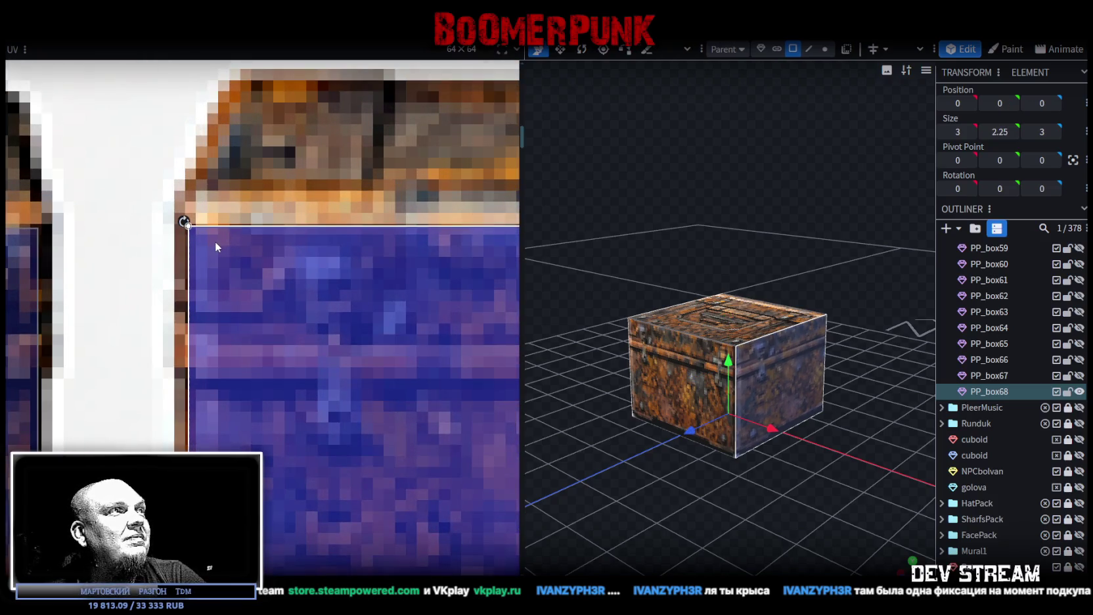
{"action": "scroll", "coordinate": [215, 242], "scroll_direction": "down", "scroll_amount": 3}
{"action": "scroll", "coordinate": [188, 287], "scroll_direction": "up", "scroll_amount": 2}
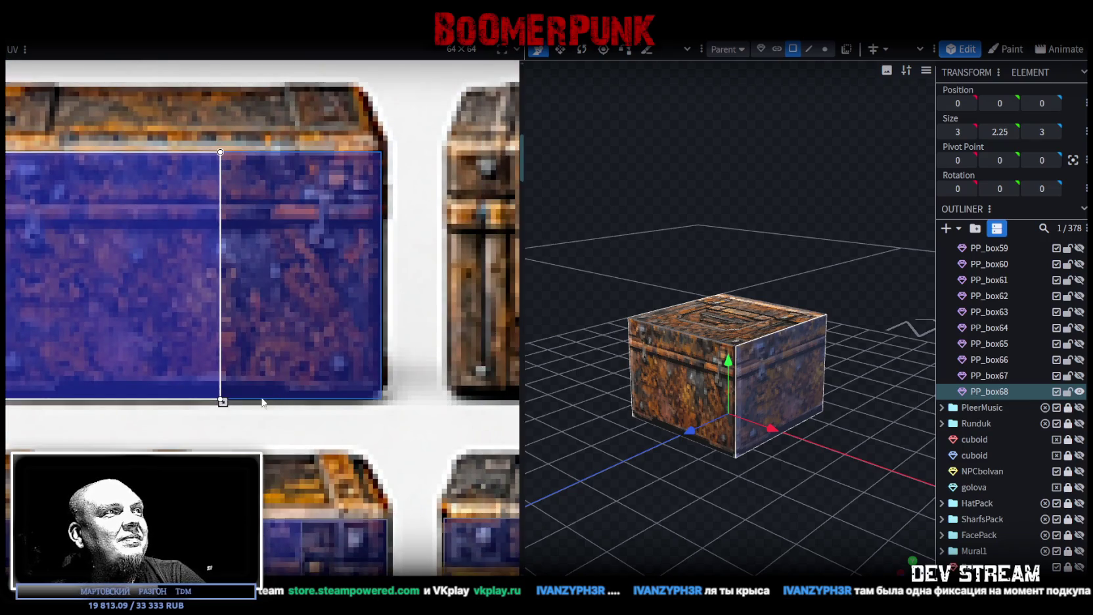
{"action": "left_click_drag", "start_coordinate": [227, 405], "coordinate": [390, 413]}
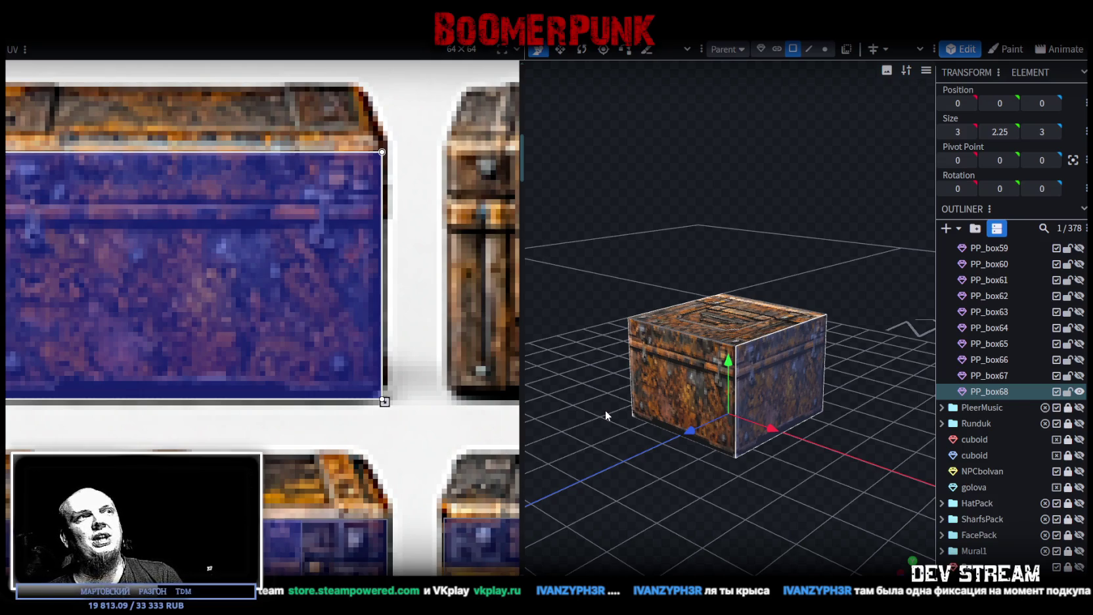
Reselect the PP_box68 chest cube from a front view
{"action": "mouse_move", "coordinate": [682, 463]}
{"action": "left_mouse_down"}
{"action": "mouse_move", "coordinate": [706, 499]}
{"action": "mouse_move", "coordinate": [817, 574]}
{"action": "left_mouse_up"}
{"action": "left_click_drag", "start_coordinate": [717, 498], "coordinate": [621, 391]}
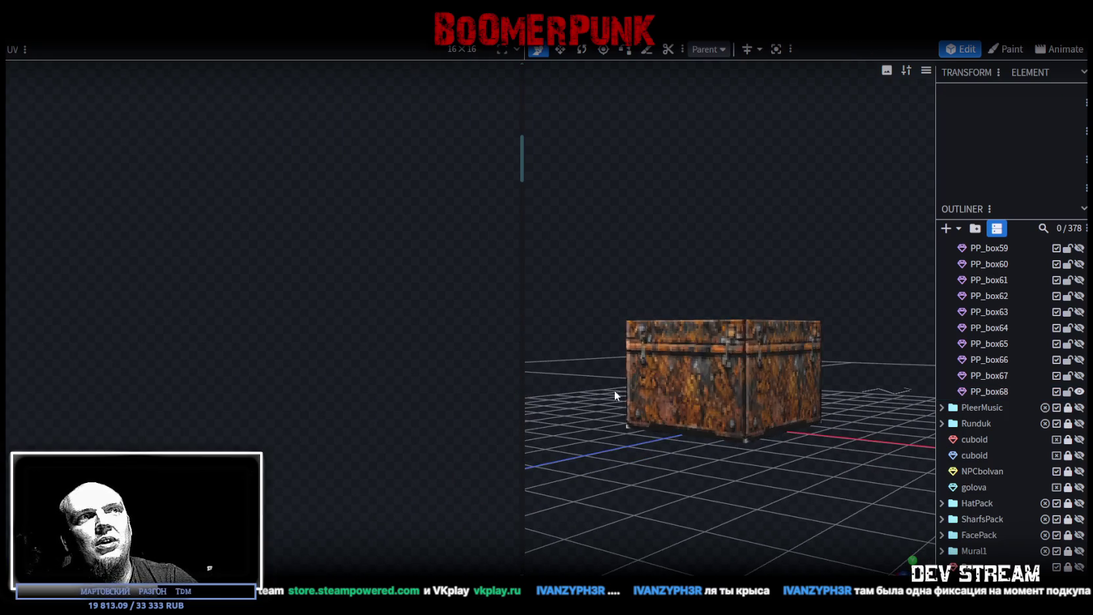
{"action": "left_click", "coordinate": [753, 387]}
{"action": "left_click", "coordinate": [749, 390]}
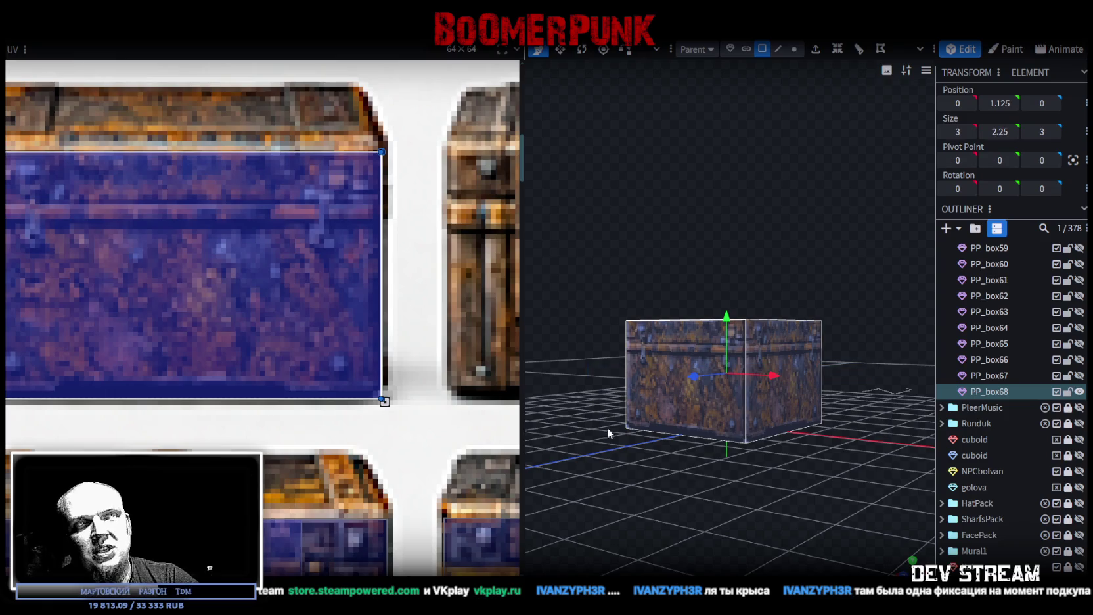
{"action": "scroll", "coordinate": [224, 309], "scroll_direction": "down", "scroll_amount": 2}
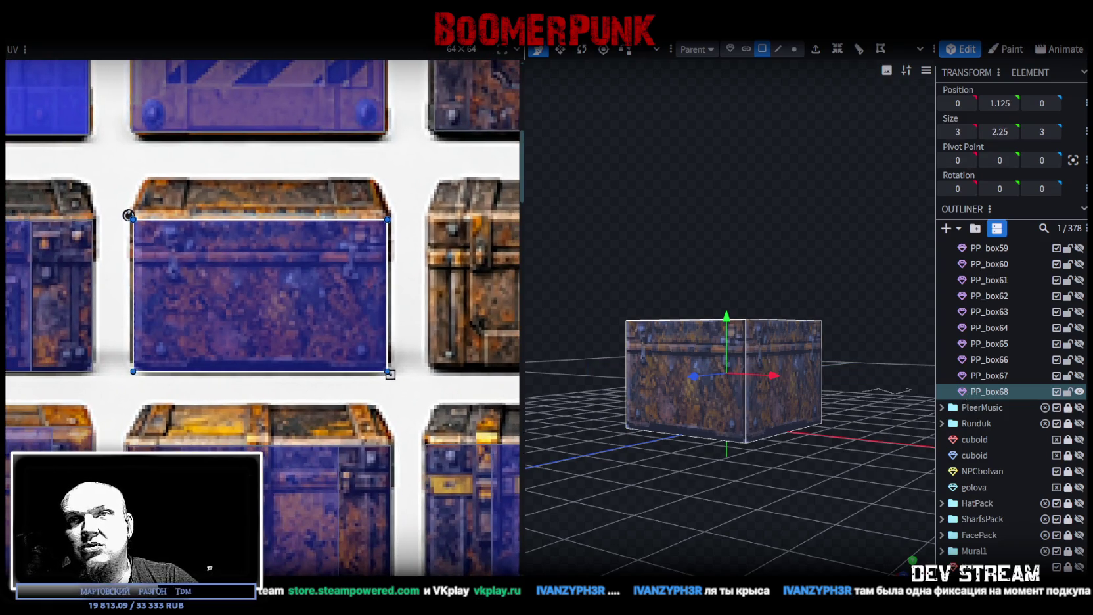
{"action": "scroll", "coordinate": [119, 321], "scroll_direction": "up", "scroll_amount": 2}
{"action": "scroll", "coordinate": [120, 321], "scroll_direction": "up", "scroll_amount": 1}
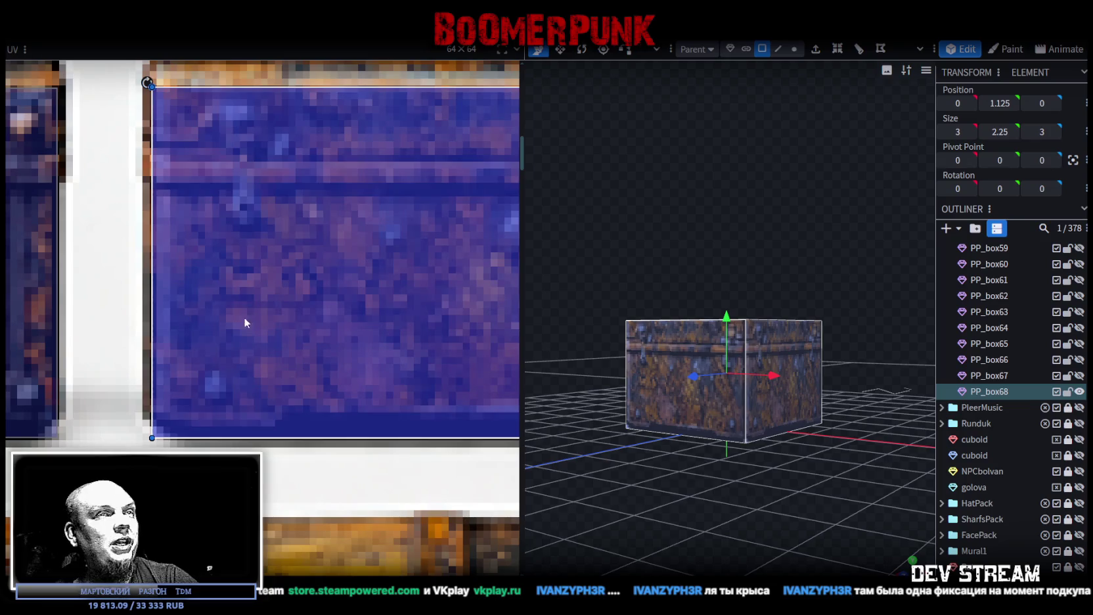
{"action": "scroll", "coordinate": [964, 519], "scroll_direction": "down", "scroll_amount": 2}
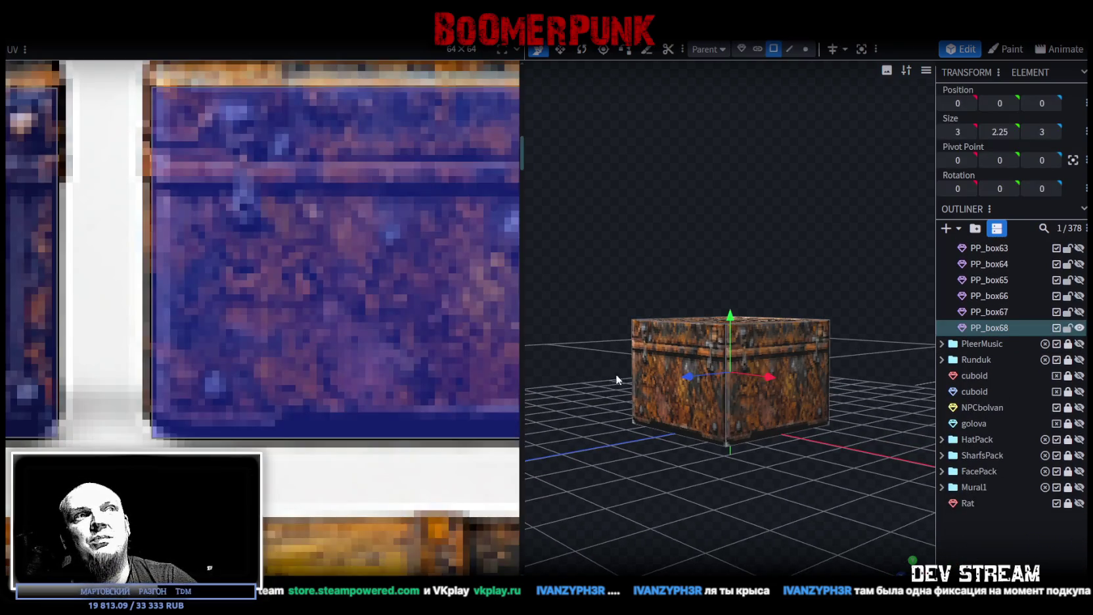
{"action": "left_click", "coordinate": [647, 378]}
{"action": "left_click_drag", "start_coordinate": [897, 352], "coordinate": [896, 381]}
{"action": "scroll", "coordinate": [376, 270], "scroll_direction": "down", "scroll_amount": 2}
{"action": "scroll", "coordinate": [407, 263], "scroll_direction": "down", "scroll_amount": 1}
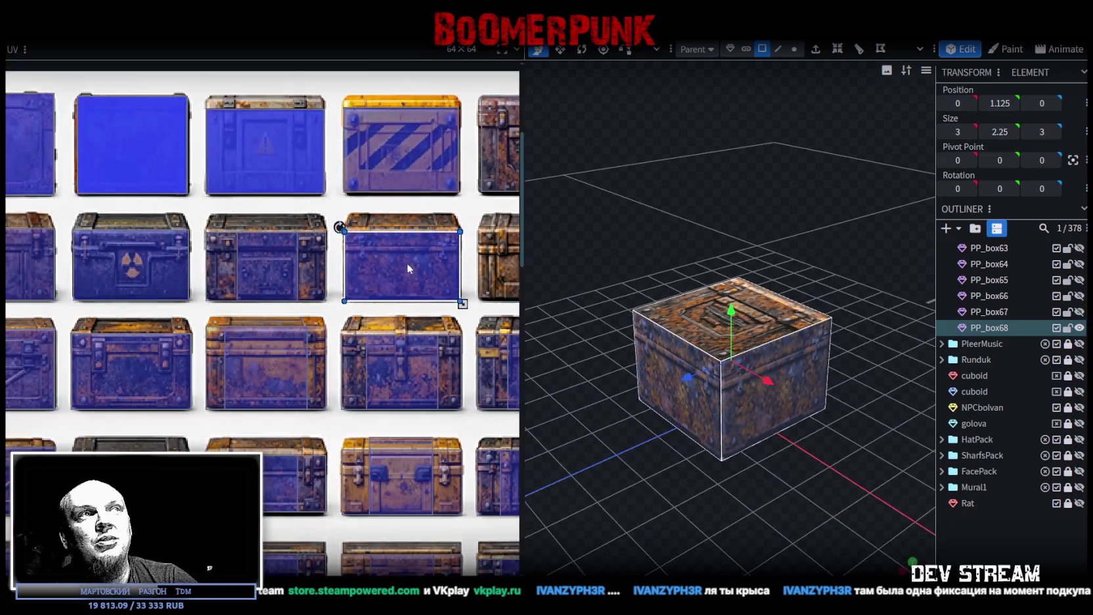
{"action": "scroll", "coordinate": [437, 267], "scroll_direction": "down", "scroll_amount": 1}
{"action": "scroll", "coordinate": [465, 289], "scroll_direction": "down", "scroll_amount": 1}
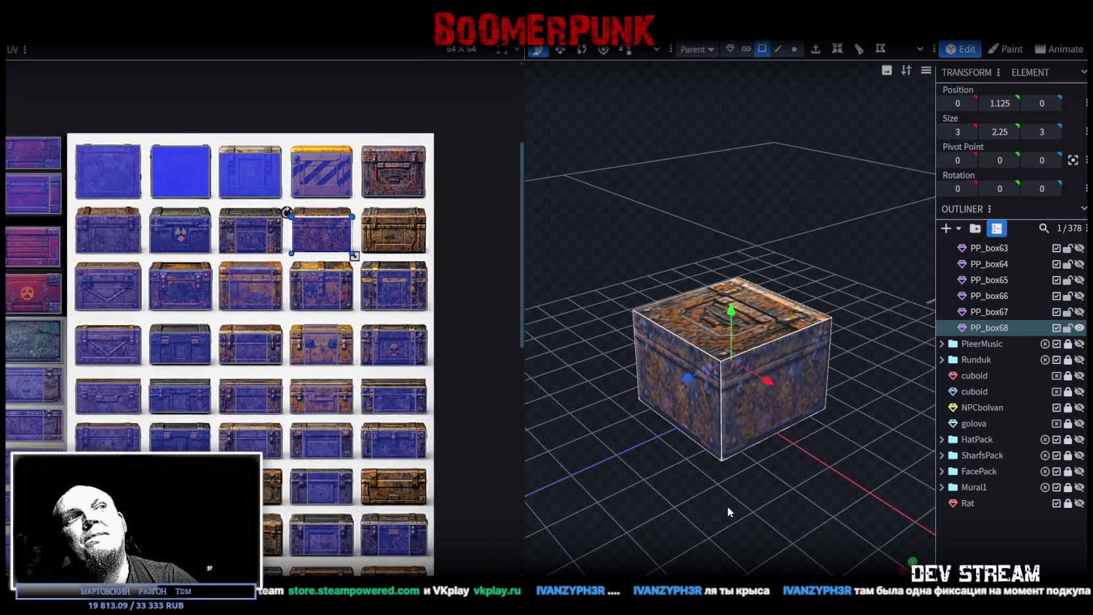
{"action": "left_click_drag", "start_coordinate": [728, 507], "coordinate": [719, 486]}
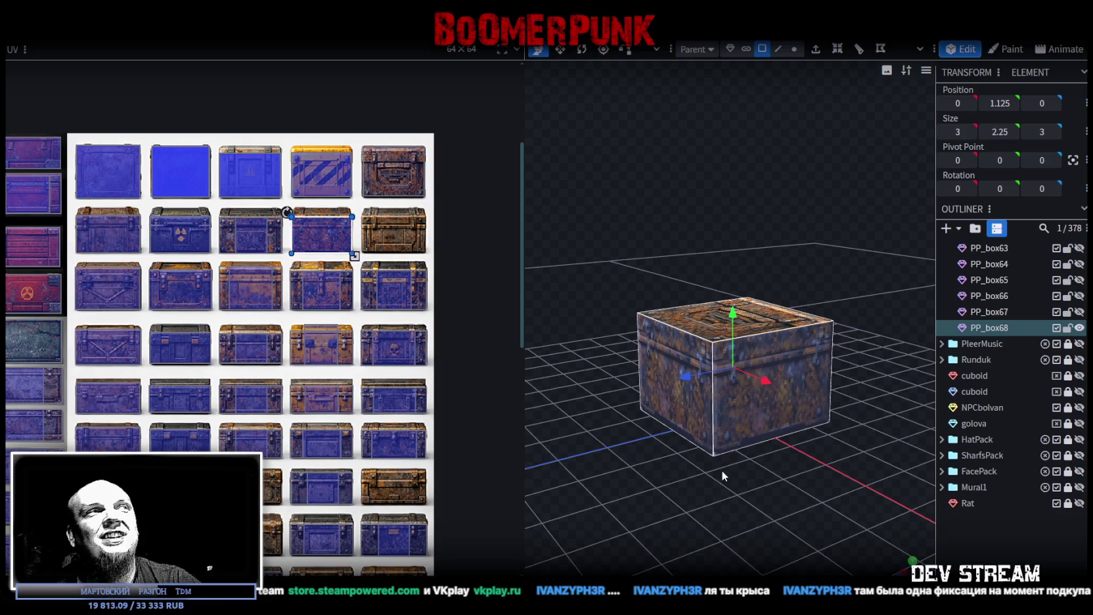
Lower the crate's top from height 2.25 to 2, making it 3 × 2 × 3
{"action": "left_click_drag", "start_coordinate": [722, 469], "coordinate": [653, 404]}
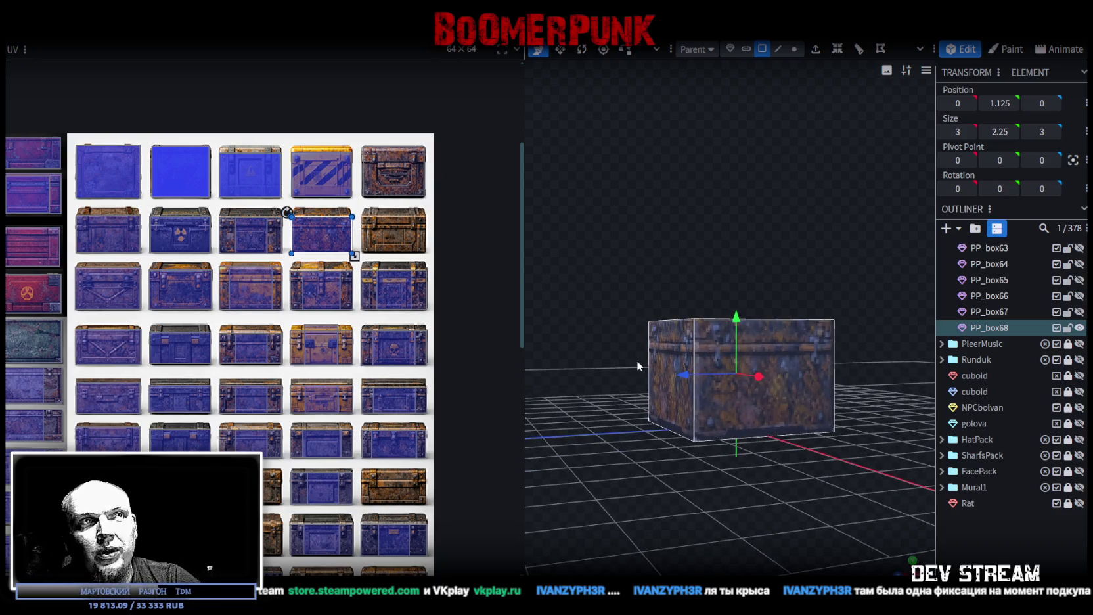
{"action": "left_click_drag", "start_coordinate": [636, 366], "coordinate": [664, 427]}
{"action": "left_click", "coordinate": [697, 334]}
{"action": "mouse_move", "coordinate": [696, 334]}
{"action": "left_mouse_down"}
{"action": "mouse_move", "coordinate": [742, 267]}
{"action": "mouse_move", "coordinate": [732, 270]}
{"action": "left_mouse_up"}
{"action": "left_click_drag", "start_coordinate": [713, 503], "coordinate": [655, 393]}
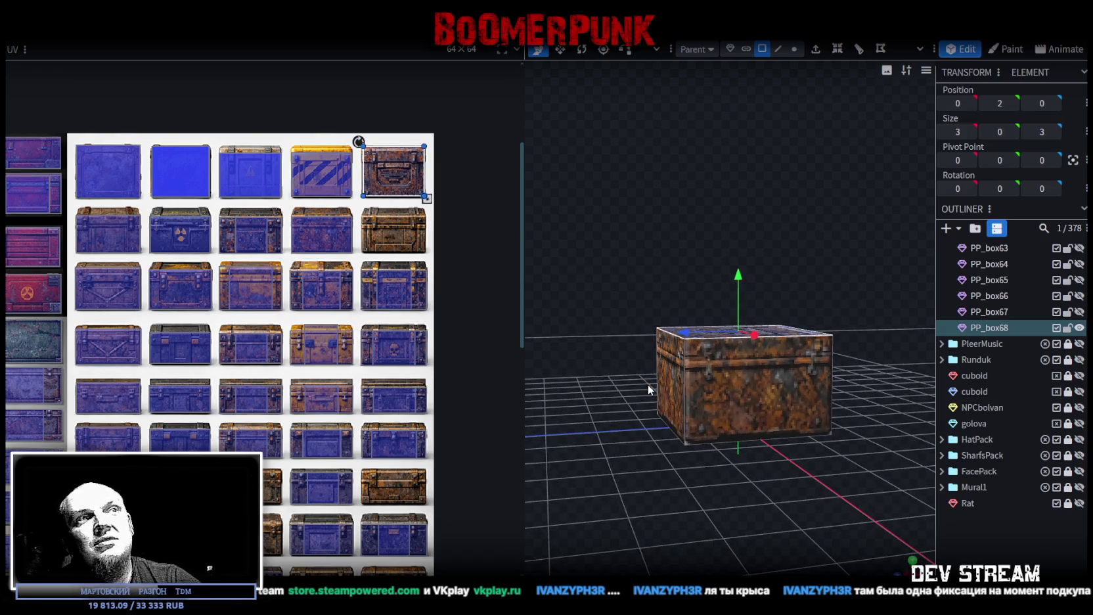
{"action": "left_click", "coordinate": [816, 373]}
{"action": "left_click_drag", "start_coordinate": [875, 365], "coordinate": [800, 399]}
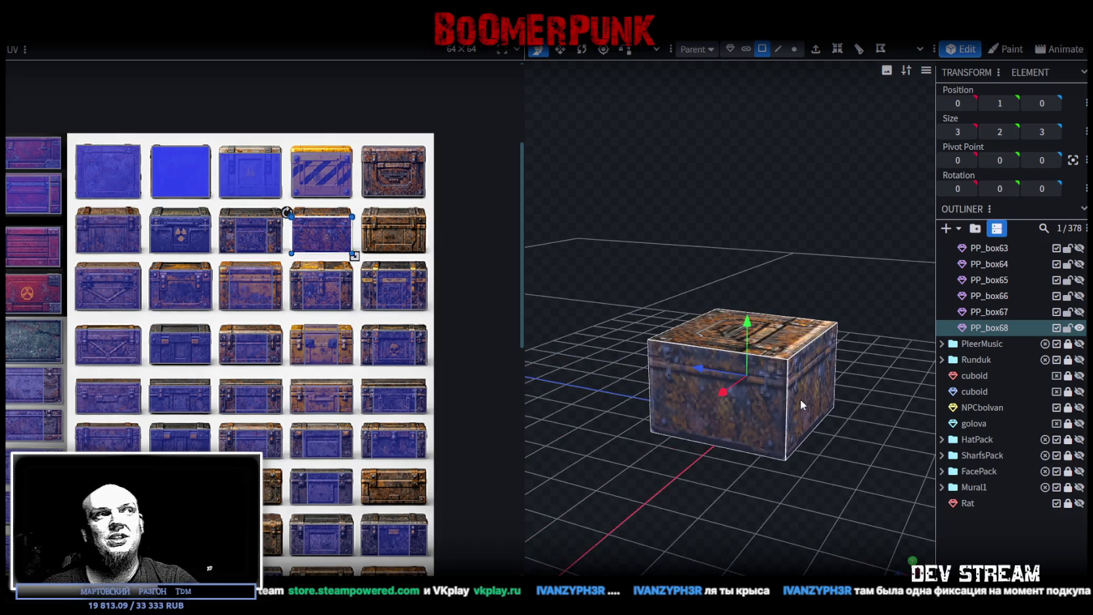
Move the front-face mapping onto the neighbouring blue crate tile and align it
{"action": "scroll", "coordinate": [386, 260], "scroll_direction": "up", "scroll_amount": 3}
{"action": "scroll", "coordinate": [386, 260], "scroll_direction": "up", "scroll_amount": 1}
{"action": "left_click_drag", "start_coordinate": [231, 241], "coordinate": [423, 242]}
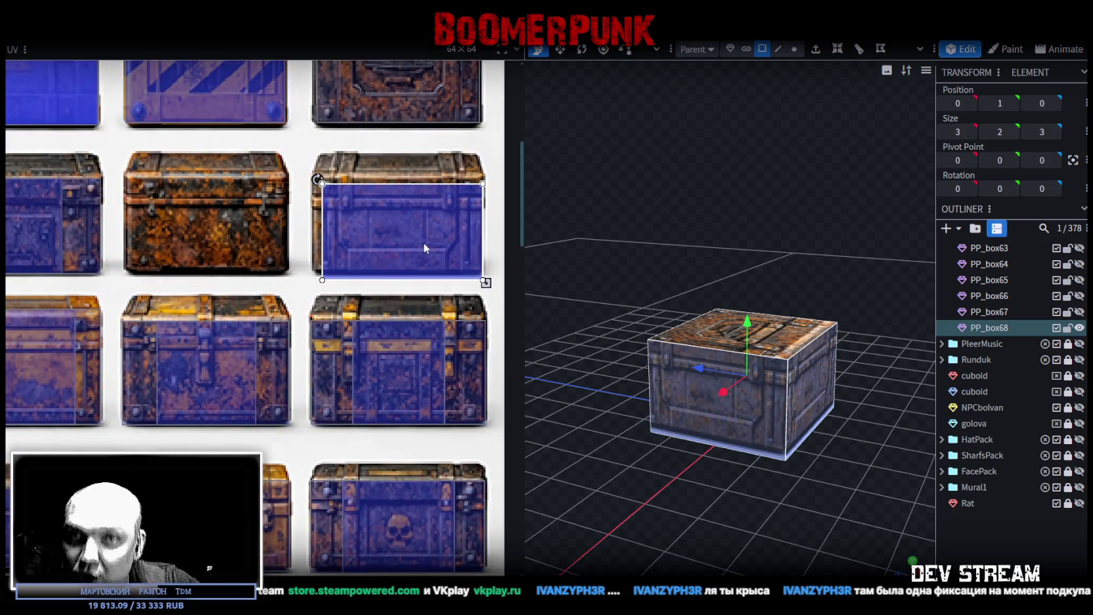
{"action": "key", "text": "ctrl+z"}
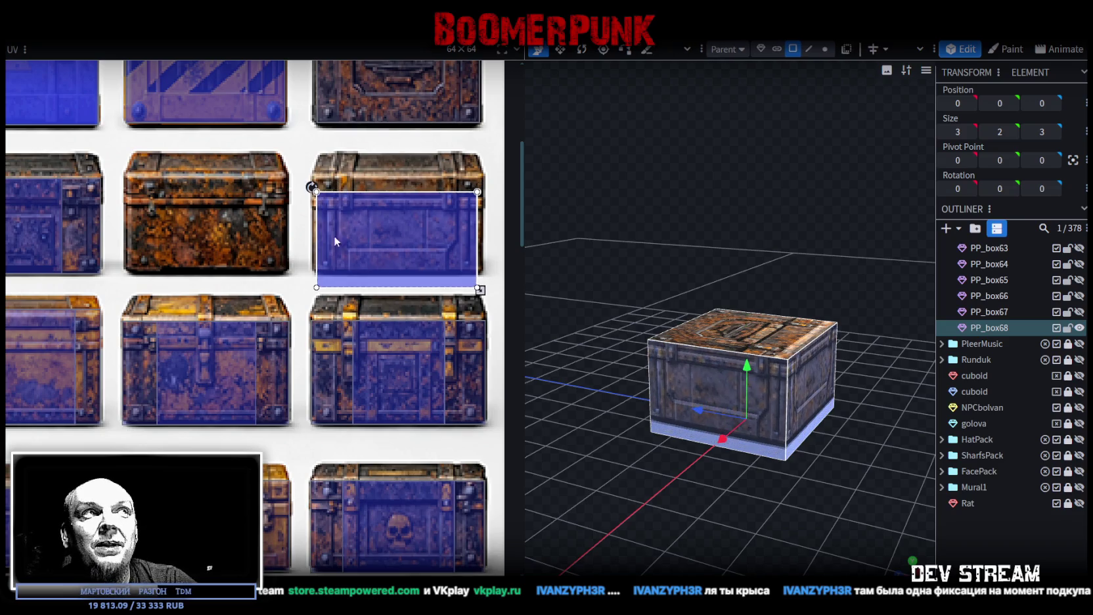
{"action": "scroll", "coordinate": [301, 192], "scroll_direction": "up", "scroll_amount": 3}
{"action": "scroll", "coordinate": [301, 192], "scroll_direction": "up", "scroll_amount": 2}
{"action": "left_click_drag", "start_coordinate": [371, 244], "coordinate": [352, 183]}
Widen the mapping to the blue tile's right edge
{"action": "scroll", "coordinate": [352, 186], "scroll_direction": "down", "scroll_amount": 3}
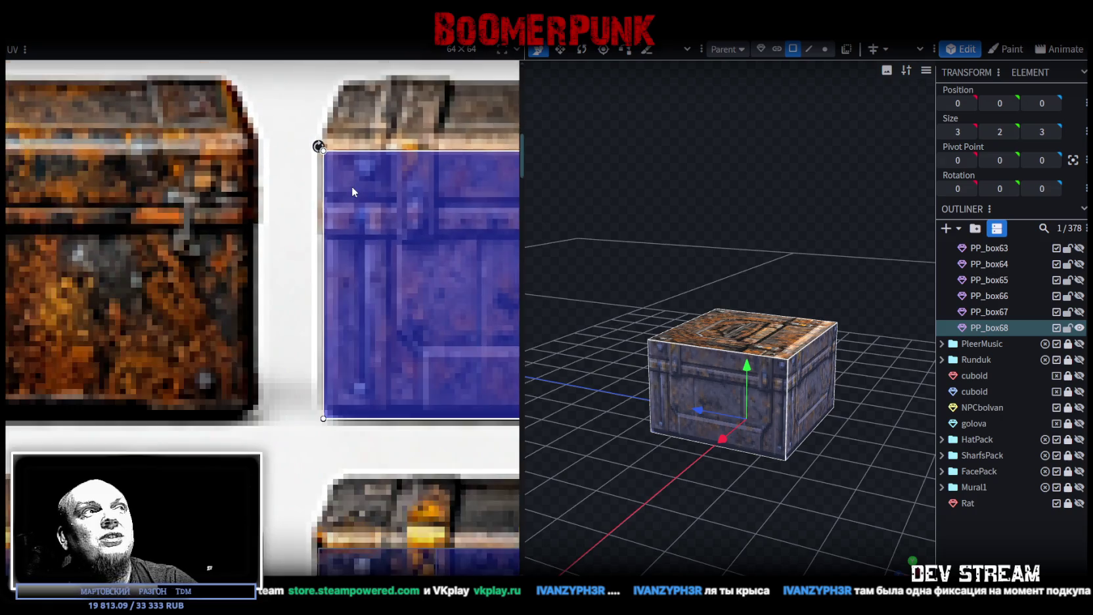
{"action": "scroll", "coordinate": [352, 186], "scroll_direction": "down", "scroll_amount": 2}
{"action": "scroll", "coordinate": [358, 316], "scroll_direction": "up", "scroll_amount": 2}
{"action": "scroll", "coordinate": [358, 317], "scroll_direction": "up", "scroll_amount": 2}
{"action": "scroll", "coordinate": [344, 384], "scroll_direction": "up", "scroll_amount": 2}
{"action": "left_click_drag", "start_coordinate": [332, 383], "coordinate": [368, 383]}
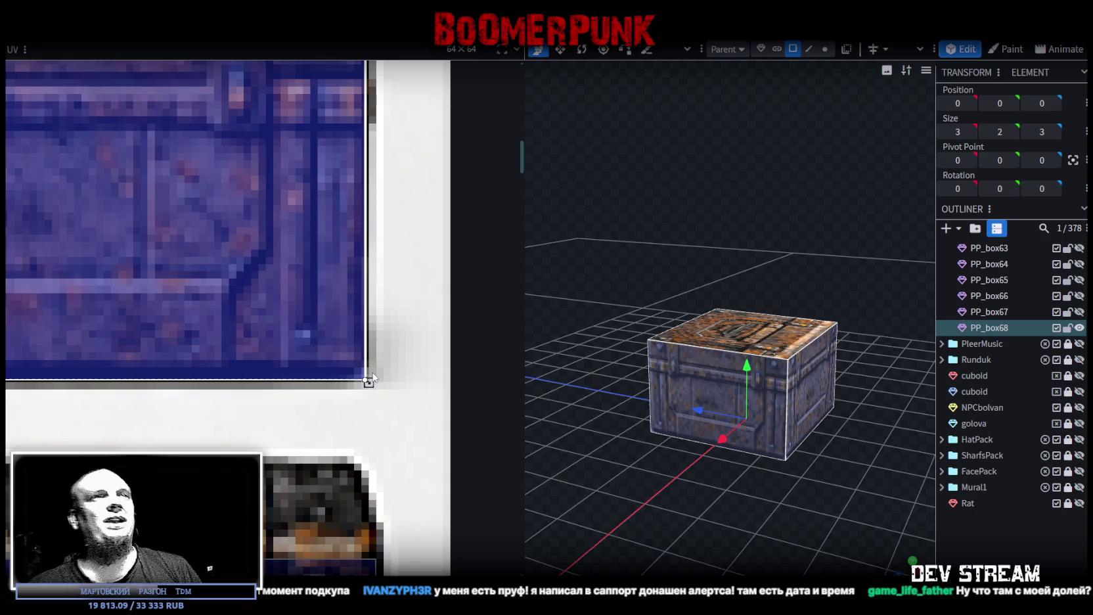
Zoom out to inspect the blue-fronted crate and the full atlas
{"action": "left_click_drag", "start_coordinate": [598, 411], "coordinate": [673, 372]}
{"action": "scroll", "coordinate": [673, 372], "scroll_direction": "down", "scroll_amount": 2}
{"action": "scroll", "coordinate": [275, 359], "scroll_direction": "down", "scroll_amount": 2}
{"action": "scroll", "coordinate": [177, 316], "scroll_direction": "down", "scroll_amount": 2}
{"action": "scroll", "coordinate": [163, 343], "scroll_direction": "down", "scroll_amount": 2}
{"action": "middle_click_drag", "start_coordinate": [163, 343], "coordinate": [316, 272]}
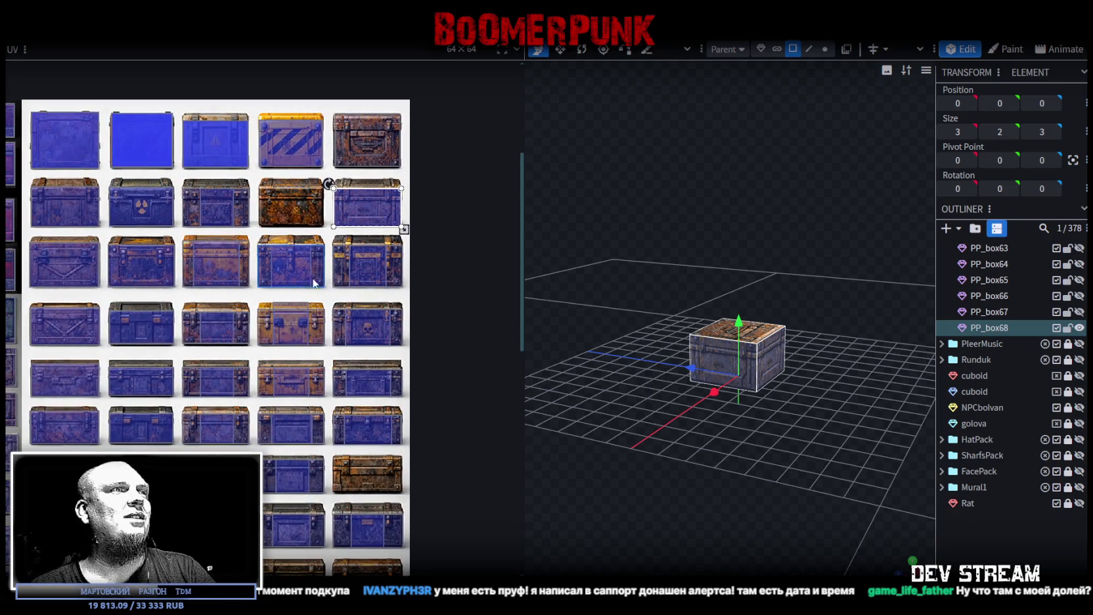
{"action": "scroll", "coordinate": [323, 320], "scroll_direction": "down", "scroll_amount": 1}
{"action": "mouse_move", "coordinate": [639, 402]}
{"action": "left_mouse_down"}
{"action": "mouse_move", "coordinate": [728, 414]}
{"action": "mouse_move", "coordinate": [833, 402]}
{"action": "left_mouse_up"}
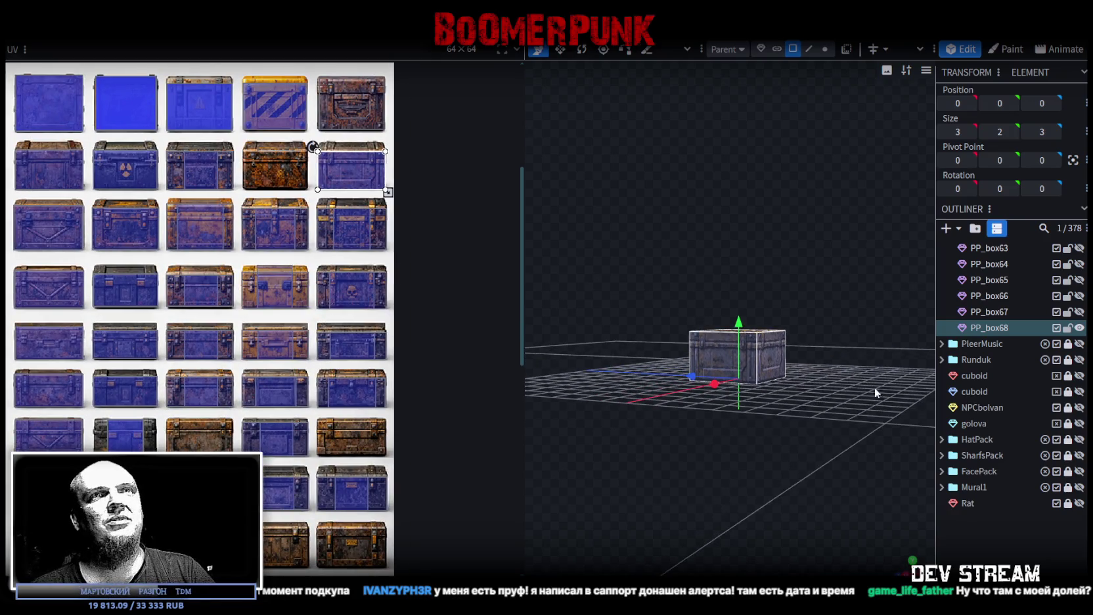
Duplicate the crate as PP_box69 and move its front-face mapping onto the rusty tile
{"action": "key", "text": "ctrl+d"}
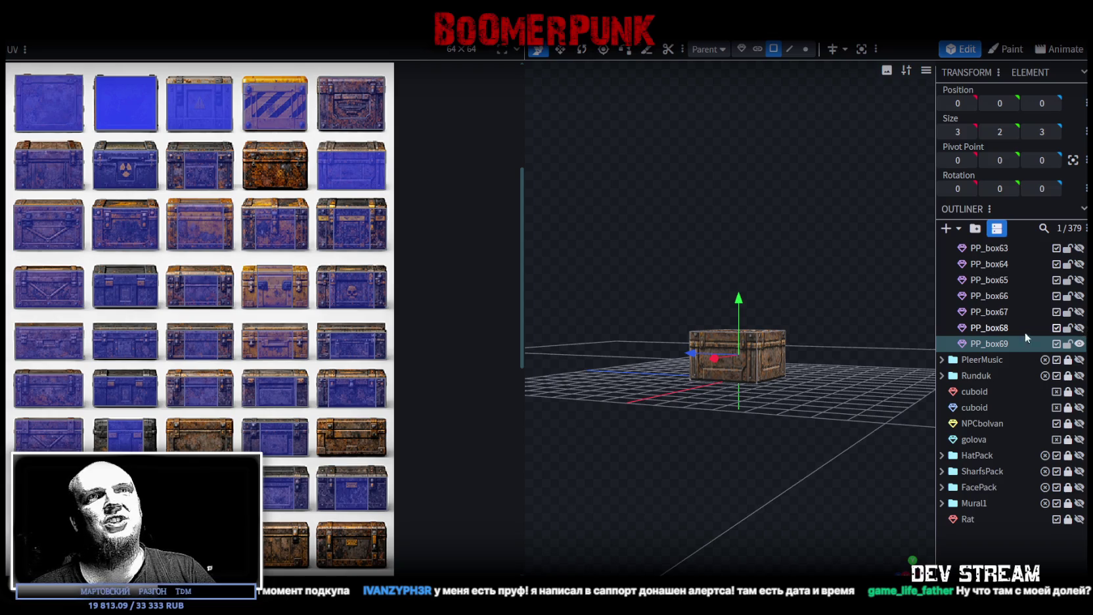
{"action": "left_click_drag", "start_coordinate": [721, 429], "coordinate": [721, 444]}
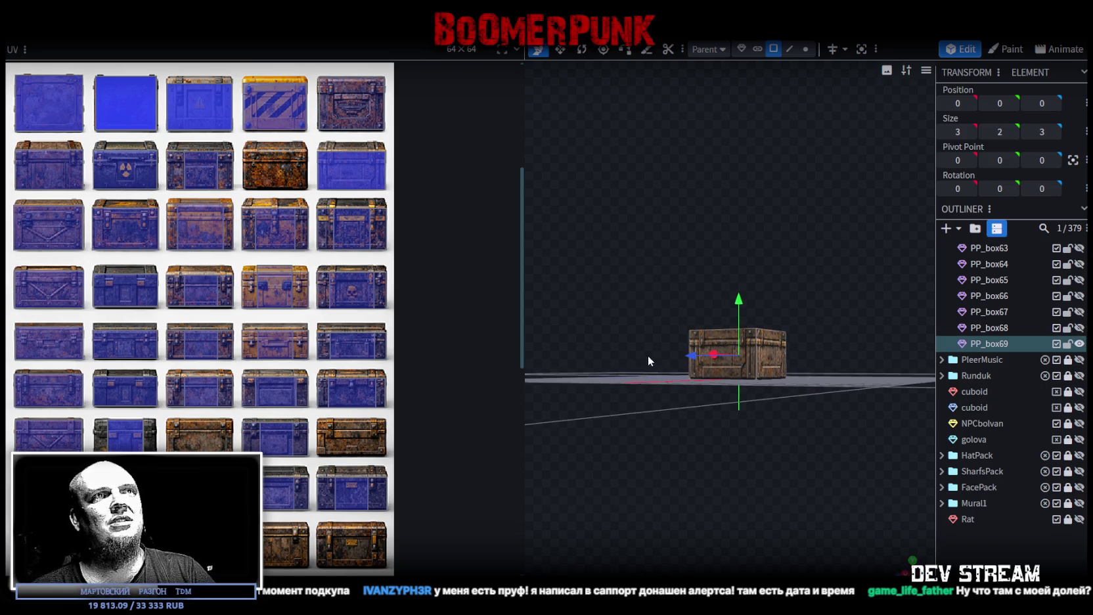
{"action": "left_click", "coordinate": [703, 355]}
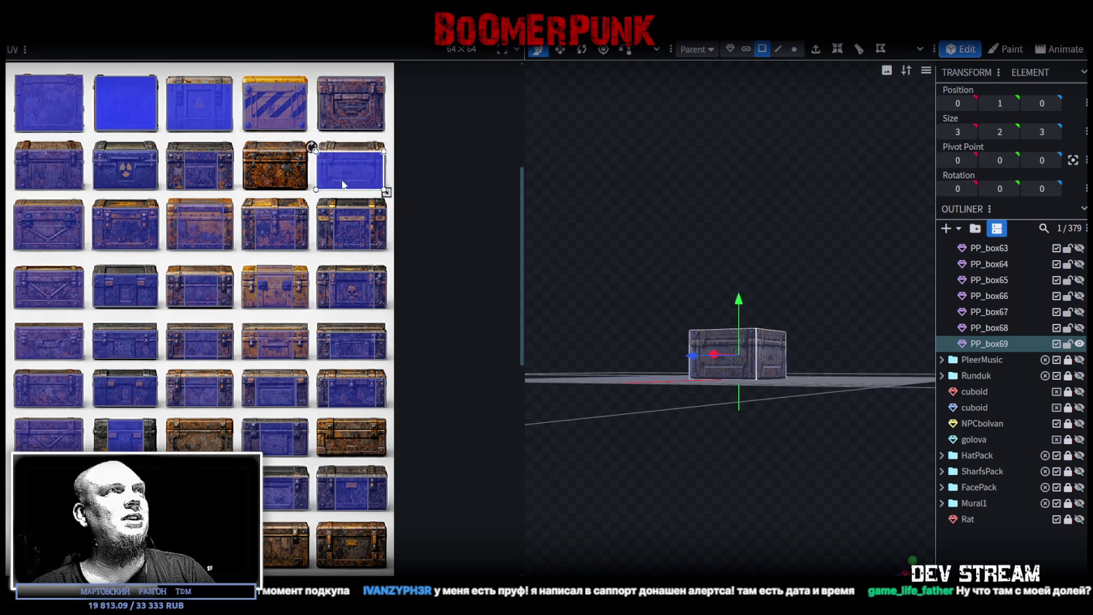
{"action": "left_click_drag", "start_coordinate": [342, 185], "coordinate": [269, 185]}
{"action": "scroll", "coordinate": [263, 180], "scroll_direction": "up", "scroll_amount": 5}
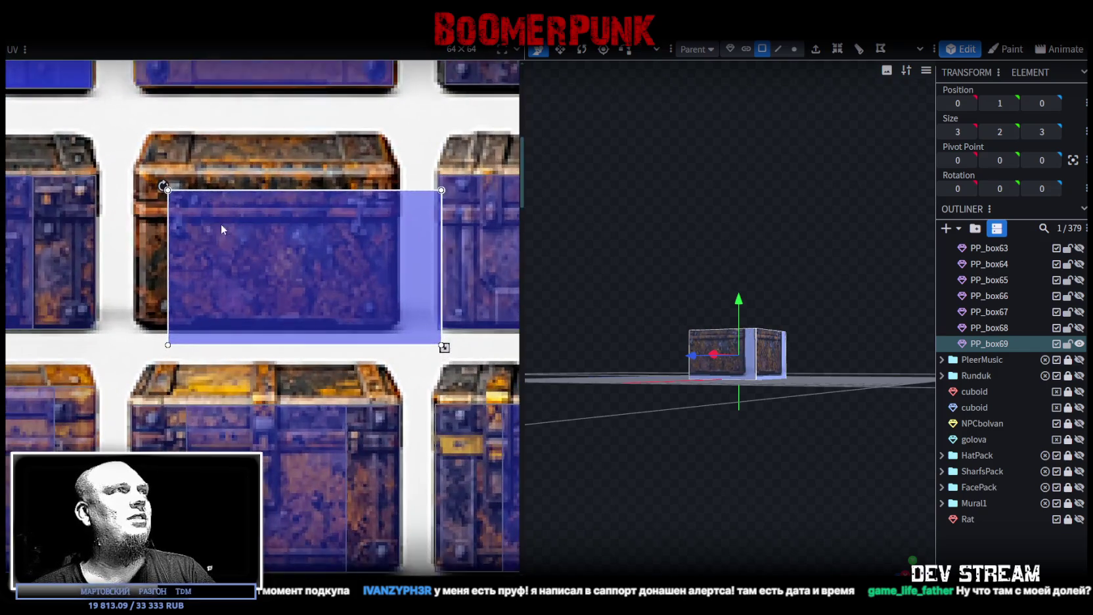
{"action": "left_click_drag", "start_coordinate": [222, 228], "coordinate": [185, 209]}
{"action": "scroll", "coordinate": [157, 184], "scroll_direction": "up", "scroll_amount": 3}
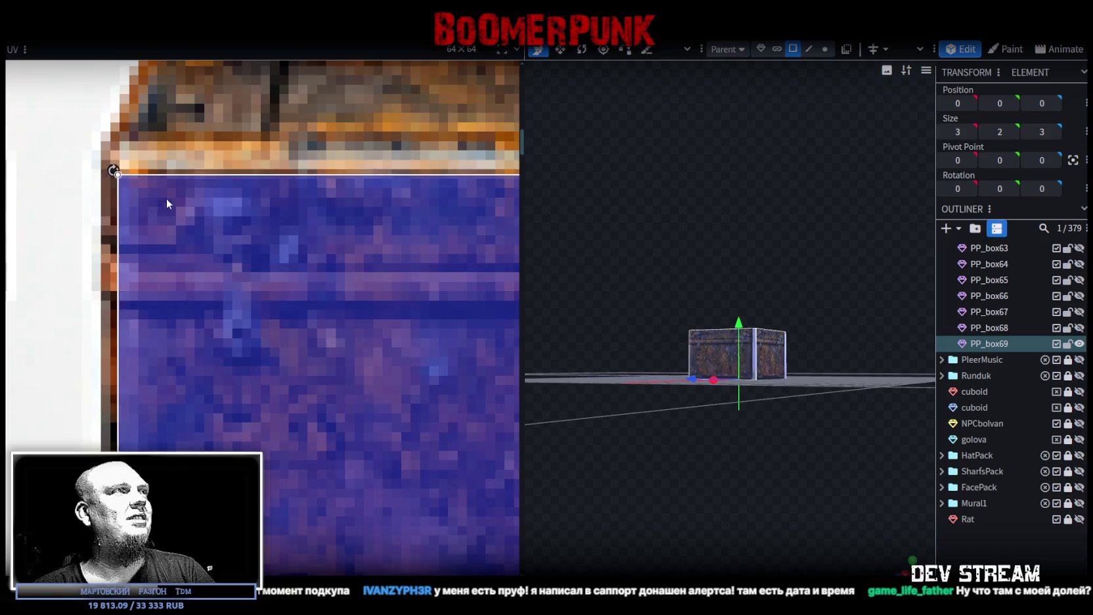
{"action": "left_click_drag", "start_coordinate": [167, 199], "coordinate": [158, 197]}
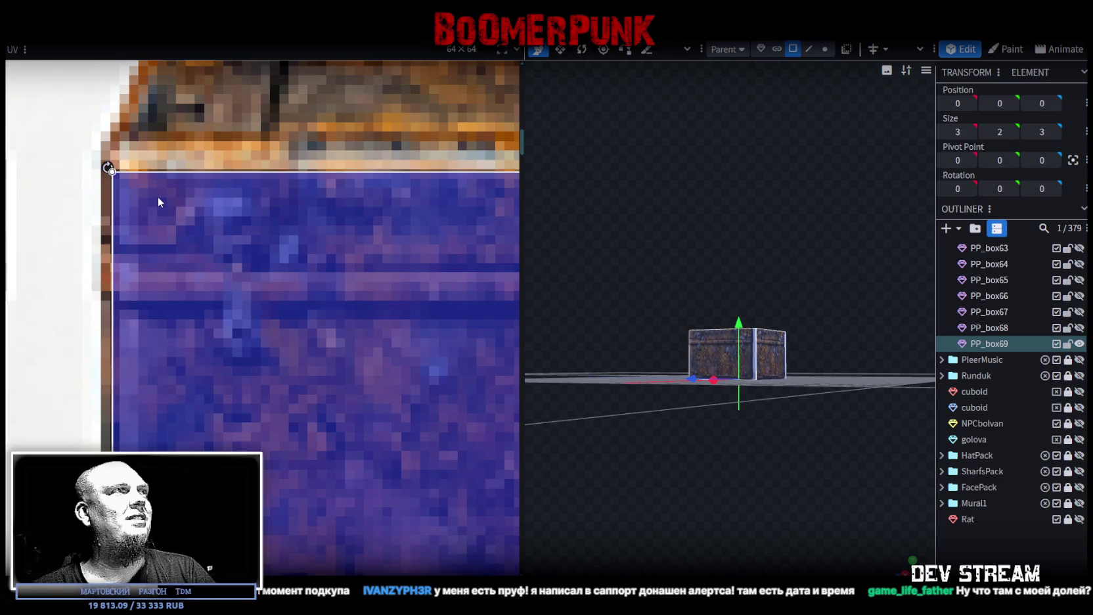
Shrink the mapping to fit the rusty tile, then duplicate the crate as PP_box70
{"action": "scroll", "coordinate": [160, 194], "scroll_direction": "down", "scroll_amount": 3}
{"action": "scroll", "coordinate": [269, 315], "scroll_direction": "up", "scroll_amount": 2}
{"action": "scroll", "coordinate": [268, 331], "scroll_direction": "up", "scroll_amount": 2}
{"action": "left_click_drag", "start_coordinate": [446, 444], "coordinate": [408, 443]}
{"action": "mouse_move", "coordinate": [675, 465]}
{"action": "left_mouse_down"}
{"action": "mouse_move", "coordinate": [560, 430]}
{"action": "mouse_move", "coordinate": [693, 486]}
{"action": "mouse_move", "coordinate": [746, 476]}
{"action": "left_mouse_up"}
{"action": "key", "text": "ctrl+d"}
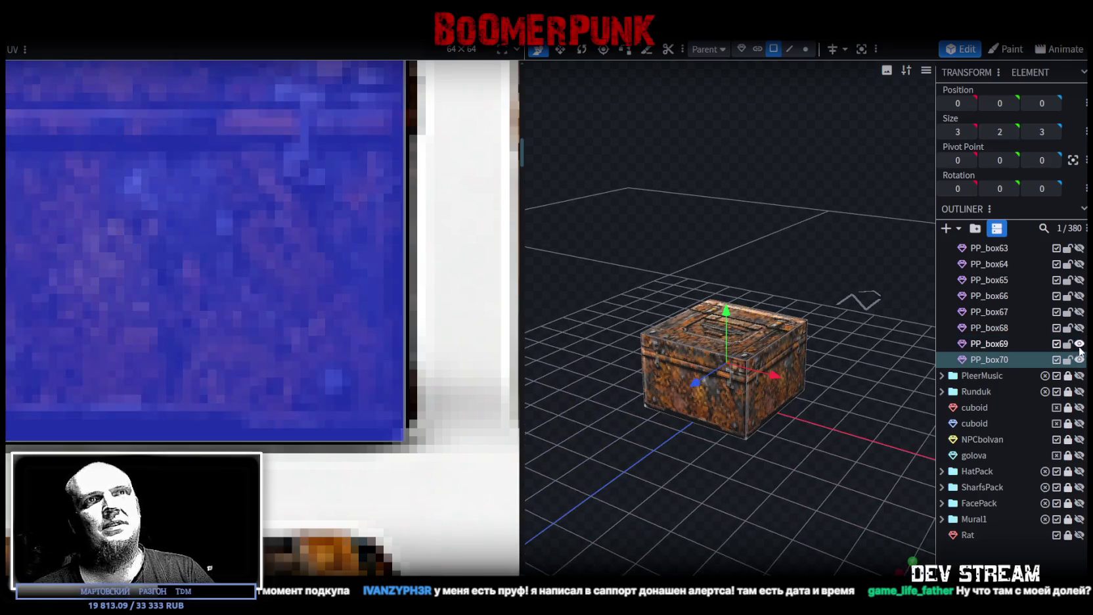
Move PP_box70's UV area onto another crate tile in the atlas
{"action": "mouse_move", "coordinate": [771, 384]}
{"action": "left_mouse_down"}
{"action": "mouse_move", "coordinate": [690, 444]}
{"action": "mouse_move", "coordinate": [800, 353]}
{"action": "left_mouse_up"}
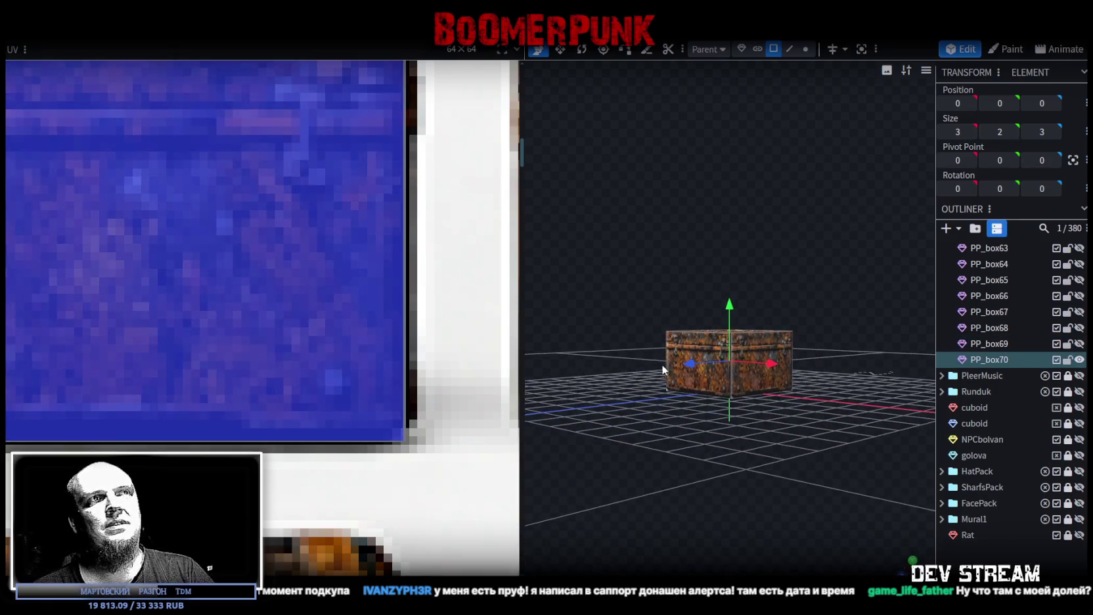
{"action": "left_click_drag", "start_coordinate": [751, 434], "coordinate": [566, 487]}
{"action": "scroll", "coordinate": [207, 356], "scroll_direction": "down", "scroll_amount": 3}
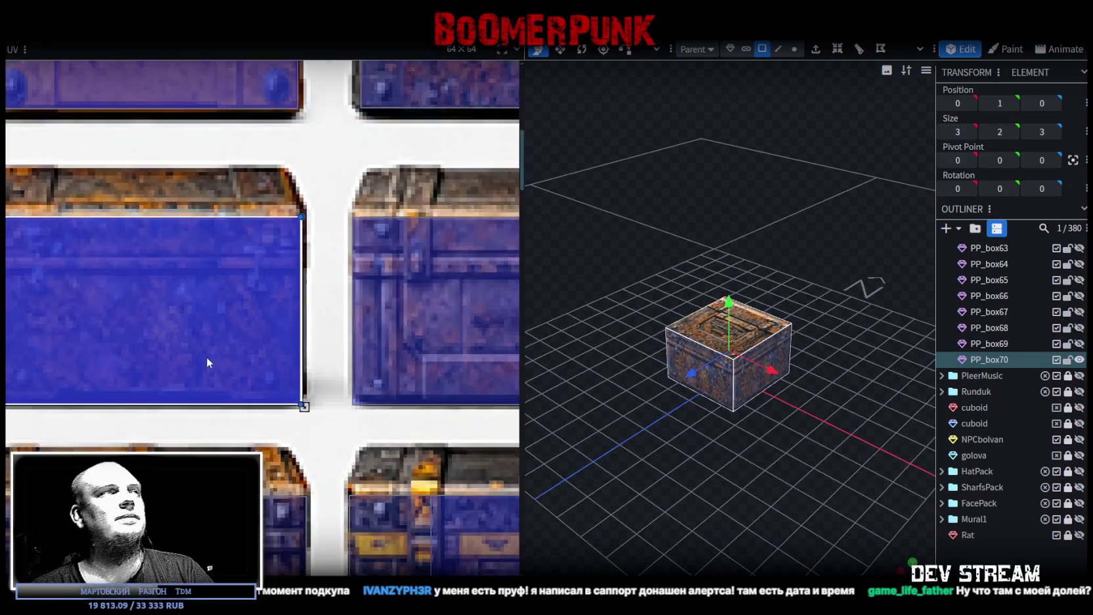
{"action": "scroll", "coordinate": [203, 356], "scroll_direction": "down", "scroll_amount": 3}
{"action": "scroll", "coordinate": [215, 374], "scroll_direction": "down", "scroll_amount": 2}
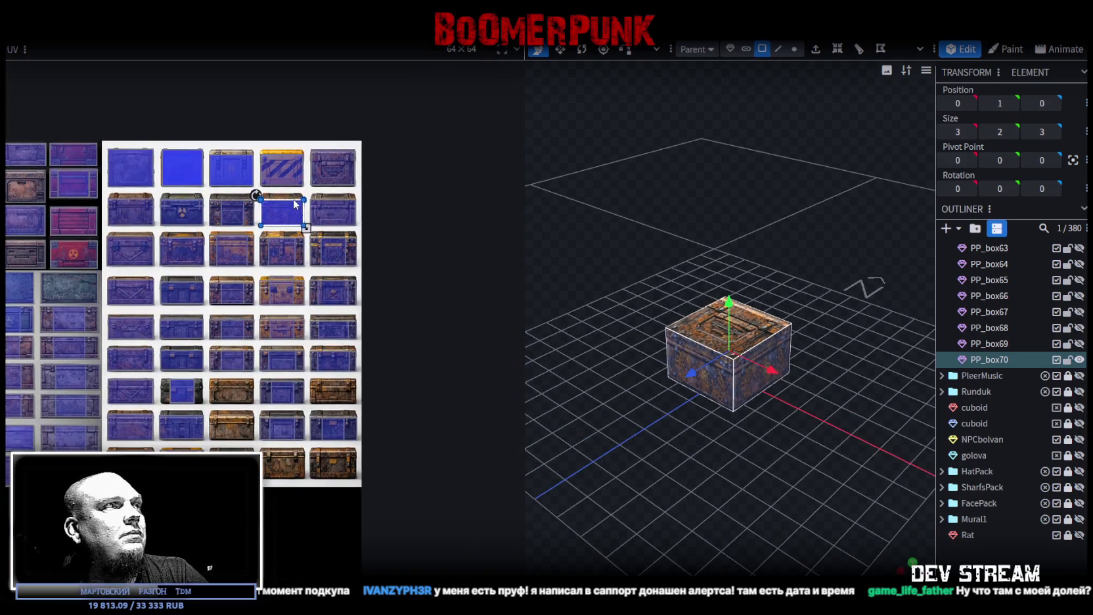
{"action": "mouse_move", "coordinate": [284, 205]}
{"action": "left_mouse_down"}
{"action": "mouse_move", "coordinate": [222, 397]}
{"action": "mouse_move", "coordinate": [215, 328]}
{"action": "left_mouse_up"}
Trim the UV area to that tile's right edge
{"action": "scroll", "coordinate": [228, 393], "scroll_direction": "up", "scroll_amount": 4}
{"action": "scroll", "coordinate": [225, 394], "scroll_direction": "up", "scroll_amount": 1}
{"action": "scroll", "coordinate": [219, 331], "scroll_direction": "up", "scroll_amount": 3}
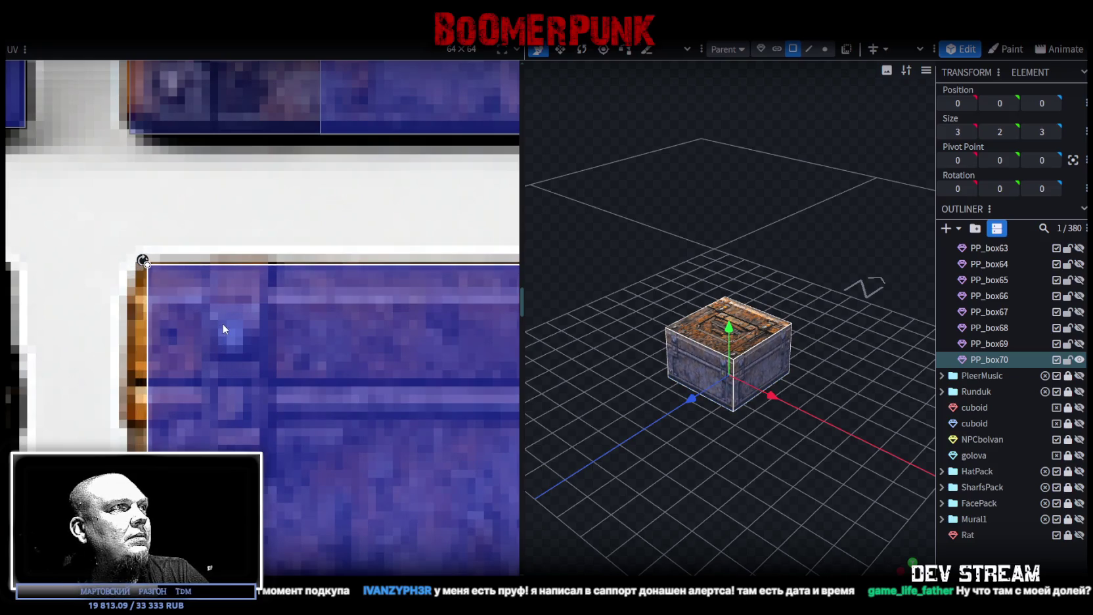
{"action": "scroll", "coordinate": [313, 404], "scroll_direction": "down", "scroll_amount": 2}
{"action": "middle_click_drag", "start_coordinate": [313, 406], "coordinate": [204, 368]}
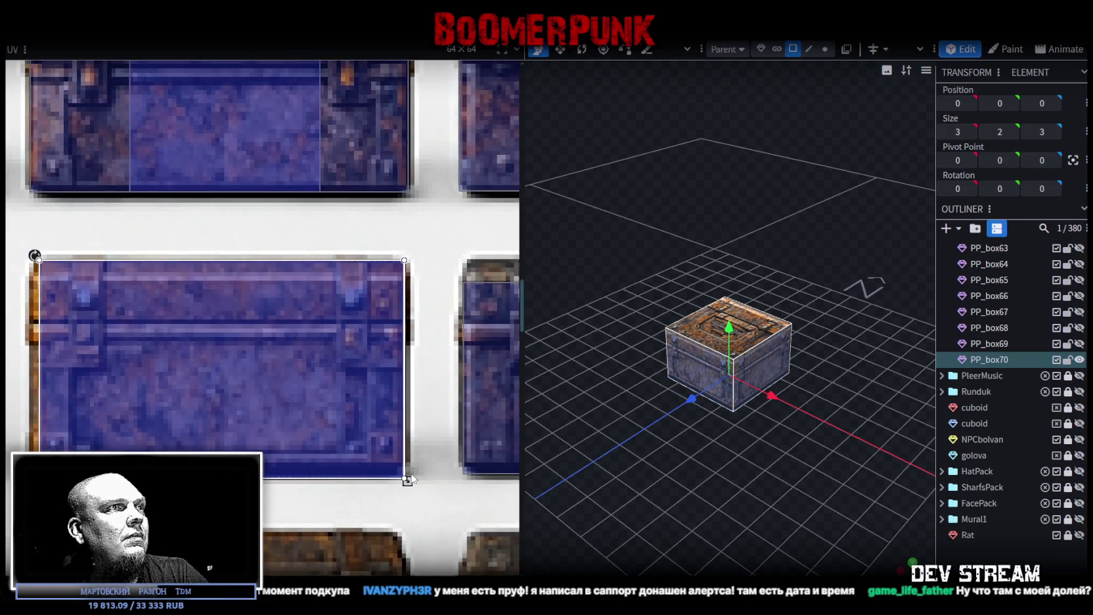
{"action": "left_click_drag", "start_coordinate": [407, 481], "coordinate": [402, 477]}
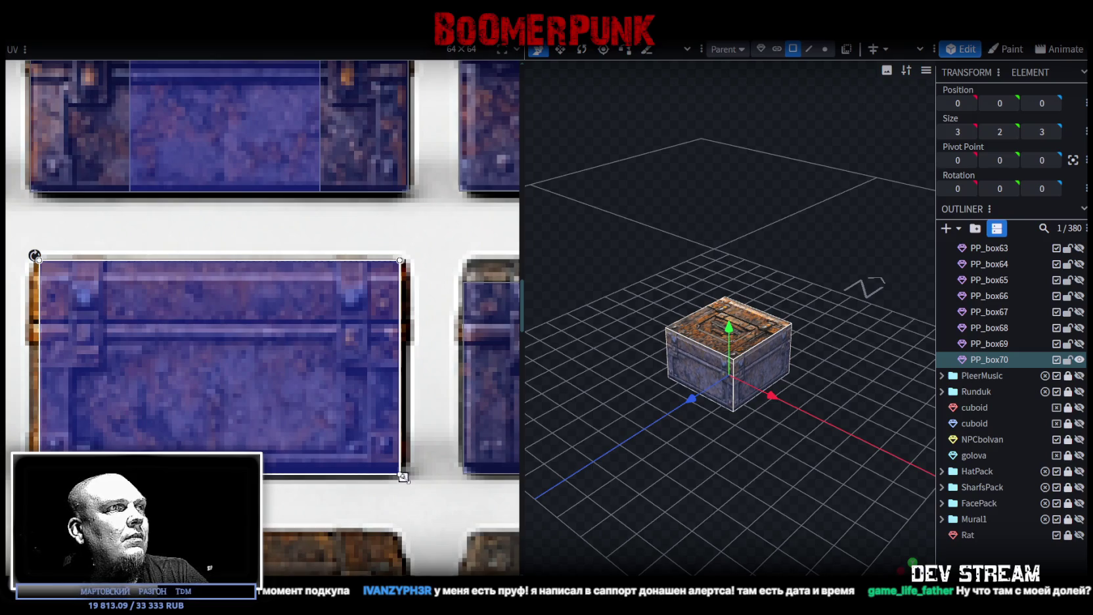
Inspect the new blue panelled front, then duplicate the crate as PP_box71
{"action": "scroll", "coordinate": [403, 476], "scroll_direction": "up", "scroll_amount": 3}
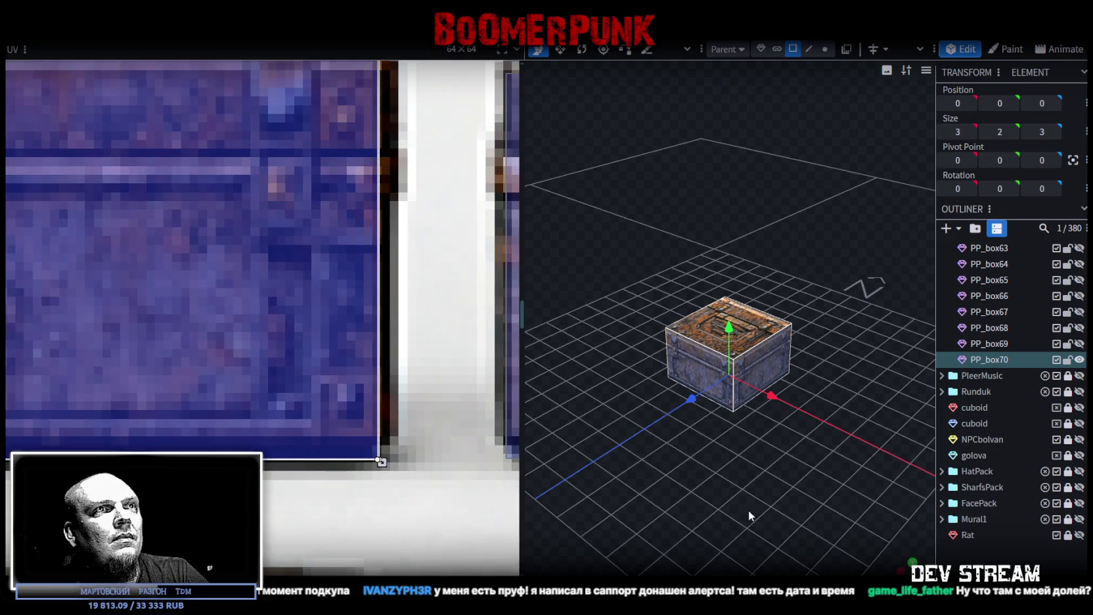
{"action": "left_click_drag", "start_coordinate": [748, 510], "coordinate": [816, 472]}
{"action": "scroll", "coordinate": [816, 486], "scroll_direction": "up", "scroll_amount": 3}
{"action": "scroll", "coordinate": [826, 494], "scroll_direction": "up", "scroll_amount": 2}
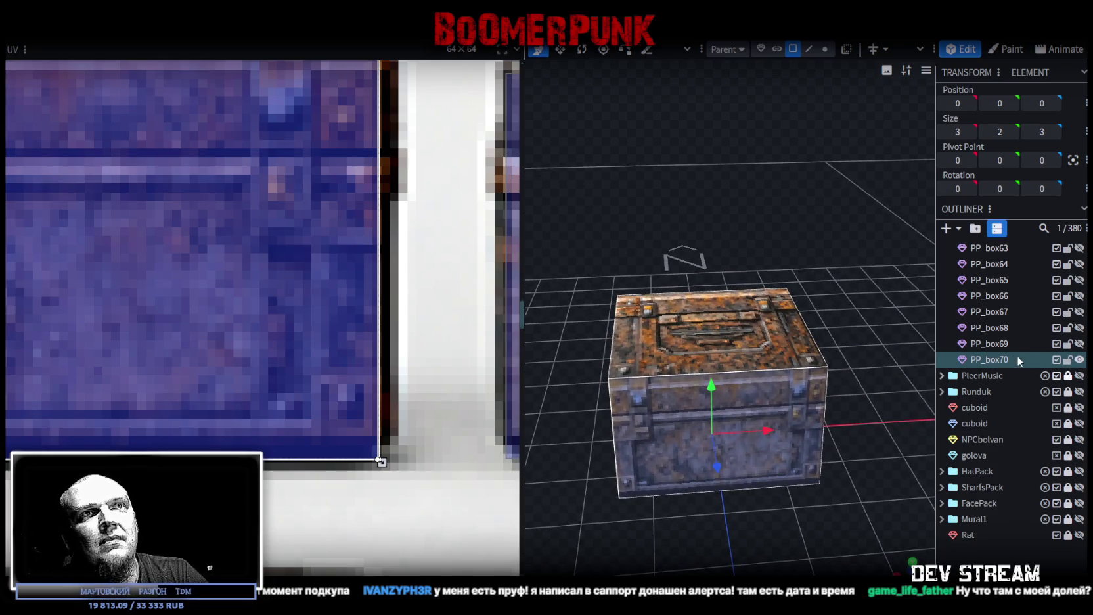
{"action": "key", "text": "ctrl+d"}
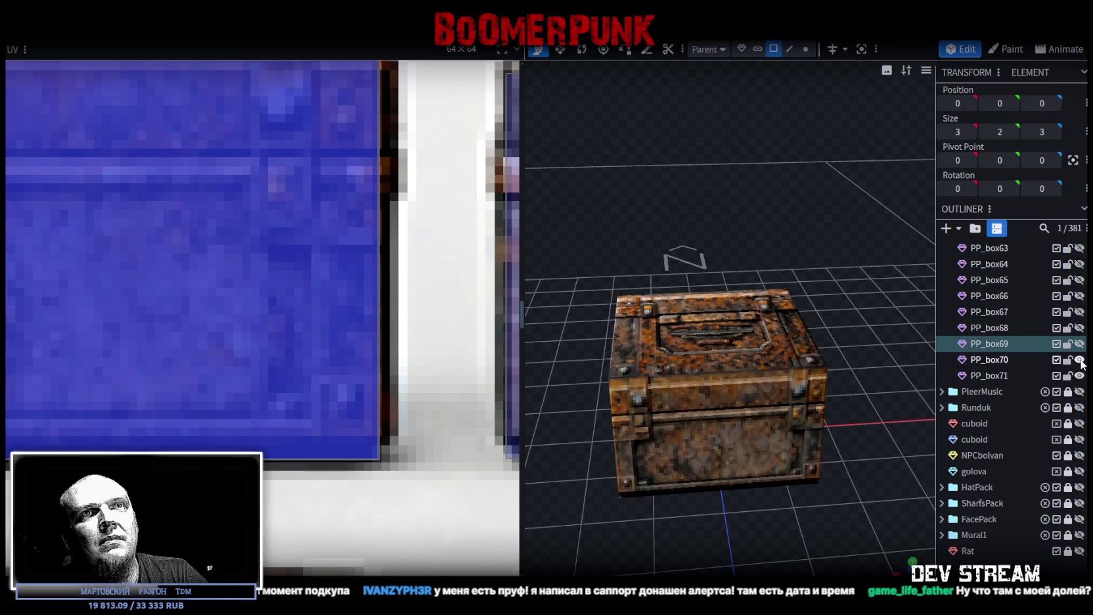
In front view, move PP_box71's UV area two crate tiles to the right
{"action": "left_click", "coordinate": [994, 377]}
{"action": "key", "text": "KP_1"}
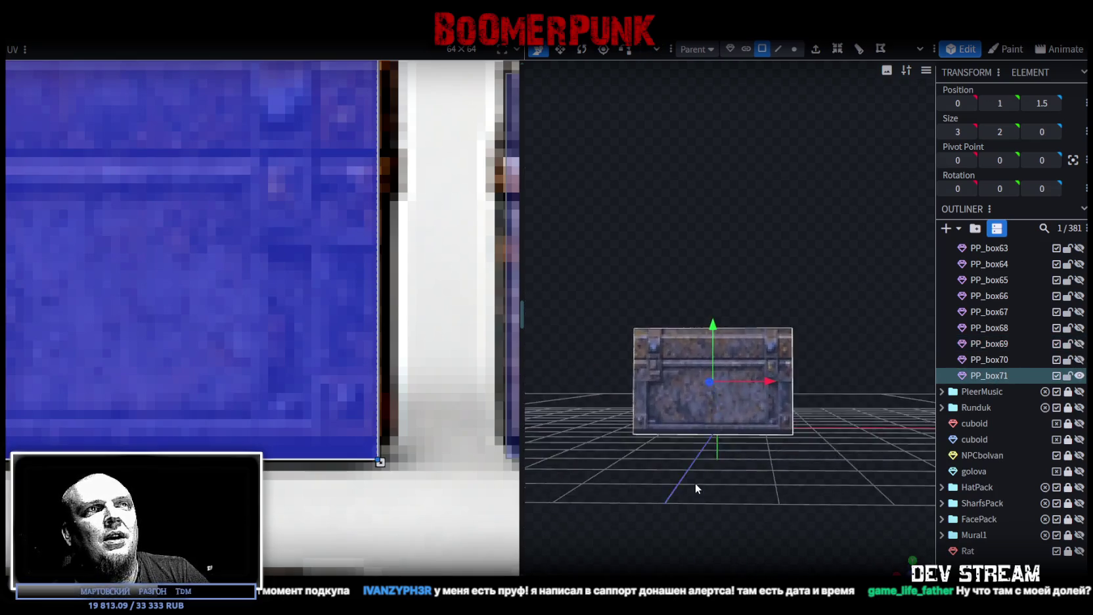
{"action": "scroll", "coordinate": [158, 263], "scroll_direction": "down", "scroll_amount": 3}
{"action": "scroll", "coordinate": [150, 208], "scroll_direction": "down", "scroll_amount": 5}
{"action": "scroll", "coordinate": [143, 218], "scroll_direction": "down", "scroll_amount": 2}
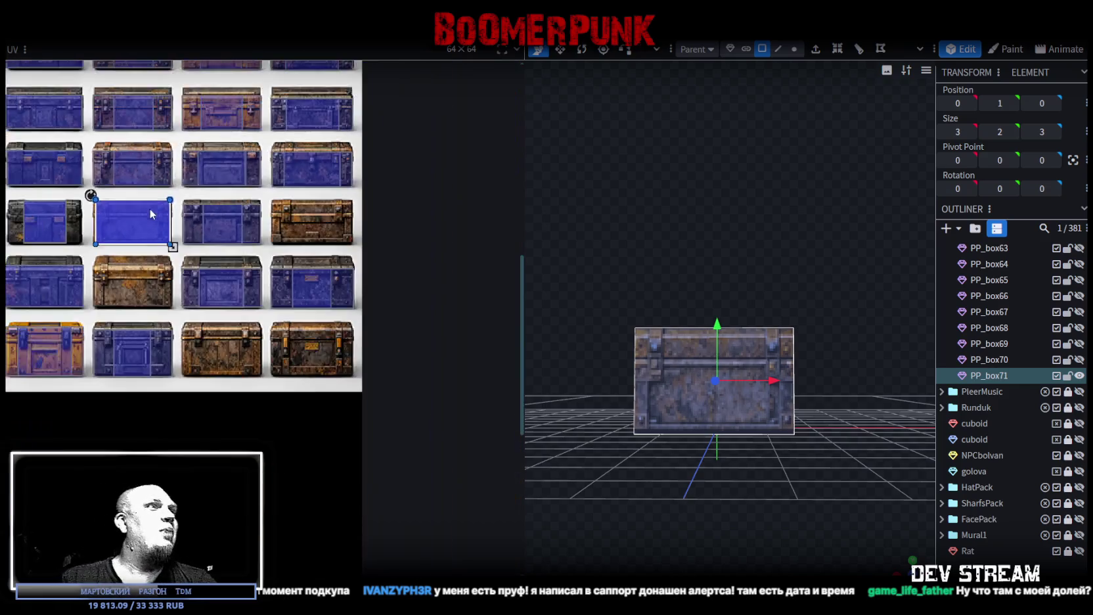
{"action": "scroll", "coordinate": [143, 218], "scroll_direction": "down", "scroll_amount": 2}
{"action": "scroll", "coordinate": [261, 403], "scroll_direction": "down", "scroll_amount": 2}
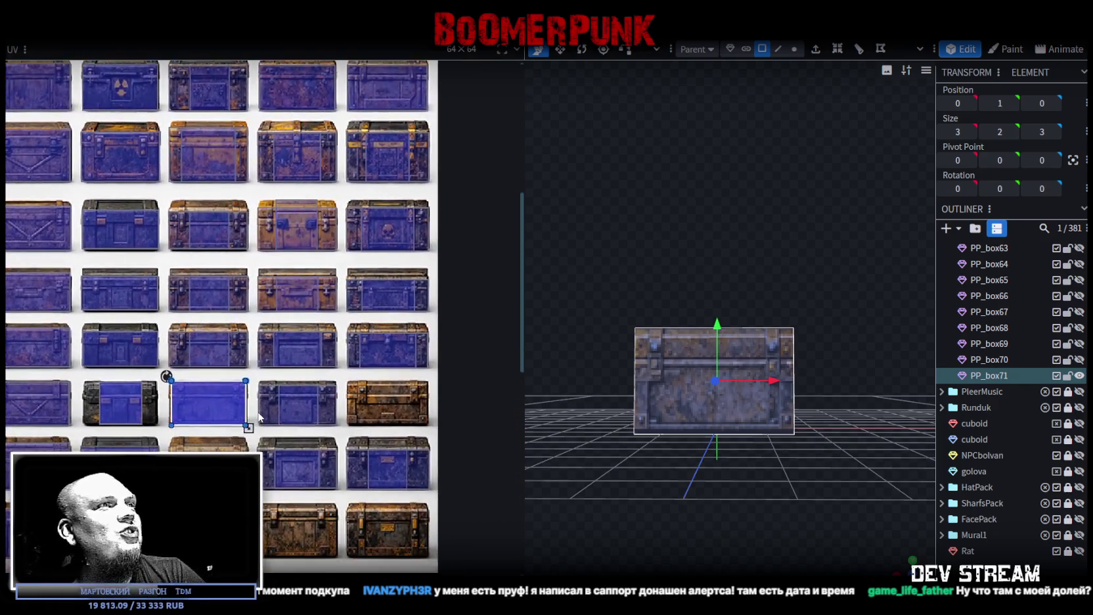
{"action": "scroll", "coordinate": [261, 403], "scroll_direction": "up", "scroll_amount": 1}
{"action": "mouse_move", "coordinate": [212, 419]}
{"action": "left_mouse_down"}
{"action": "mouse_move", "coordinate": [355, 412]}
{"action": "mouse_move", "coordinate": [313, 396]}
{"action": "mouse_move", "coordinate": [309, 381]}
{"action": "left_mouse_up"}
Fit PP_box71's UV area to the tile's corners, then check the crate from above
{"action": "scroll", "coordinate": [342, 410], "scroll_direction": "up", "scroll_amount": 3}
{"action": "scroll", "coordinate": [318, 402], "scroll_direction": "up", "scroll_amount": 3}
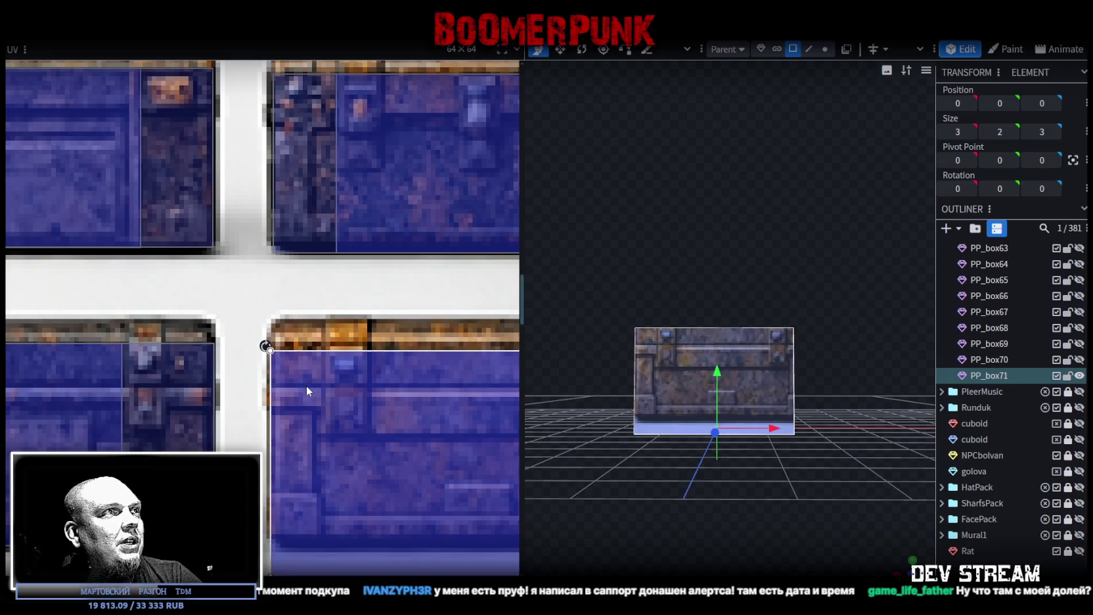
{"action": "scroll", "coordinate": [305, 376], "scroll_direction": "up", "scroll_amount": 2}
{"action": "scroll", "coordinate": [297, 357], "scroll_direction": "up", "scroll_amount": 1}
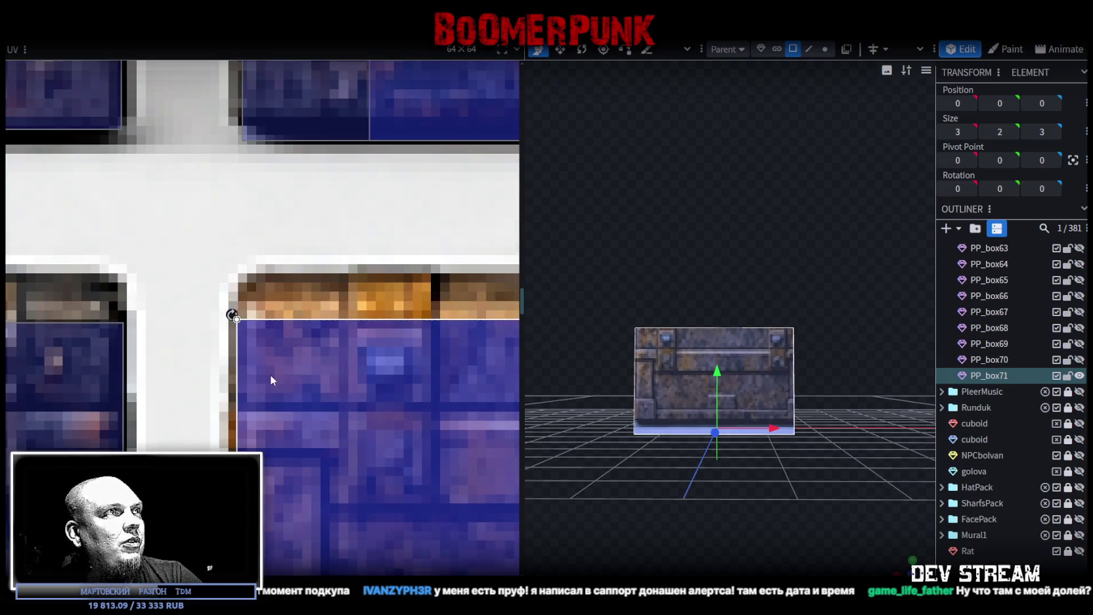
{"action": "left_click_drag", "start_coordinate": [270, 373], "coordinate": [296, 336]}
{"action": "scroll", "coordinate": [316, 373], "scroll_direction": "down", "scroll_amount": 1}
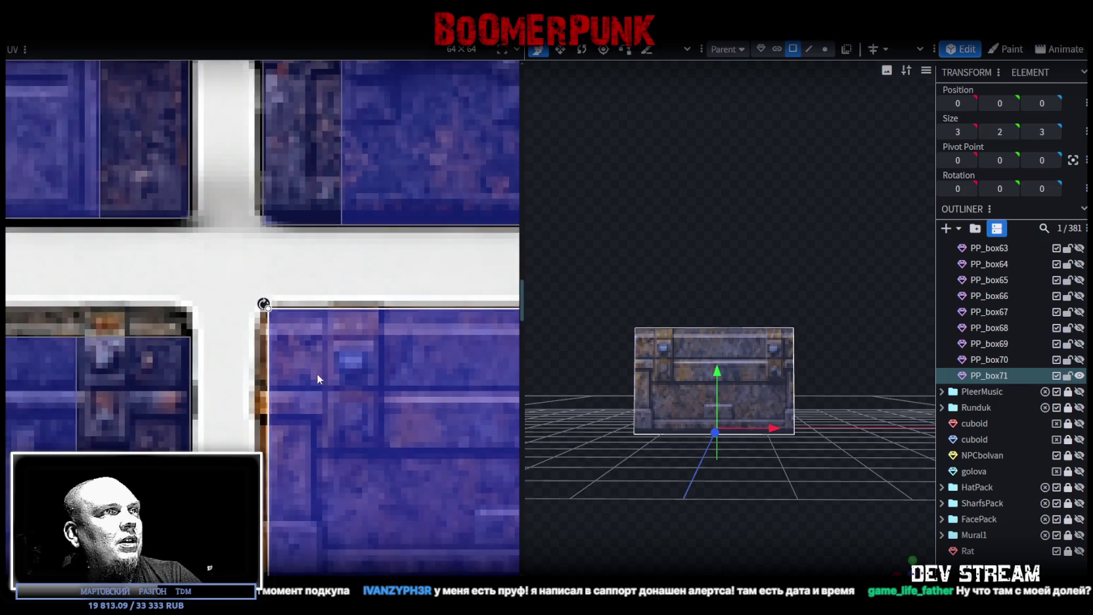
{"action": "middle_click_drag", "start_coordinate": [316, 373], "coordinate": [167, 343]}
{"action": "left_click_drag", "start_coordinate": [415, 474], "coordinate": [435, 483]}
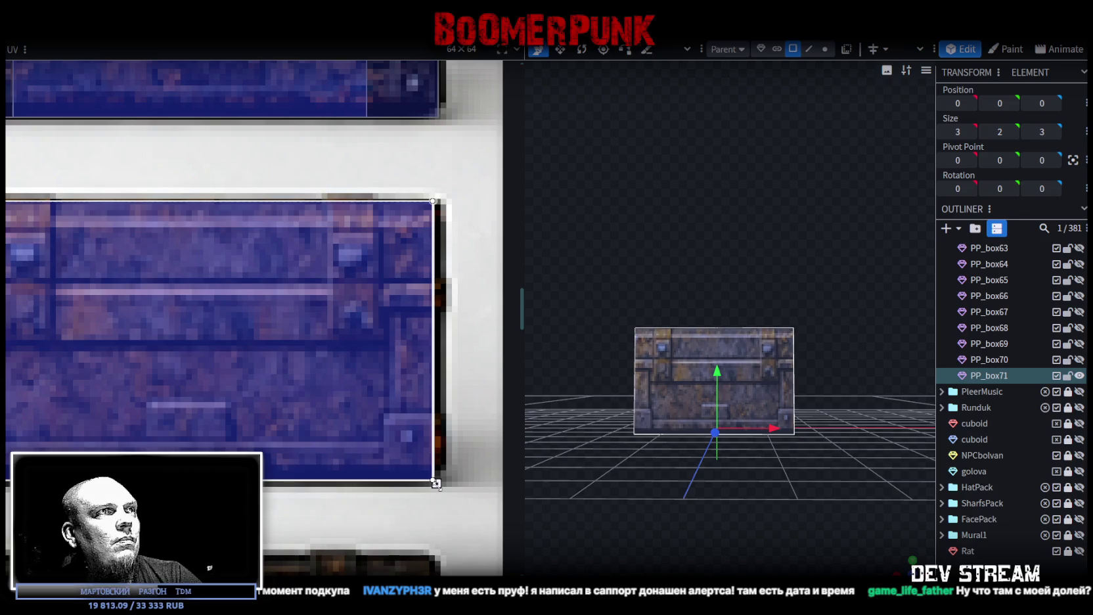
{"action": "left_click_drag", "start_coordinate": [650, 473], "coordinate": [760, 531]}
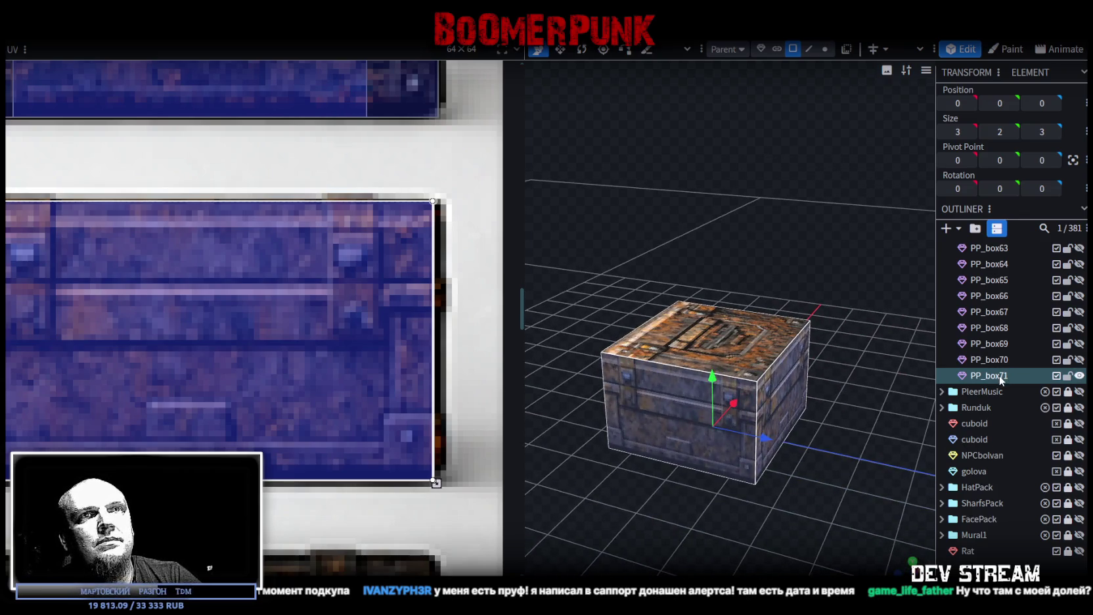
Duplicate the crate as PP_box72 and move its UV area onto a tile one row down
{"action": "key", "text": "ctrl+d"}
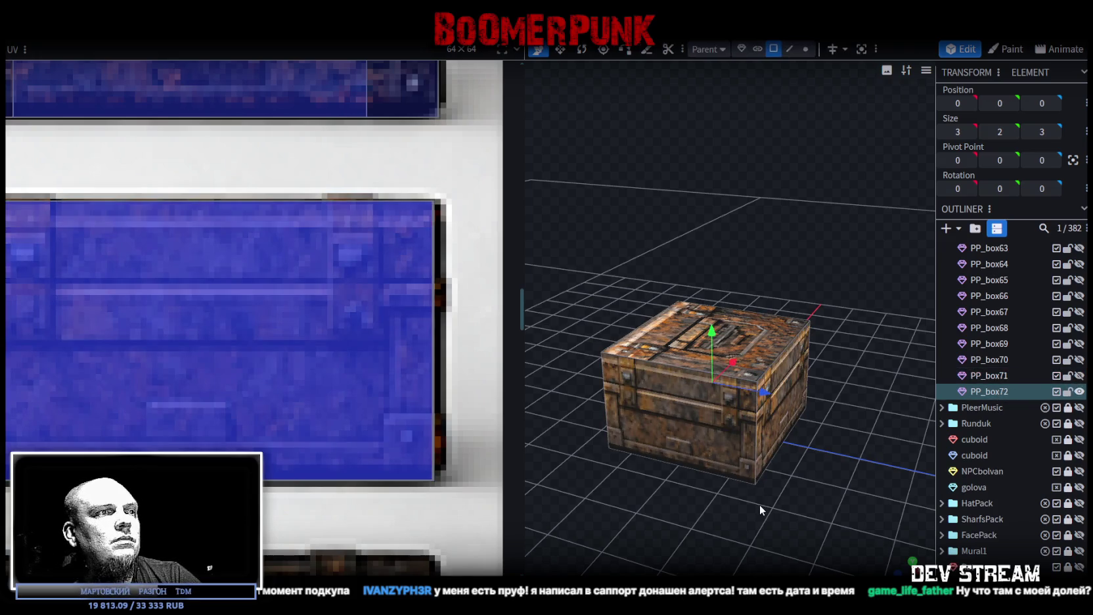
{"action": "left_click_drag", "start_coordinate": [714, 485], "coordinate": [657, 449]}
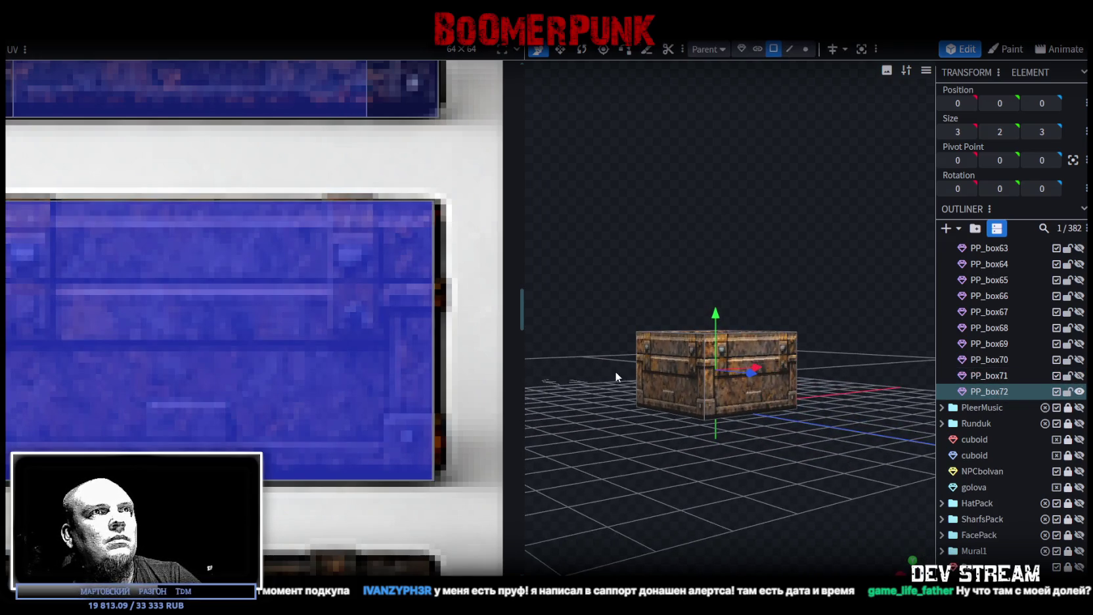
{"action": "scroll", "coordinate": [26, 397], "scroll_direction": "down", "scroll_amount": 3}
{"action": "scroll", "coordinate": [25, 396], "scroll_direction": "down", "scroll_amount": 2}
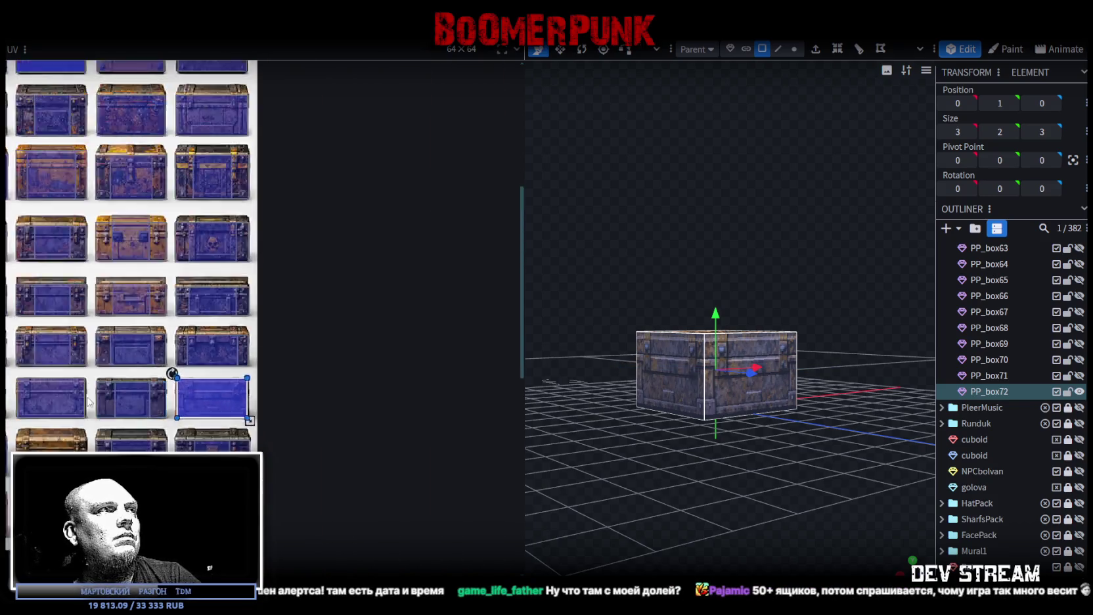
{"action": "scroll", "coordinate": [313, 368], "scroll_direction": "up", "scroll_amount": 2}
{"action": "left_click_drag", "start_coordinate": [430, 360], "coordinate": [224, 434]}
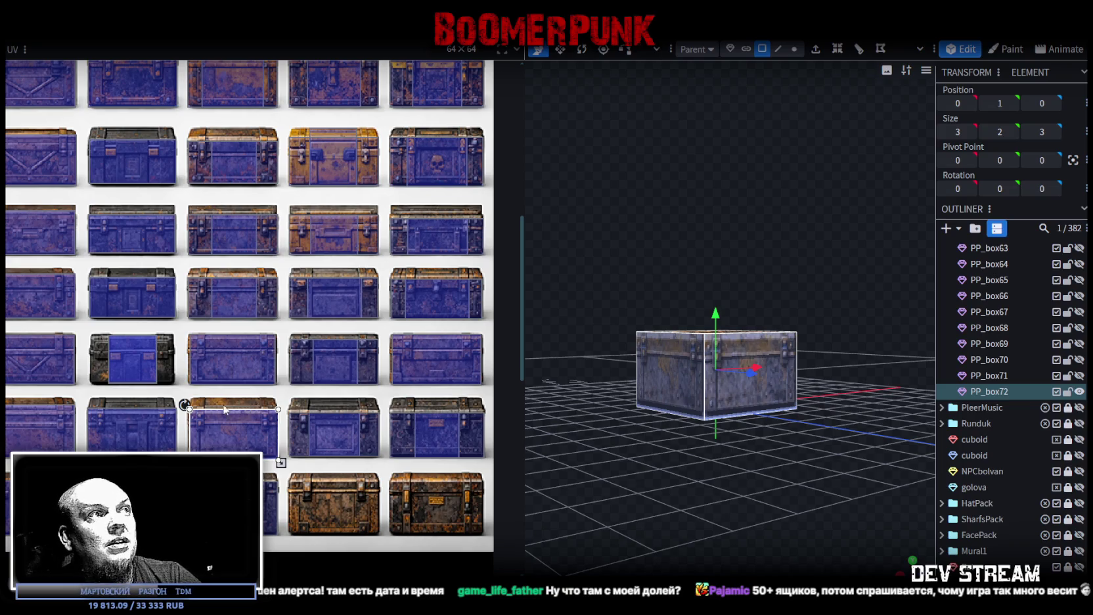
{"action": "scroll", "coordinate": [194, 413], "scroll_direction": "up", "scroll_amount": 2}
{"action": "scroll", "coordinate": [190, 398], "scroll_direction": "up", "scroll_amount": 4}
{"action": "left_click_drag", "start_coordinate": [190, 398], "coordinate": [192, 362]}
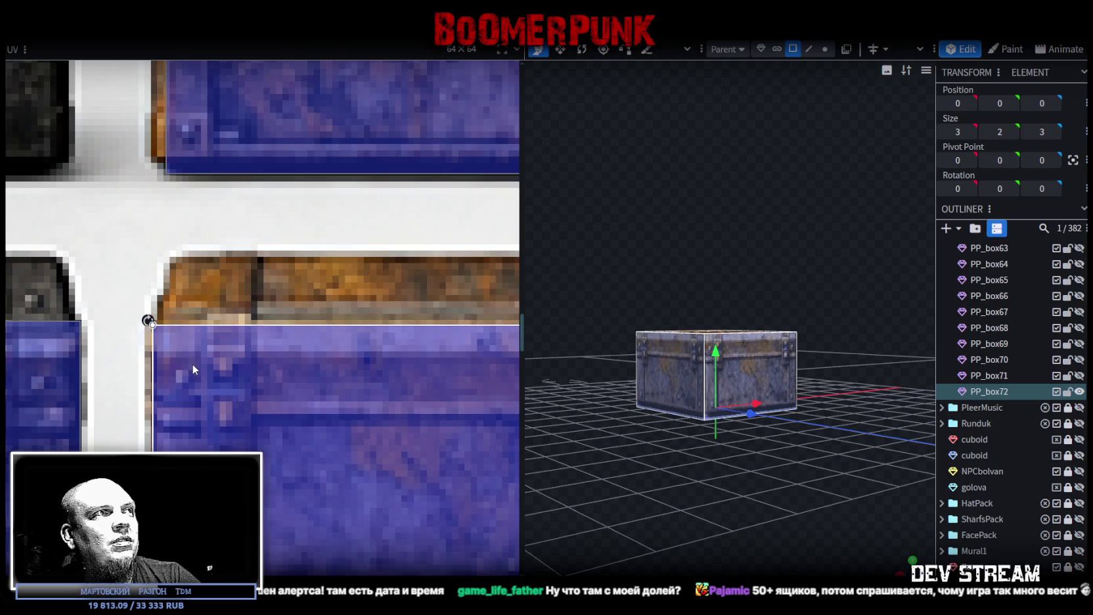
Raise PP_box72's UV bottom edge to the tile and bring the whole atlas into view
{"action": "scroll", "coordinate": [192, 362], "scroll_direction": "down", "scroll_amount": 4}
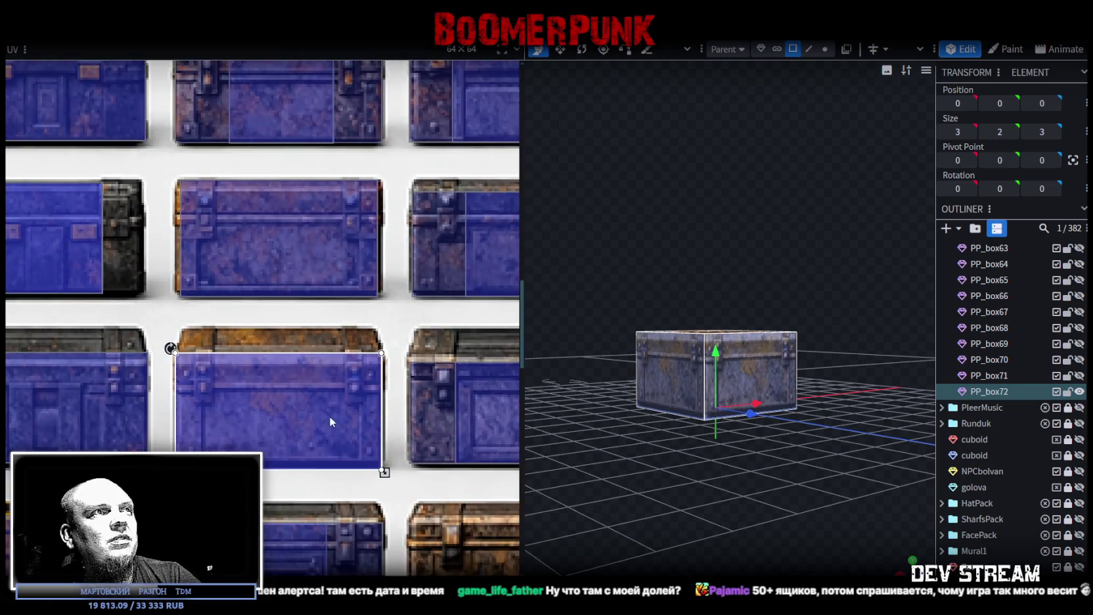
{"action": "scroll", "coordinate": [329, 416], "scroll_direction": "up", "scroll_amount": 3}
{"action": "scroll", "coordinate": [376, 480], "scroll_direction": "up", "scroll_amount": 2}
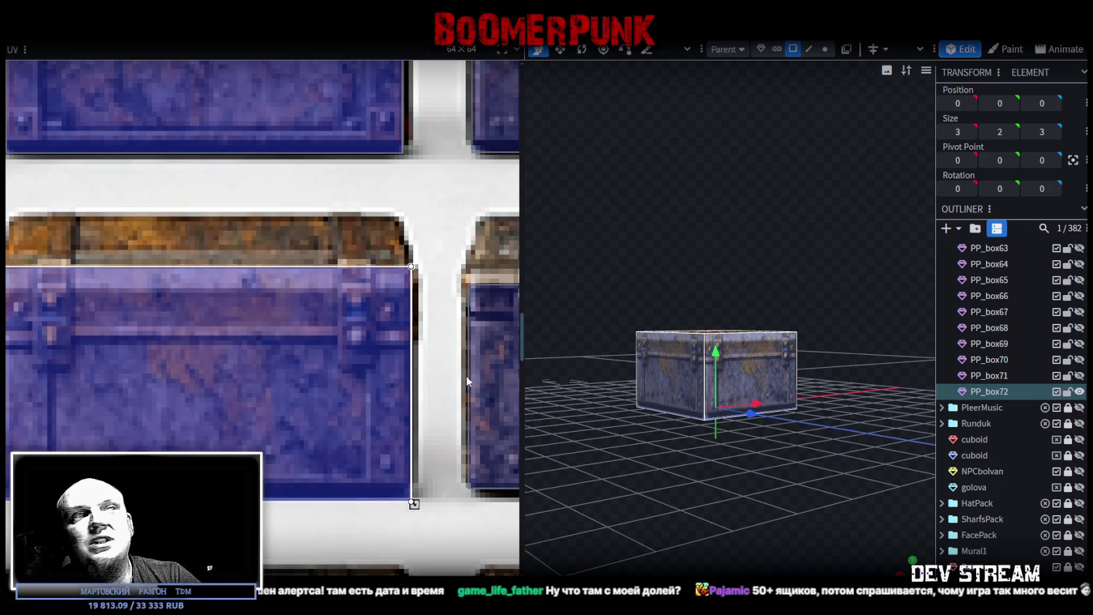
{"action": "scroll", "coordinate": [421, 504], "scroll_direction": "up", "scroll_amount": 2}
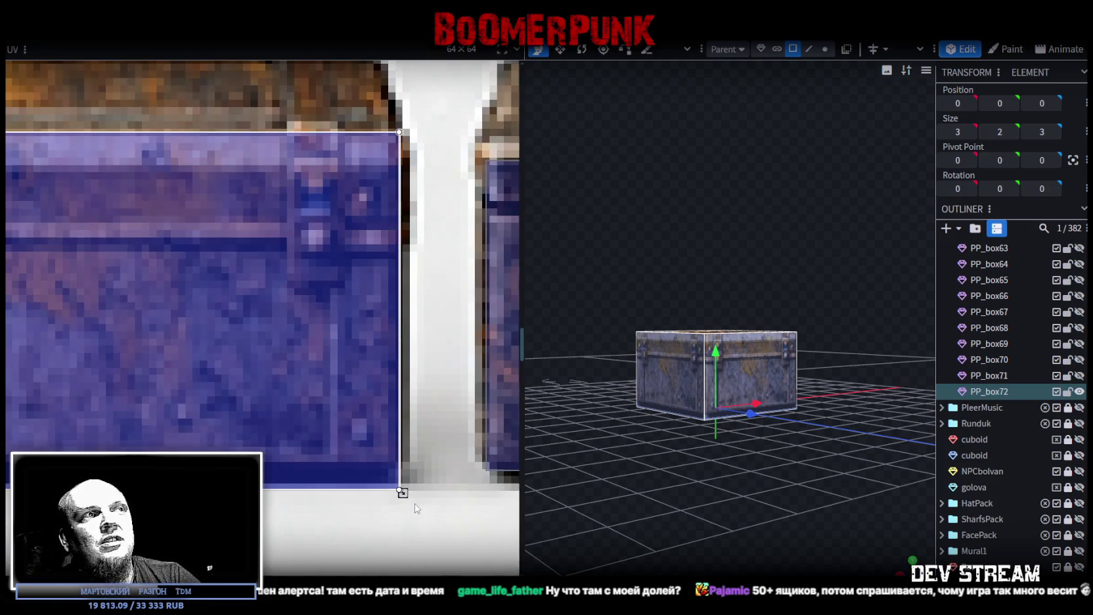
{"action": "left_click_drag", "start_coordinate": [403, 490], "coordinate": [402, 484]}
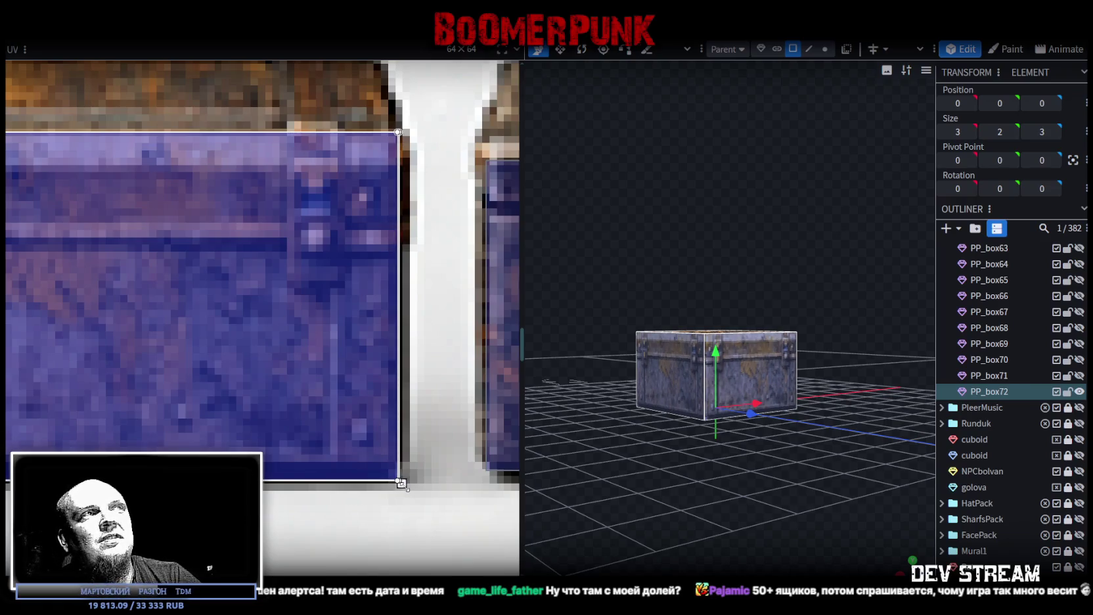
{"action": "scroll", "coordinate": [397, 482], "scroll_direction": "down", "scroll_amount": 3}
{"action": "scroll", "coordinate": [395, 481], "scroll_direction": "down", "scroll_amount": 1}
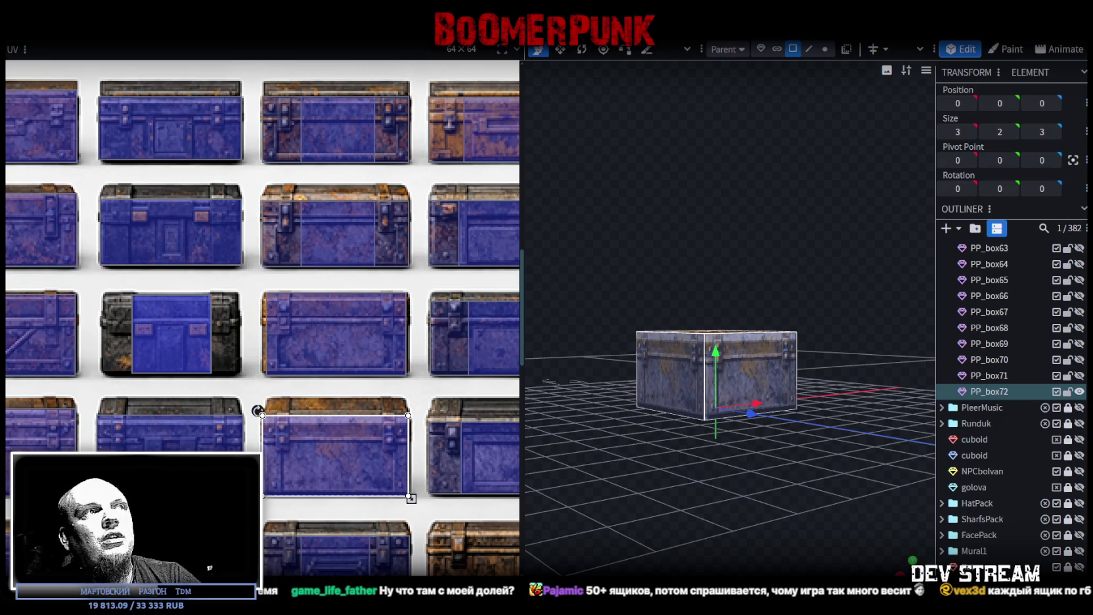
{"action": "mouse_move", "coordinate": [759, 469]}
{"action": "left_mouse_down"}
{"action": "mouse_move", "coordinate": [657, 496]}
{"action": "mouse_move", "coordinate": [695, 523]}
{"action": "mouse_move", "coordinate": [688, 510]}
{"action": "left_mouse_up"}
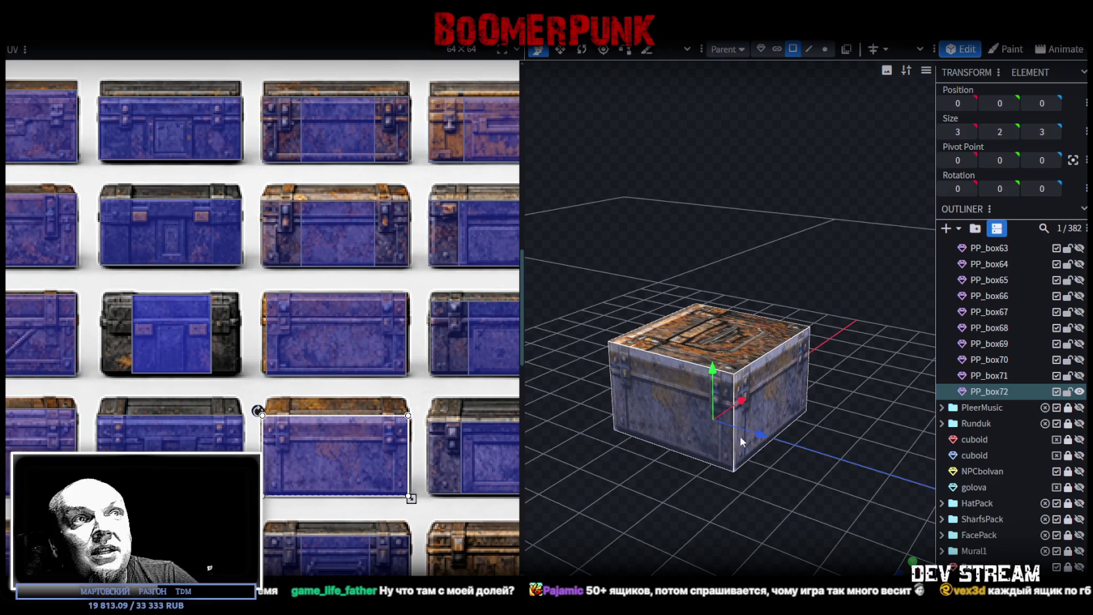
{"action": "scroll", "coordinate": [233, 381], "scroll_direction": "down", "scroll_amount": 2}
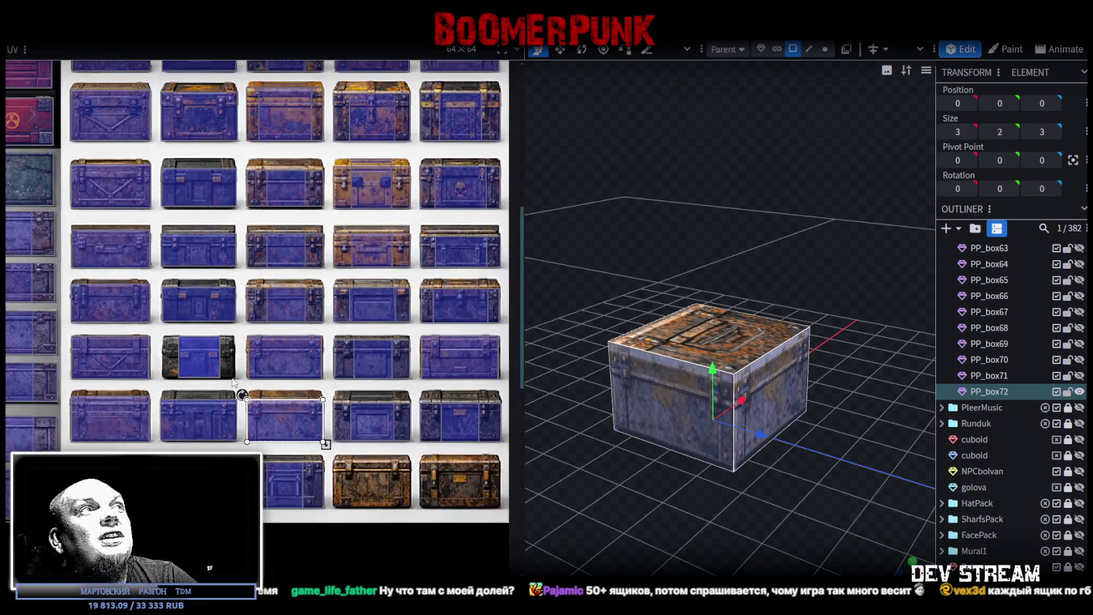
{"action": "scroll", "coordinate": [236, 381], "scroll_direction": "down", "scroll_amount": 2}
{"action": "scroll", "coordinate": [192, 339], "scroll_direction": "down", "scroll_amount": 2}
{"action": "middle_click_drag", "start_coordinate": [192, 338], "coordinate": [247, 307]}
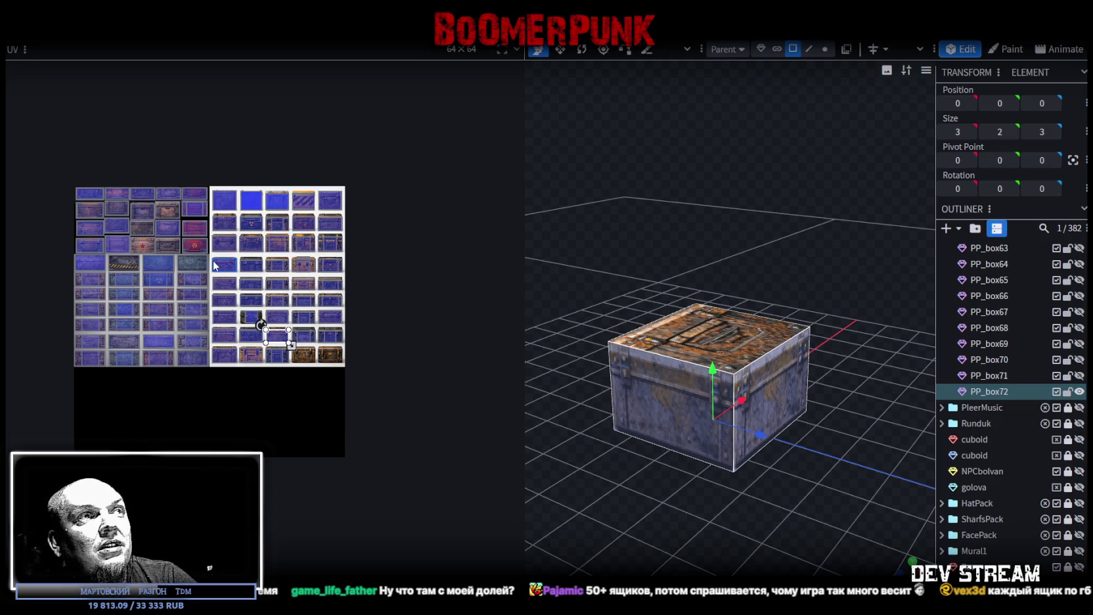
{"action": "left_click_drag", "start_coordinate": [647, 311], "coordinate": [698, 277]}
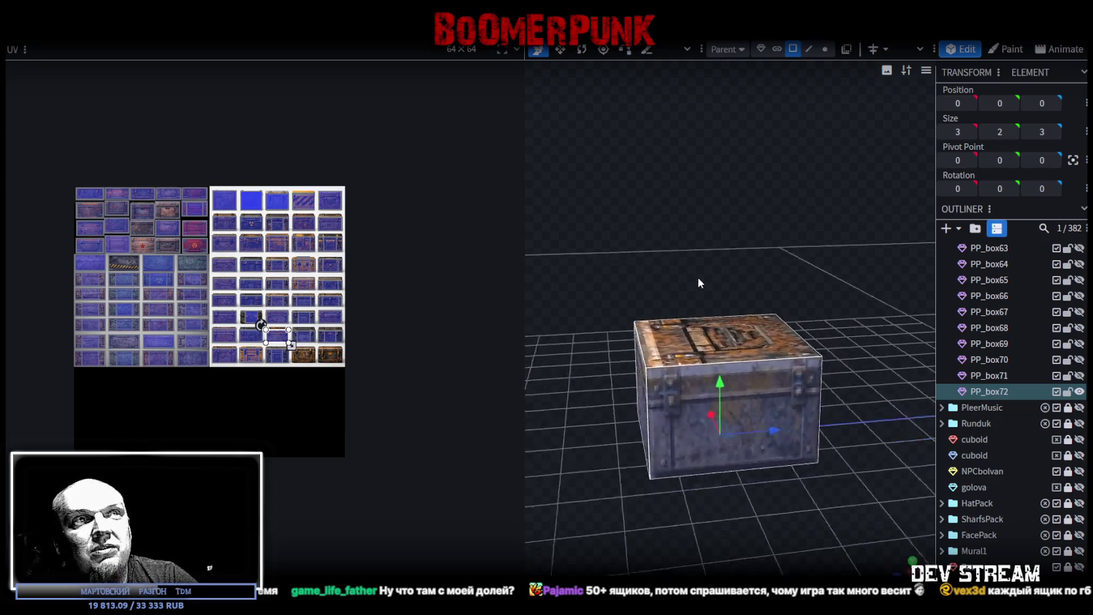
{"action": "scroll", "coordinate": [720, 376], "scroll_direction": "up", "scroll_amount": 3}
{"action": "right_click_drag", "start_coordinate": [706, 507], "coordinate": [698, 419]}
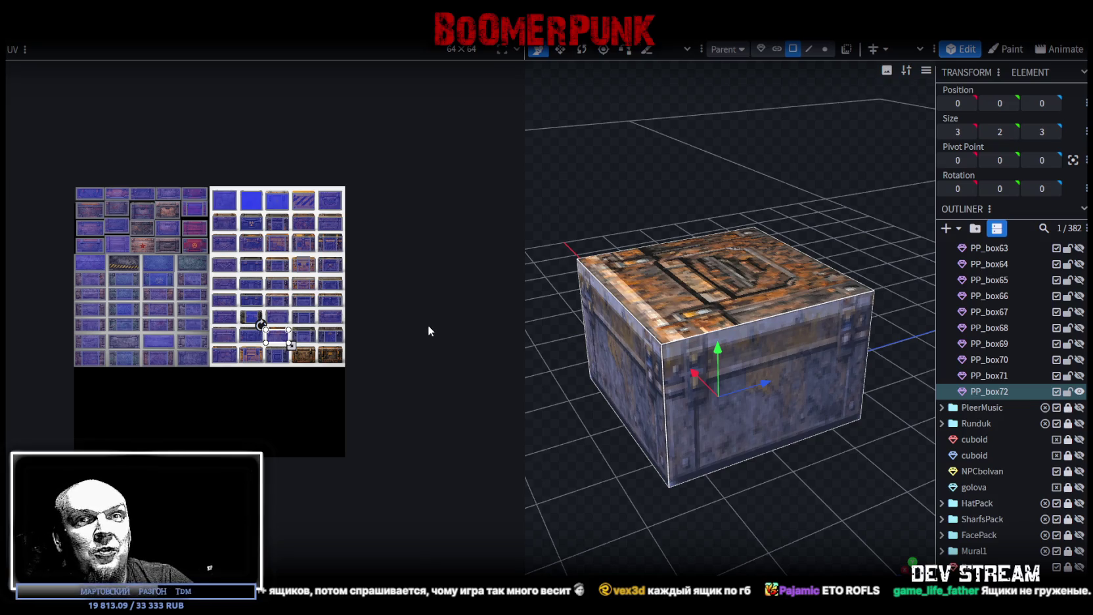
{"action": "mouse_move", "coordinate": [610, 329]}
{"action": "left_mouse_down"}
{"action": "mouse_move", "coordinate": [731, 504]}
{"action": "mouse_move", "coordinate": [707, 453]}
{"action": "mouse_move", "coordinate": [854, 468]}
{"action": "left_mouse_up"}
{"action": "scroll", "coordinate": [968, 532], "scroll_direction": "down", "scroll_amount": 2}
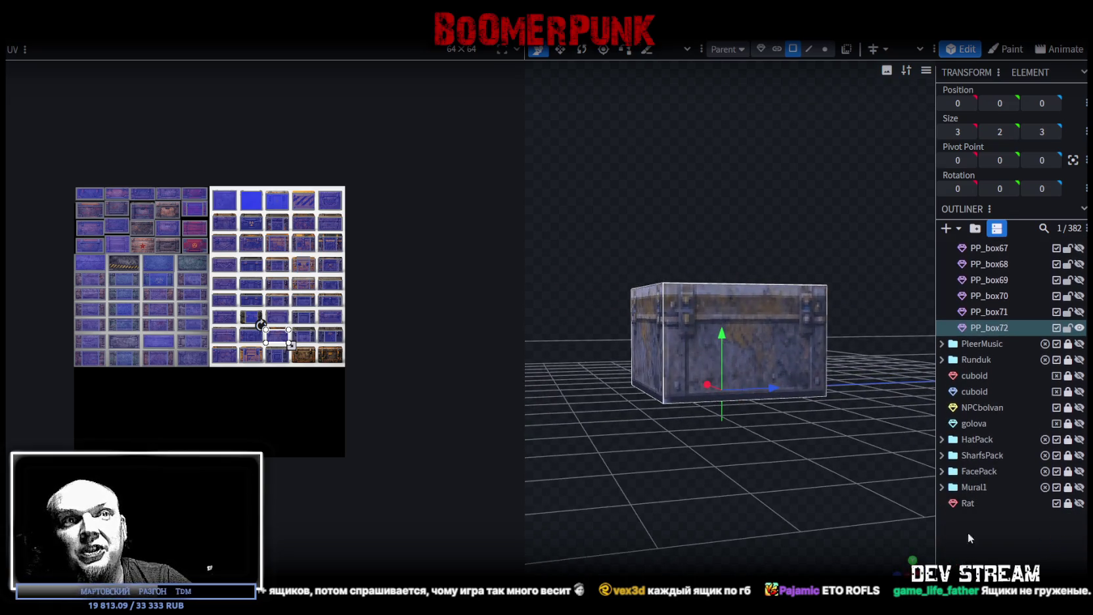
{"action": "mouse_move", "coordinate": [780, 395]}
{"action": "left_mouse_down"}
{"action": "mouse_move", "coordinate": [799, 460]}
{"action": "mouse_move", "coordinate": [740, 388]}
{"action": "mouse_move", "coordinate": [760, 422]}
{"action": "mouse_move", "coordinate": [788, 420]}
{"action": "left_mouse_up"}
{"action": "key", "text": "ctrl+d"}
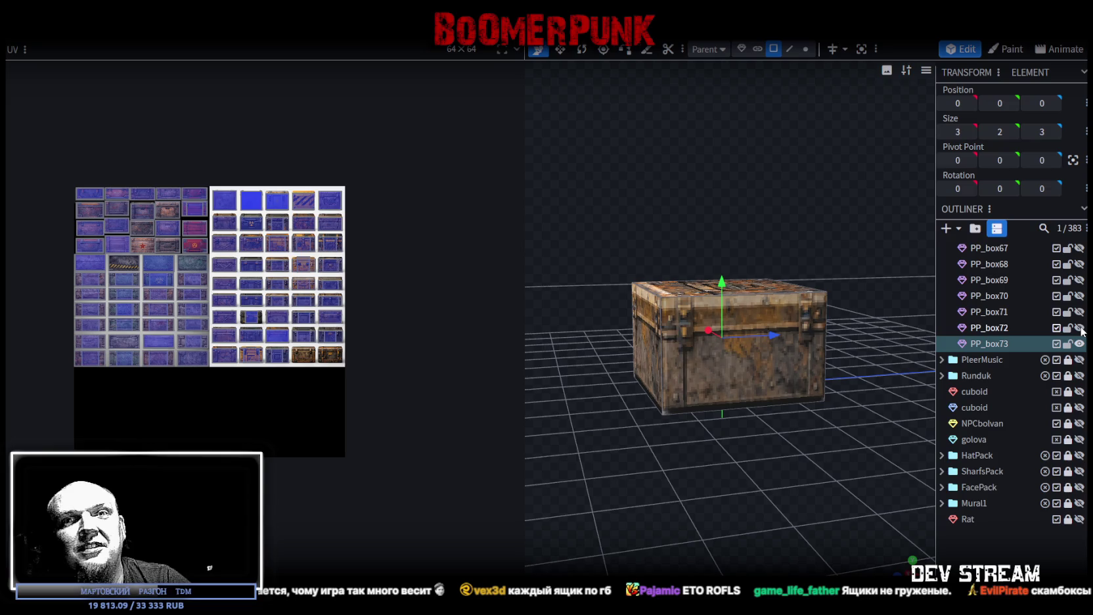
Select PP_box73's face and move its UV mapping onto another blue chest
{"action": "mouse_move", "coordinate": [818, 470]}
{"action": "left_mouse_down"}
{"action": "mouse_move", "coordinate": [836, 472]}
{"action": "mouse_move", "coordinate": [658, 341]}
{"action": "left_mouse_up"}
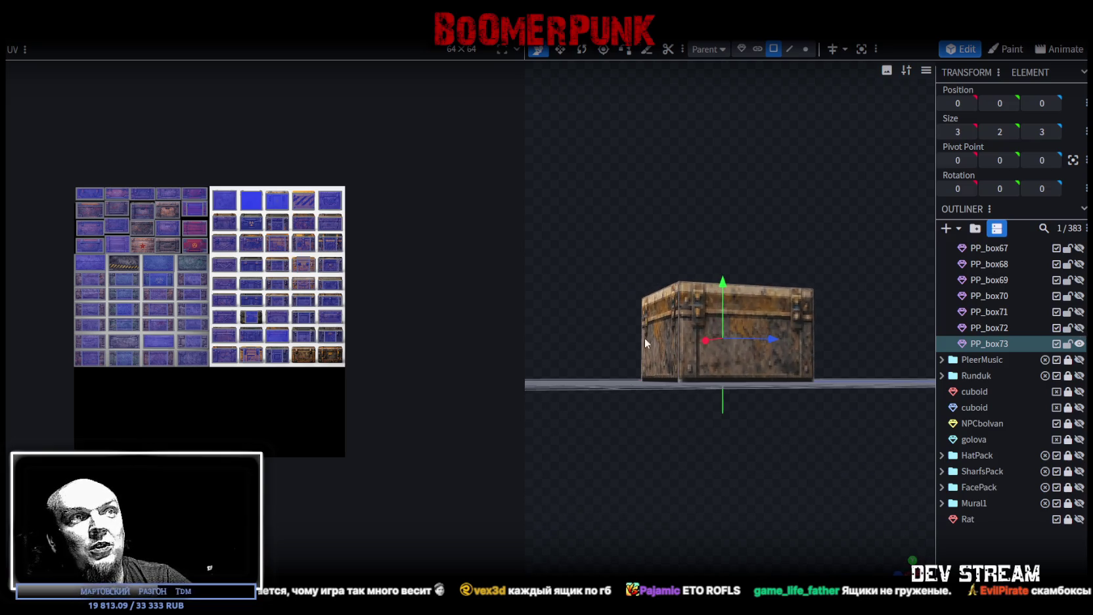
{"action": "left_click", "coordinate": [658, 341]}
{"action": "scroll", "coordinate": [258, 385], "scroll_direction": "up", "scroll_amount": 3}
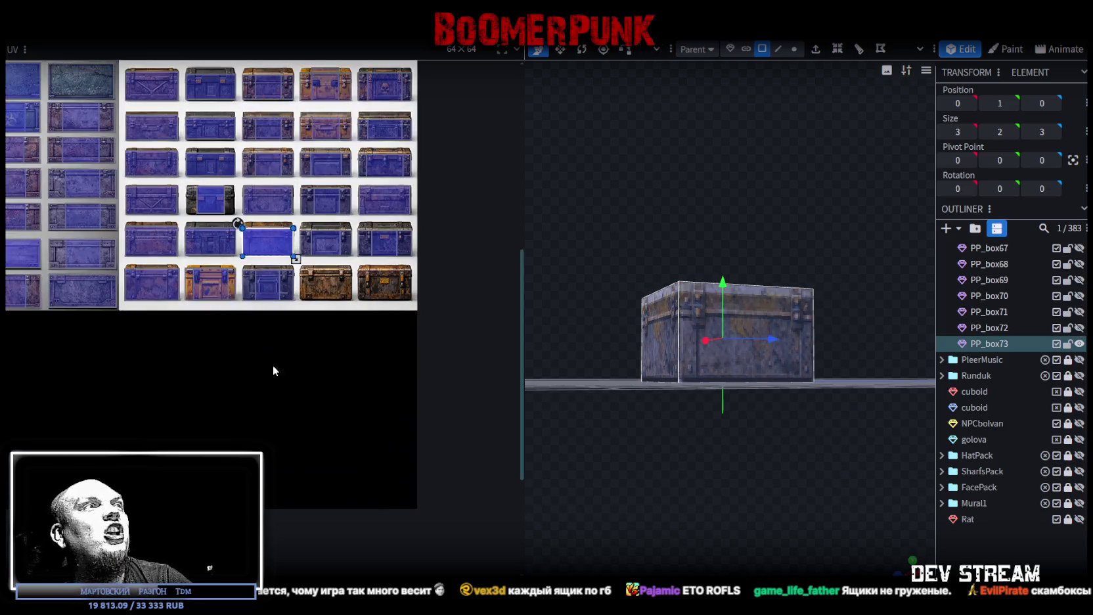
{"action": "scroll", "coordinate": [270, 369], "scroll_direction": "up", "scroll_amount": 3}
{"action": "mouse_move", "coordinate": [306, 197]}
{"action": "left_mouse_down"}
{"action": "mouse_move", "coordinate": [374, 201]}
{"action": "mouse_move", "coordinate": [338, 177]}
{"action": "left_mouse_up"}
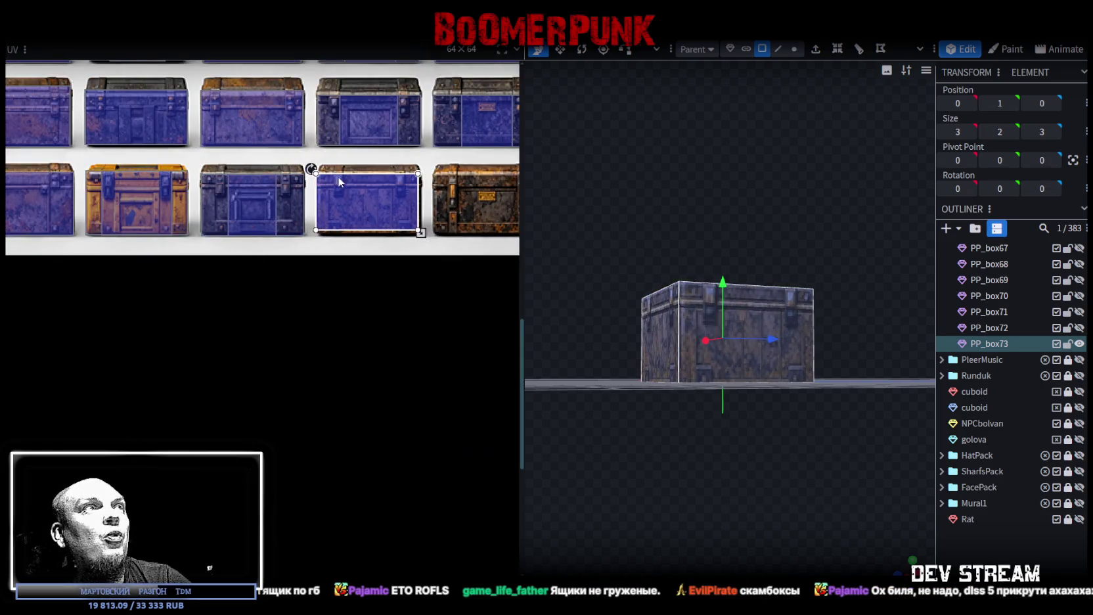
{"action": "scroll", "coordinate": [337, 176], "scroll_direction": "up", "scroll_amount": 3}
{"action": "scroll", "coordinate": [315, 197], "scroll_direction": "up", "scroll_amount": 3}
{"action": "scroll", "coordinate": [295, 223], "scroll_direction": "up", "scroll_amount": 2}
{"action": "mouse_move", "coordinate": [299, 269]}
{"action": "left_mouse_down"}
{"action": "mouse_move", "coordinate": [291, 242]}
{"action": "mouse_move", "coordinate": [316, 237]}
{"action": "mouse_move", "coordinate": [291, 236]}
{"action": "left_mouse_up"}
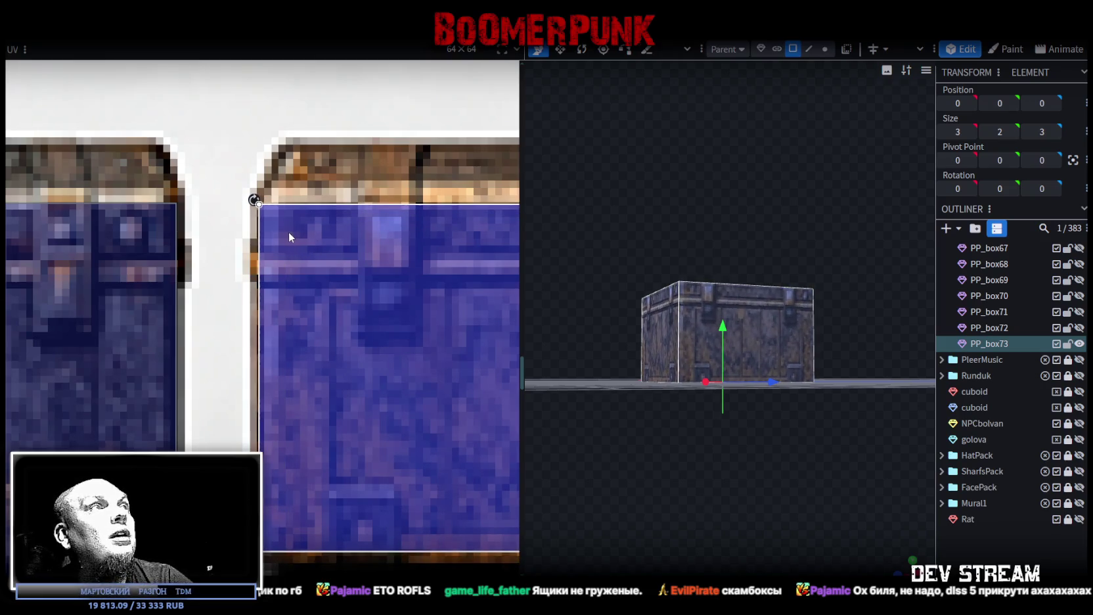
Enlarge the mapped area to cover the chest face, then duplicate the crate as PP_box74
{"action": "scroll", "coordinate": [292, 231], "scroll_direction": "down", "scroll_amount": 5}
{"action": "scroll", "coordinate": [360, 281], "scroll_direction": "up", "scroll_amount": 3}
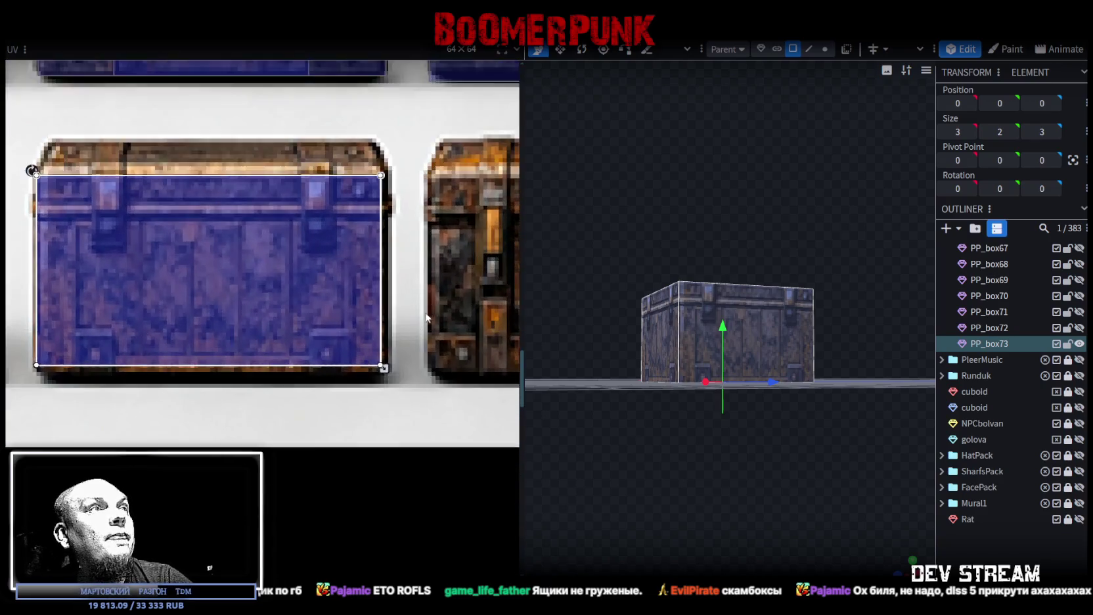
{"action": "scroll", "coordinate": [379, 363], "scroll_direction": "up", "scroll_amount": 3}
{"action": "left_click_drag", "start_coordinate": [353, 395], "coordinate": [361, 423]}
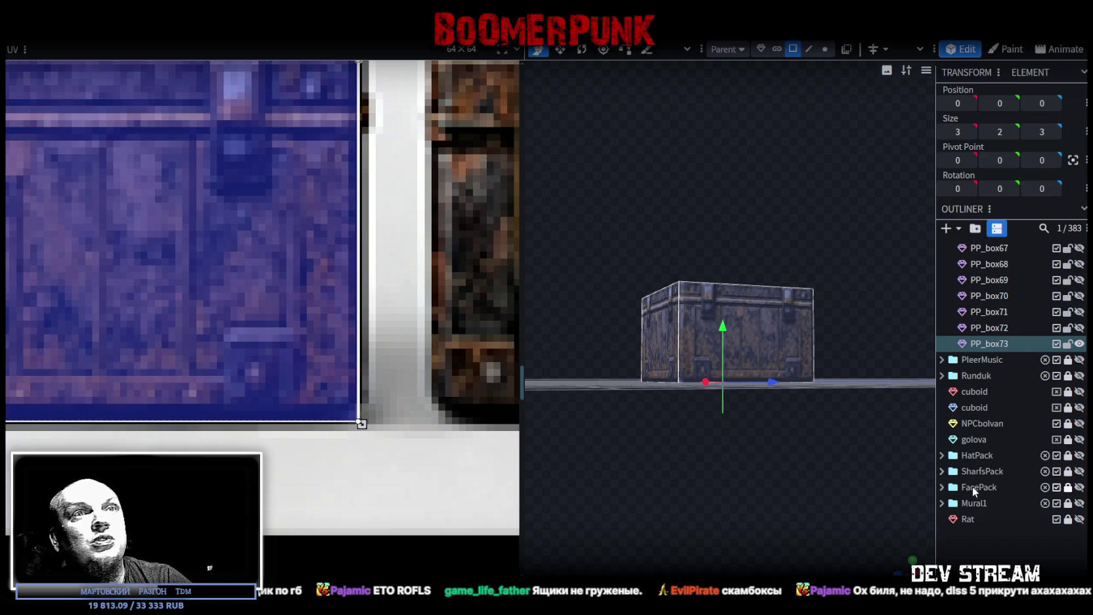
{"action": "mouse_move", "coordinate": [873, 427]}
{"action": "left_mouse_down"}
{"action": "mouse_move", "coordinate": [818, 484]}
{"action": "mouse_move", "coordinate": [832, 478]}
{"action": "left_mouse_up"}
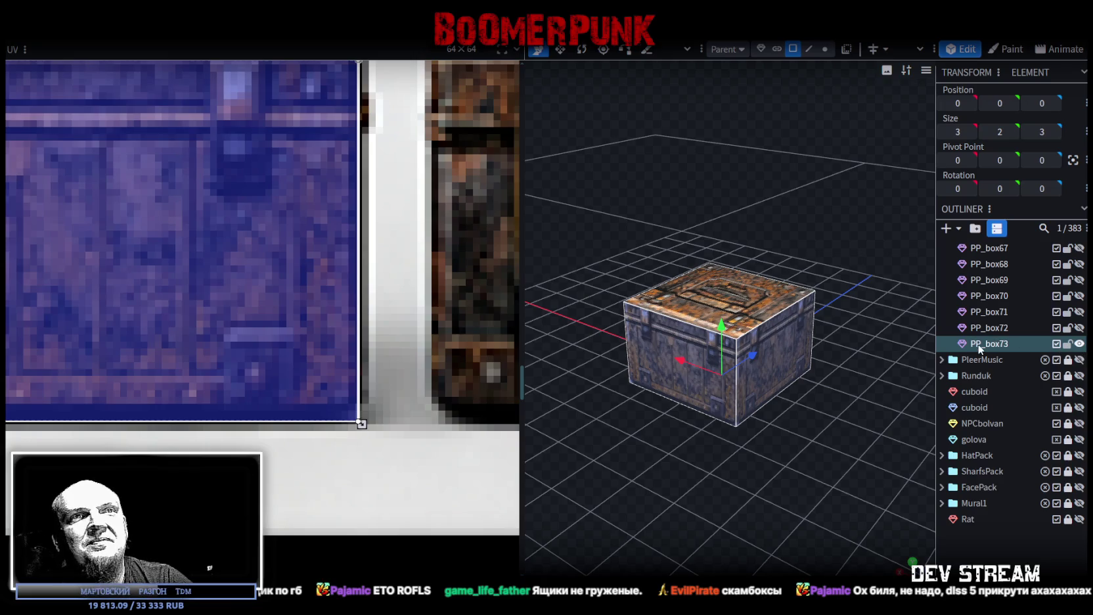
{"action": "key", "text": "ctrl+d"}
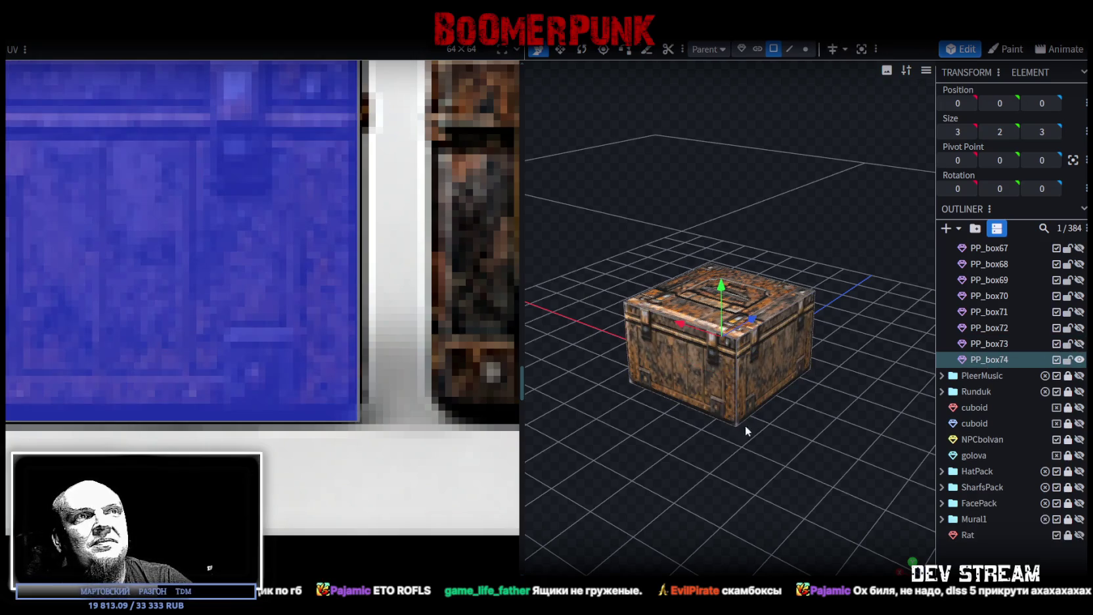
Move PP_box74's face mapping onto a different chest and shift it left to align
{"action": "left_click_drag", "start_coordinate": [749, 408], "coordinate": [729, 412]}
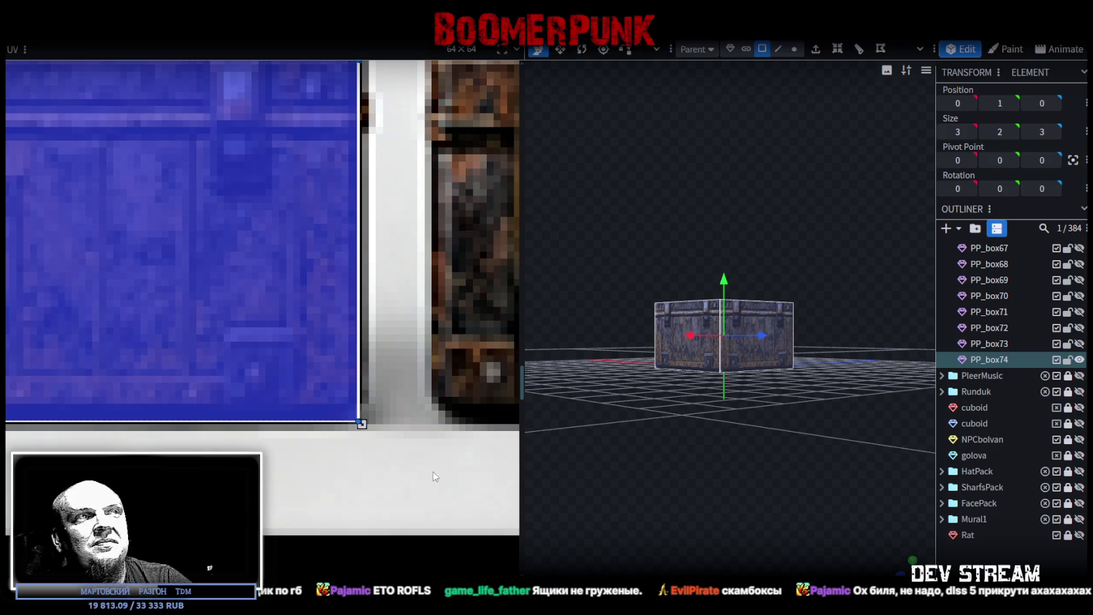
{"action": "scroll", "coordinate": [395, 453], "scroll_direction": "down", "scroll_amount": 2}
{"action": "scroll", "coordinate": [337, 434], "scroll_direction": "down", "scroll_amount": 2}
{"action": "scroll", "coordinate": [342, 421], "scroll_direction": "down", "scroll_amount": 2}
{"action": "scroll", "coordinate": [278, 409], "scroll_direction": "up", "scroll_amount": 2}
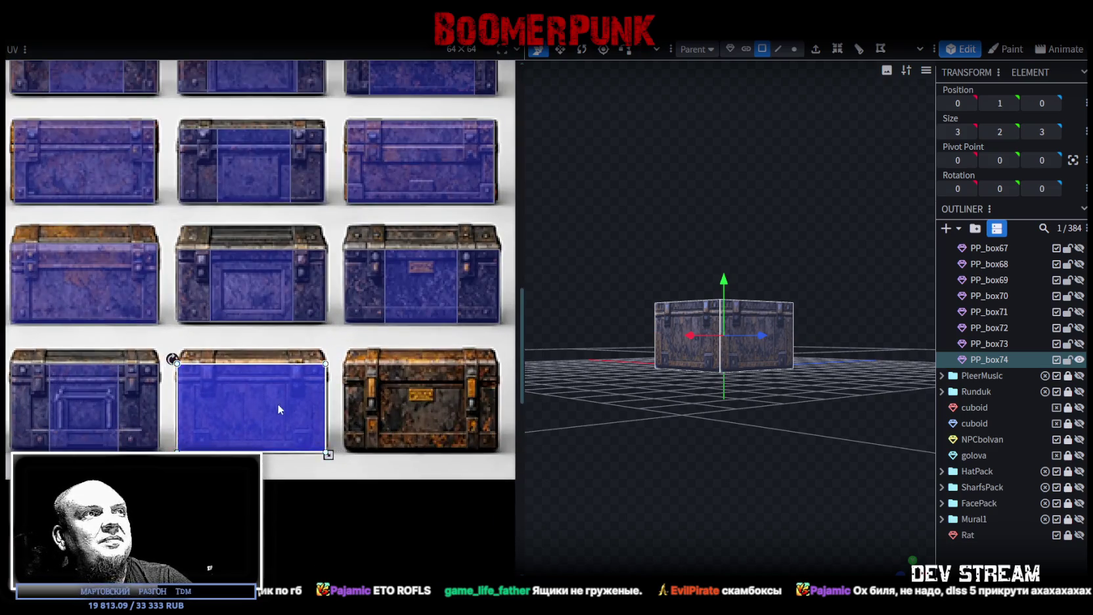
{"action": "left_click_drag", "start_coordinate": [277, 403], "coordinate": [449, 401]}
{"action": "scroll", "coordinate": [440, 398], "scroll_direction": "up", "scroll_amount": 2}
{"action": "scroll", "coordinate": [320, 362], "scroll_direction": "up", "scroll_amount": 3}
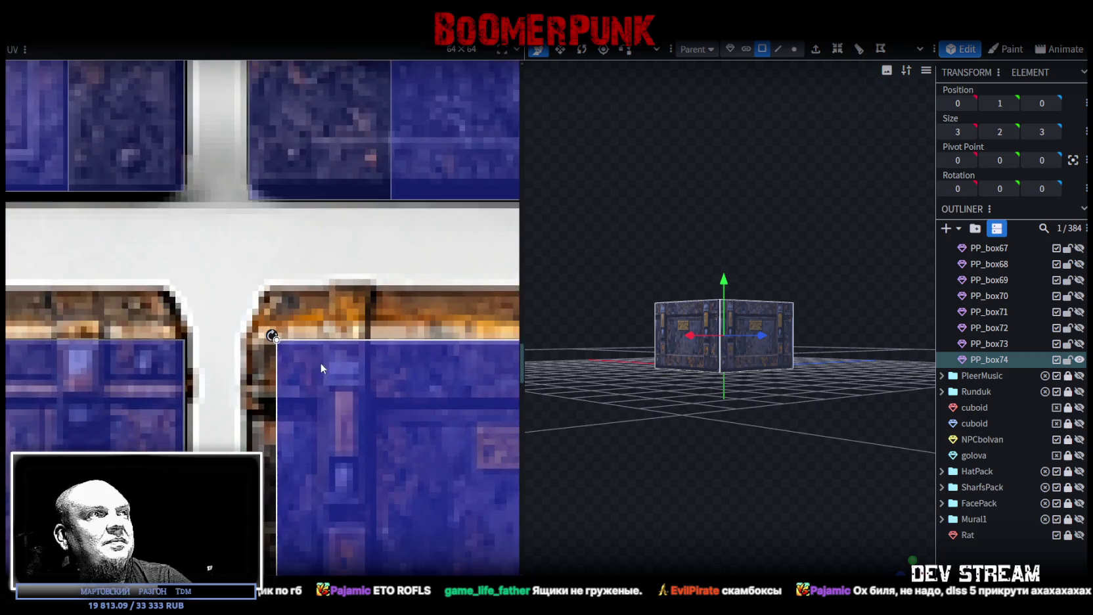
{"action": "left_click_drag", "start_coordinate": [321, 362], "coordinate": [291, 367]}
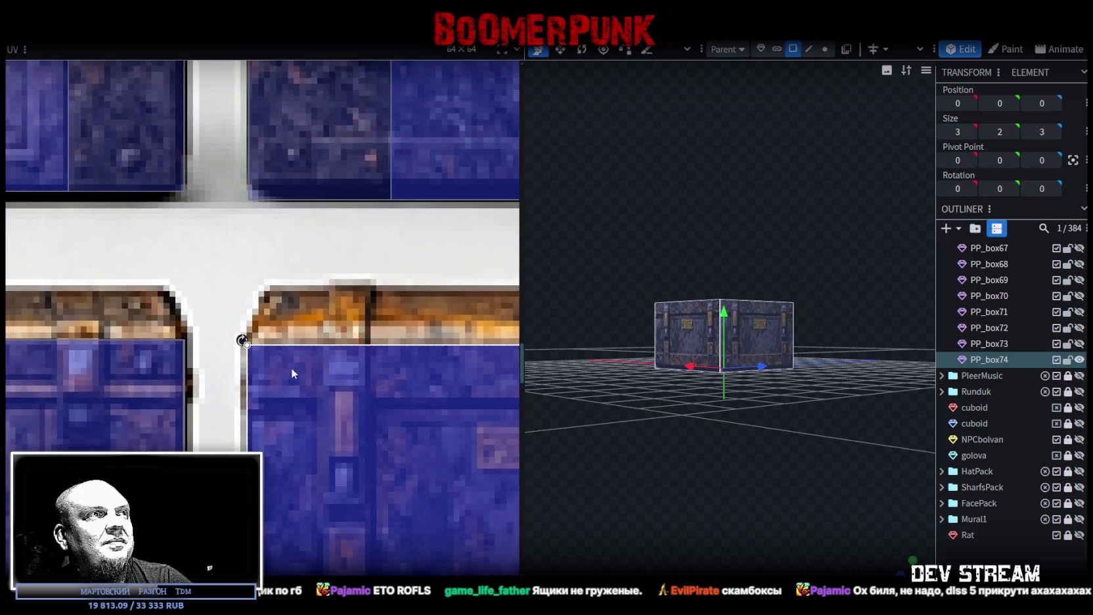
{"action": "scroll", "coordinate": [299, 369], "scroll_direction": "down", "scroll_amount": 3}
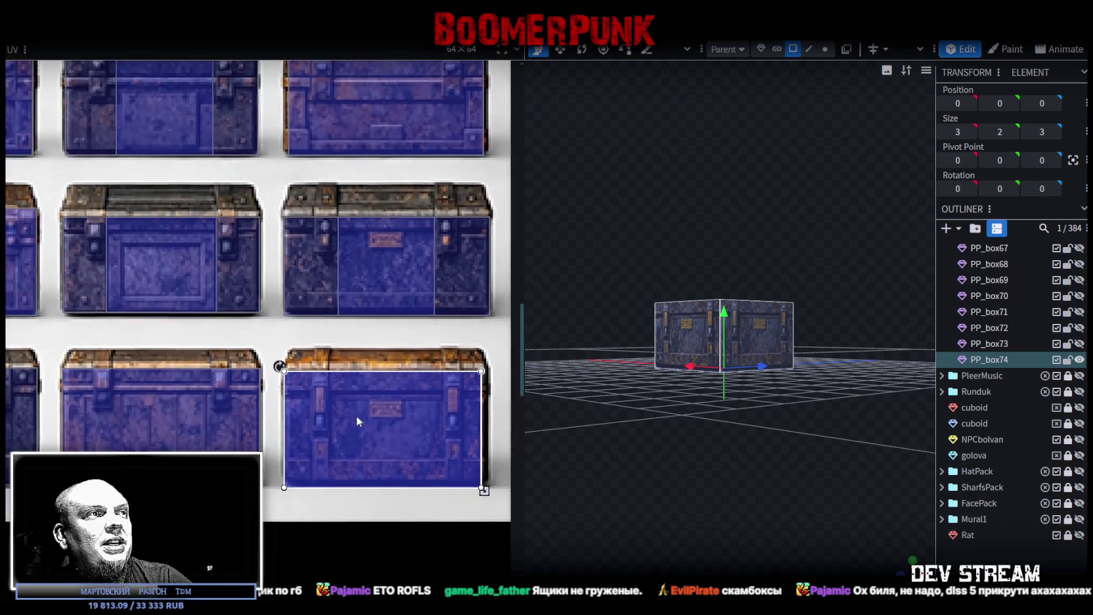
{"action": "scroll", "coordinate": [381, 421], "scroll_direction": "up", "scroll_amount": 2}
{"action": "scroll", "coordinate": [410, 425], "scroll_direction": "up", "scroll_amount": 3}
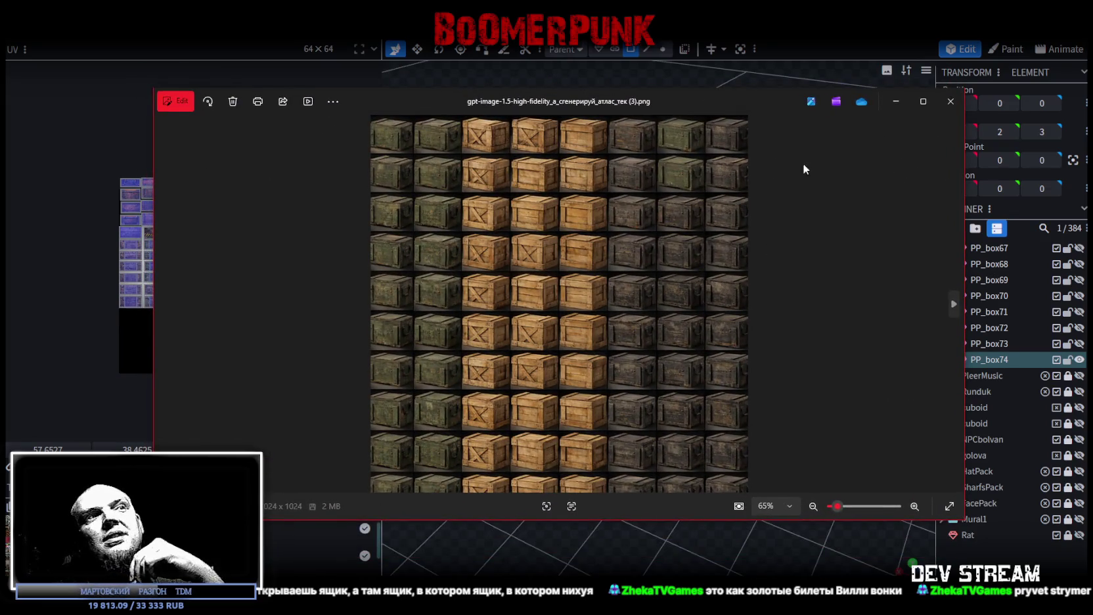
Zoom in and out on the 1024 × 1024 crate atlas, then leave Photos with Alt+Tab
{"action": "scroll", "coordinate": [529, 262], "scroll_direction": "up", "scroll_amount": 3}
{"action": "scroll", "coordinate": [529, 261], "scroll_direction": "down", "scroll_amount": 2}
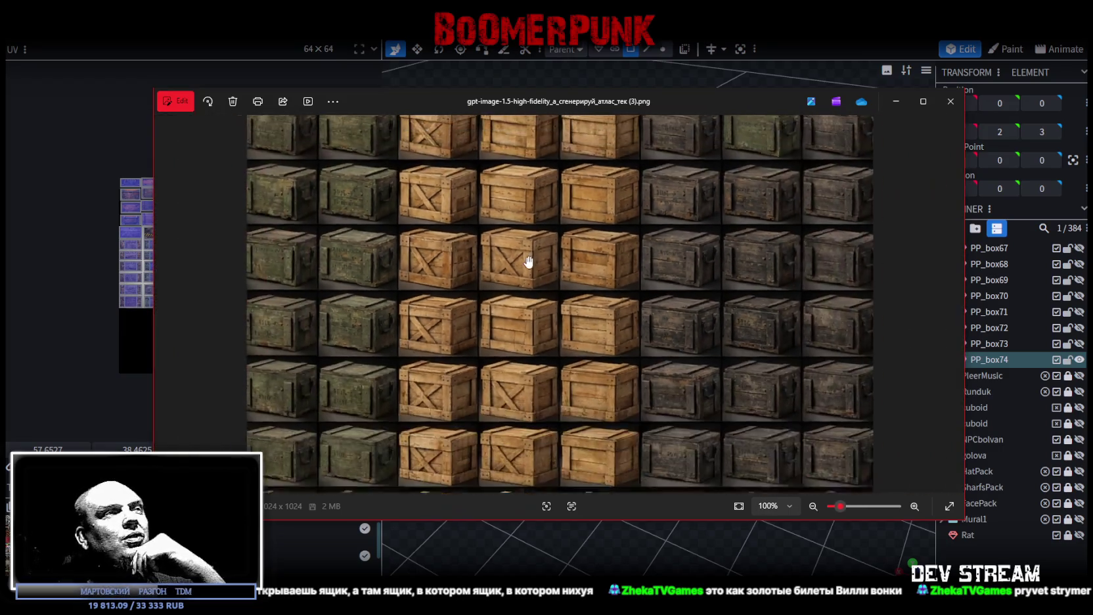
{"action": "scroll", "coordinate": [390, 261], "scroll_direction": "down", "scroll_amount": 2}
{"action": "scroll", "coordinate": [268, 251], "scroll_direction": "up", "scroll_amount": 4}
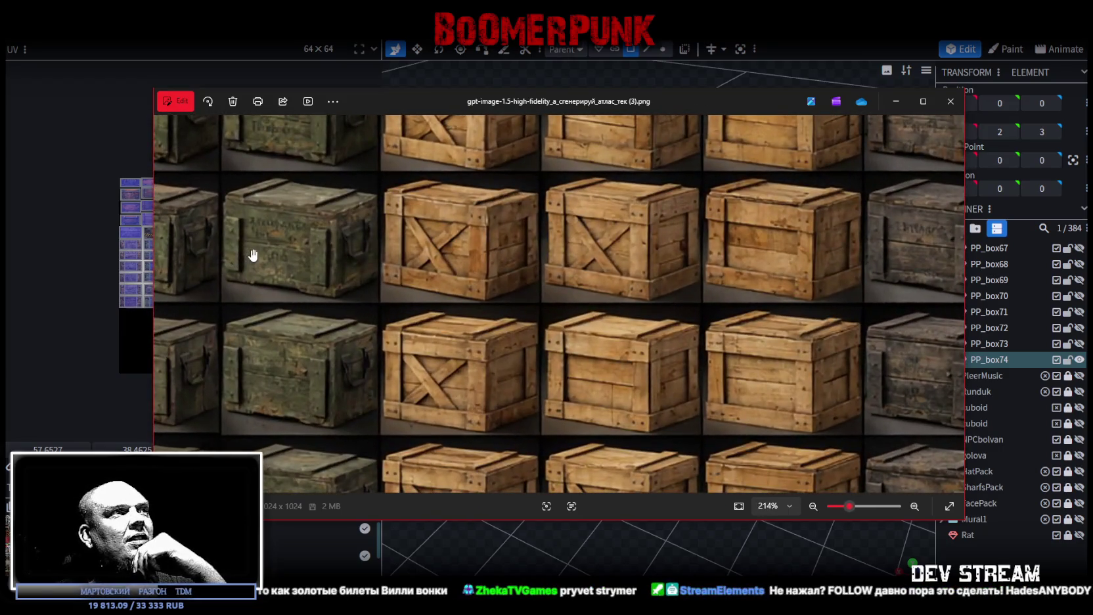
{"action": "scroll", "coordinate": [253, 255], "scroll_direction": "down", "scroll_amount": 3}
{"action": "scroll", "coordinate": [253, 256], "scroll_direction": "down", "scroll_amount": 3}
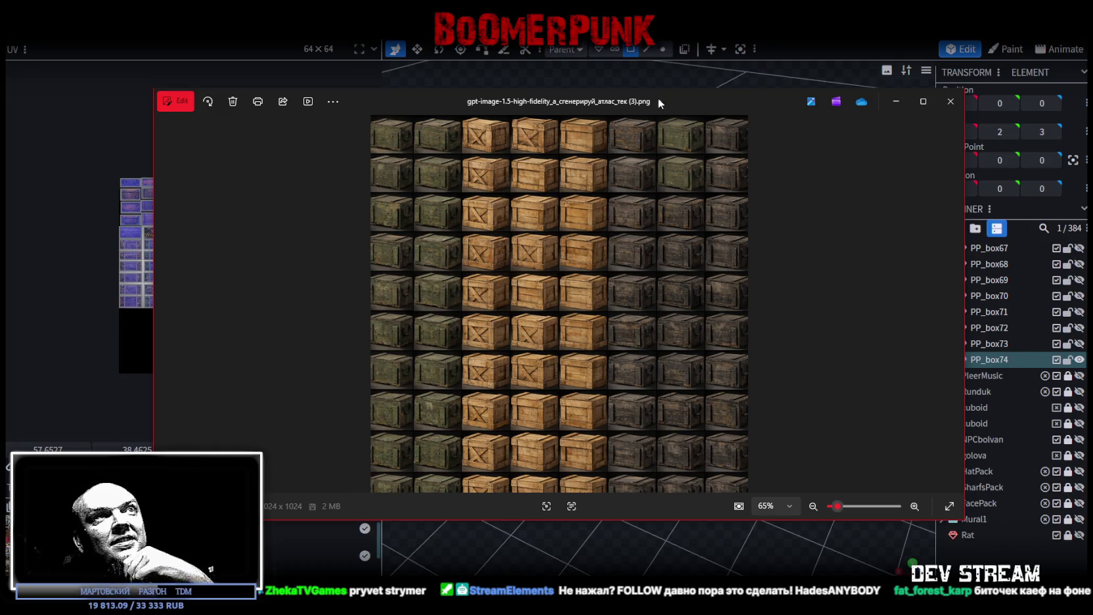
{"action": "key", "text": "alt+Tab"}
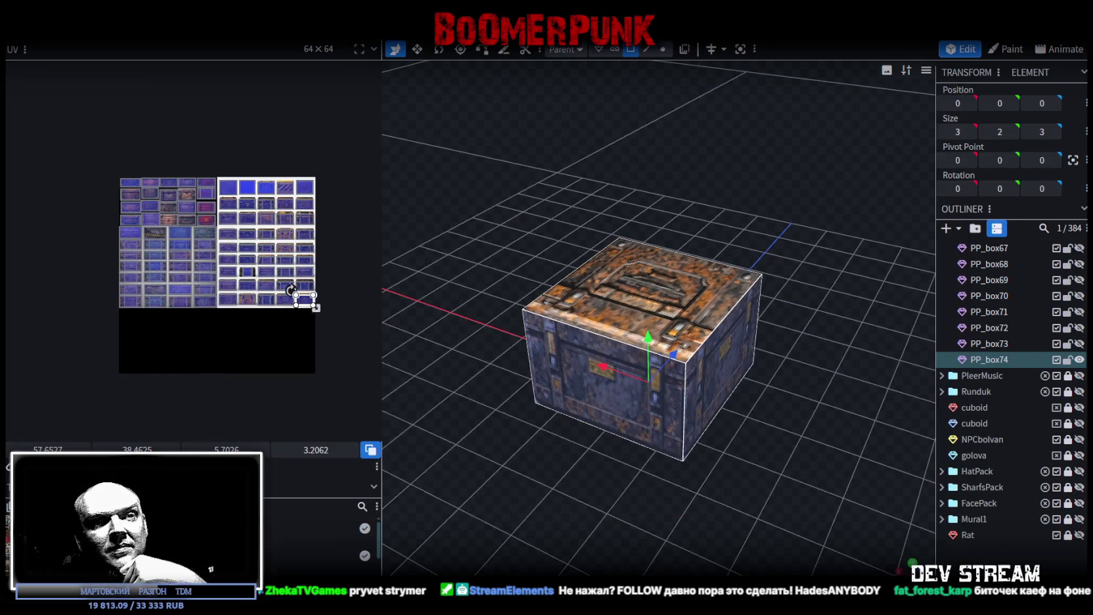
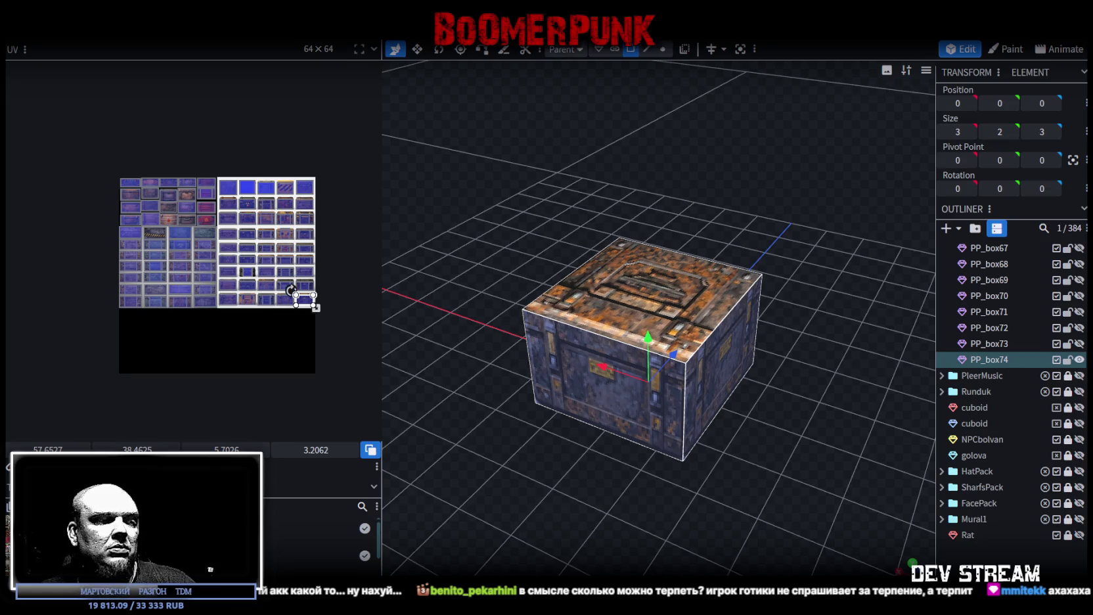
Switch from Blockbench to the PropsRack5.psd crate atlas open in Photoshop
{"action": "key", "text": "alt+Tab"}
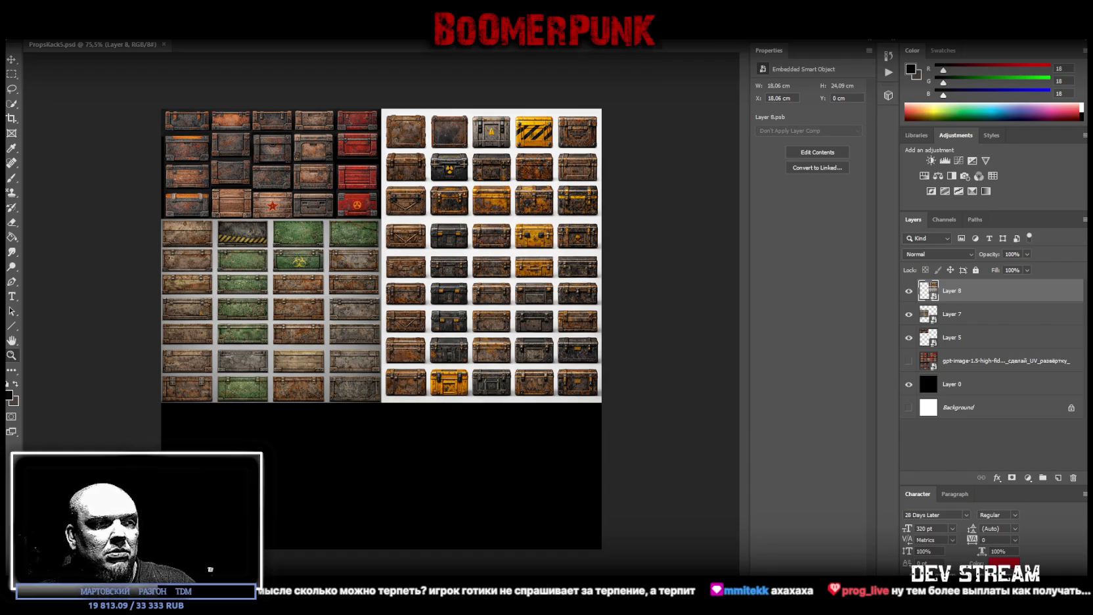
Place the wooden crate sheet into PropsRack5.psd and marquee-select its top-view crate row
{"action": "left_click_drag", "start_coordinate": [374, 414], "coordinate": [331, 479]}
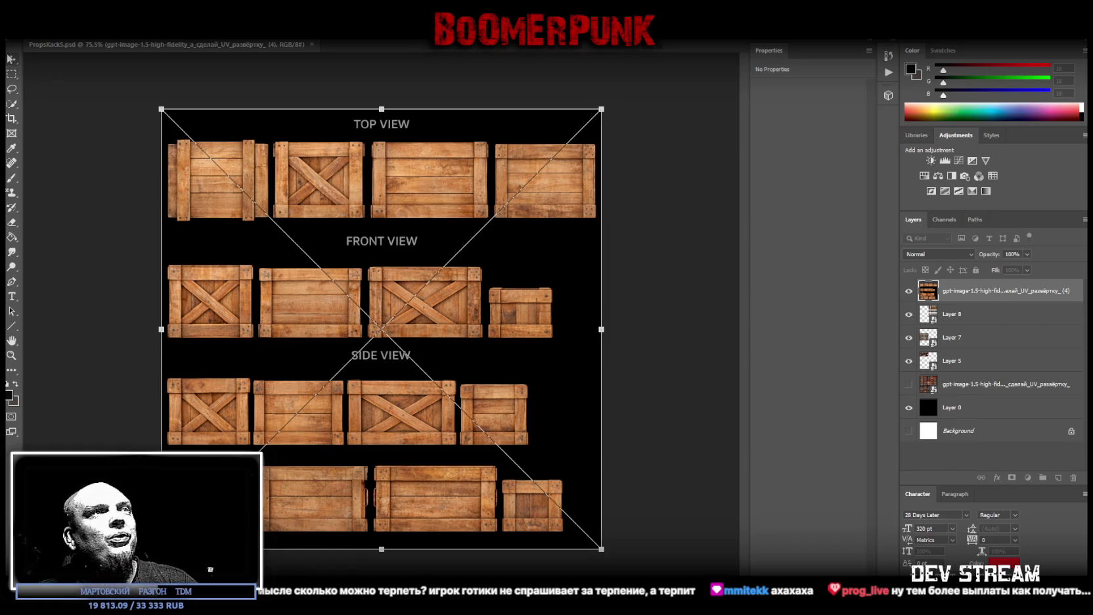
{"action": "left_click", "coordinate": [11, 74]}
{"action": "left_click_drag", "start_coordinate": [162, 136], "coordinate": [601, 224]}
{"action": "right_click", "coordinate": [291, 179]}
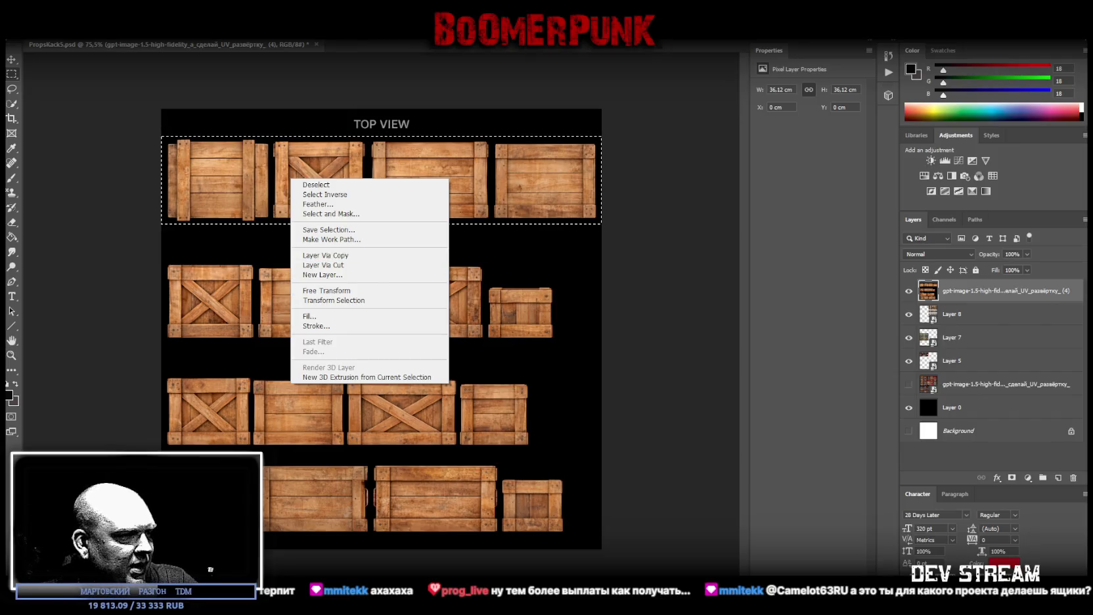
{"action": "left_click", "coordinate": [316, 185]}
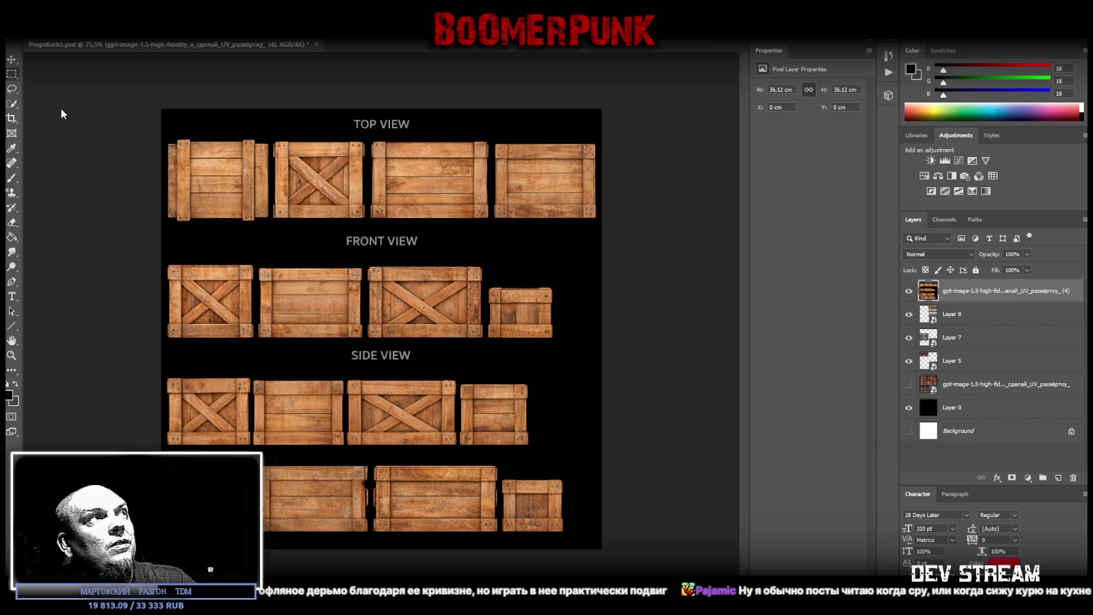
{"action": "left_click_drag", "start_coordinate": [158, 224], "coordinate": [605, 136]}
Copy the top-view crate row to its own layer and move it to the canvas top
{"action": "right_click", "coordinate": [254, 168]}
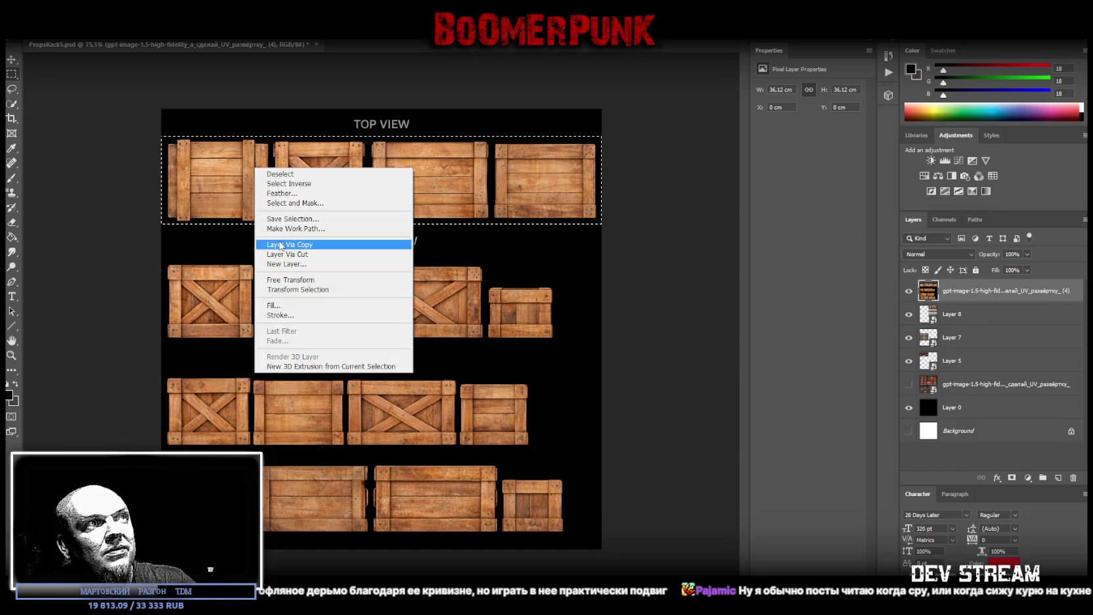
{"action": "left_click", "coordinate": [264, 255]}
{"action": "left_click", "coordinate": [11, 60]}
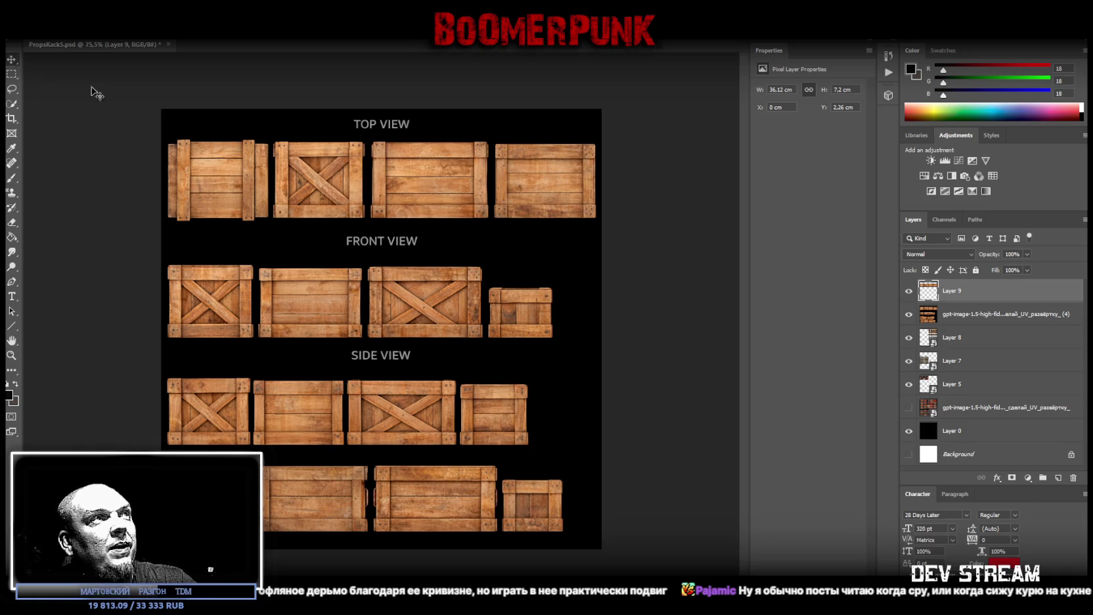
{"action": "left_click_drag", "start_coordinate": [268, 174], "coordinate": [265, 144]}
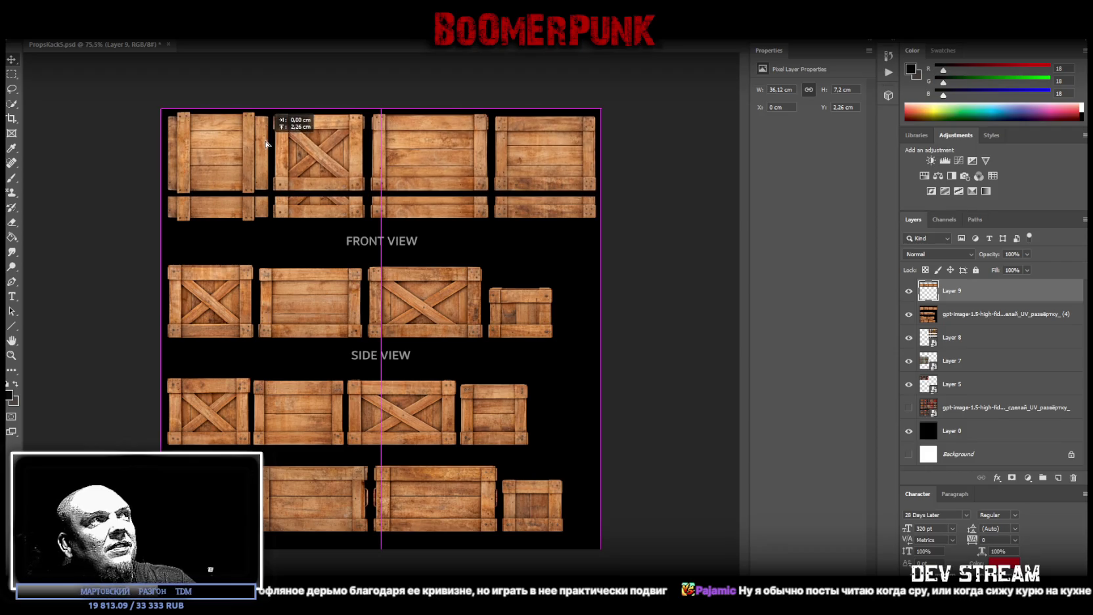
{"action": "left_click_drag", "start_coordinate": [265, 144], "coordinate": [265, 144]}
Copy the front-view crate row from the crate sheet onto its own layer
{"action": "left_click", "coordinate": [17, 79]}
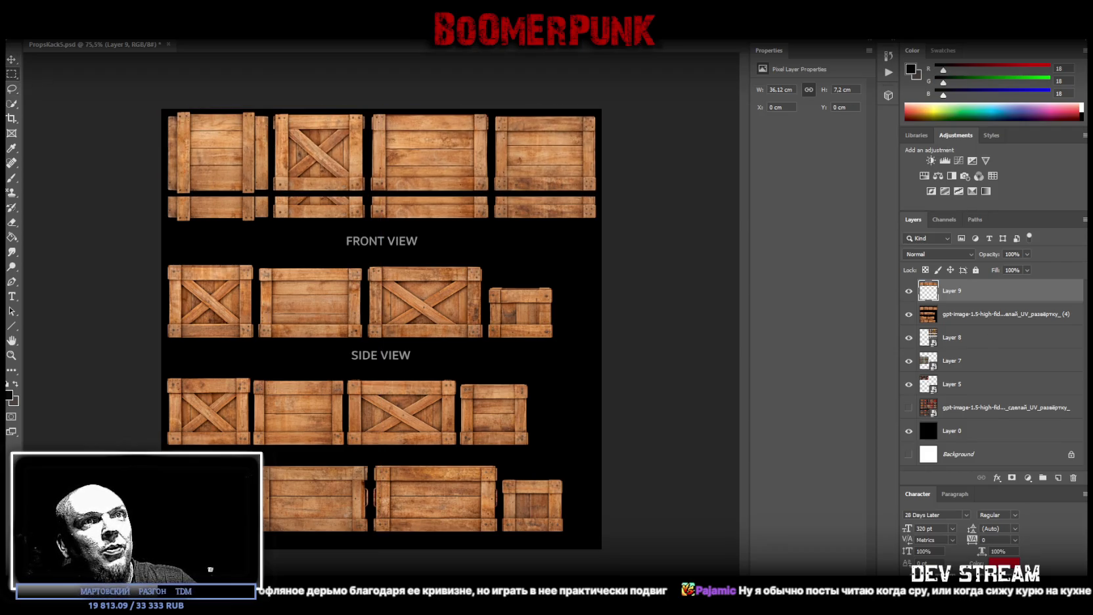
{"action": "left_click", "coordinate": [952, 318]}
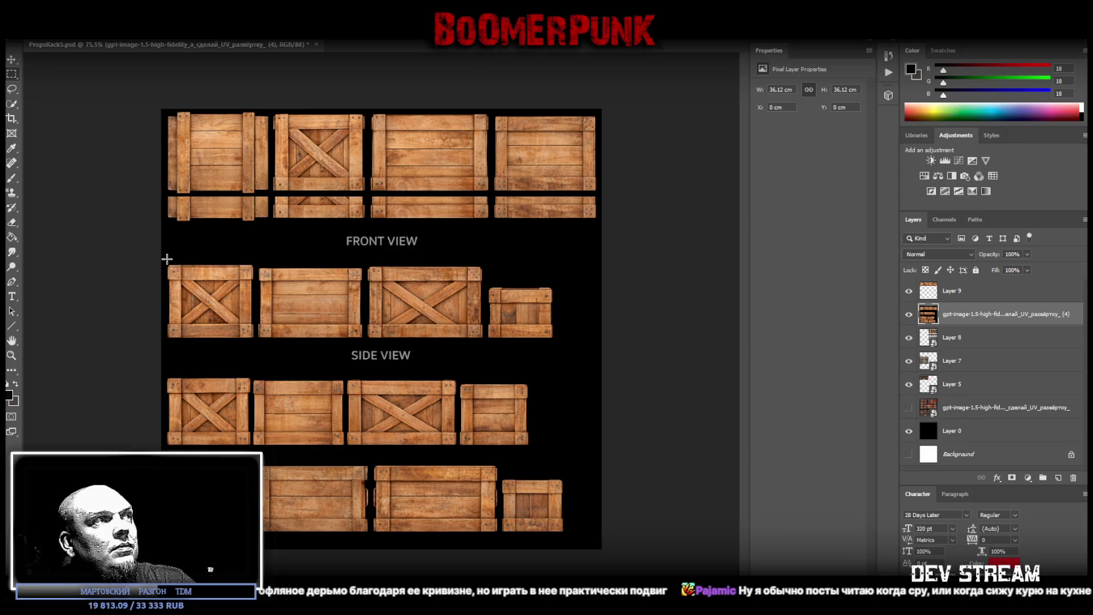
{"action": "mouse_move", "coordinate": [161, 262]}
{"action": "left_mouse_down"}
{"action": "mouse_move", "coordinate": [617, 354]}
{"action": "mouse_move", "coordinate": [624, 343]}
{"action": "left_mouse_up"}
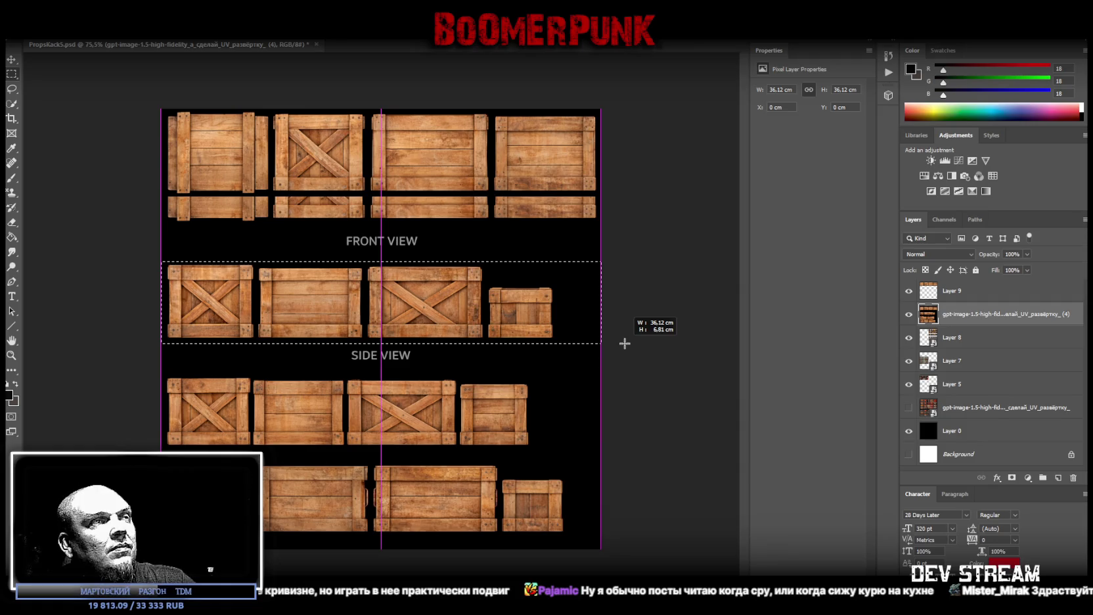
{"action": "left_click_drag", "start_coordinate": [625, 343], "coordinate": [625, 343]}
{"action": "right_click", "coordinate": [279, 304]}
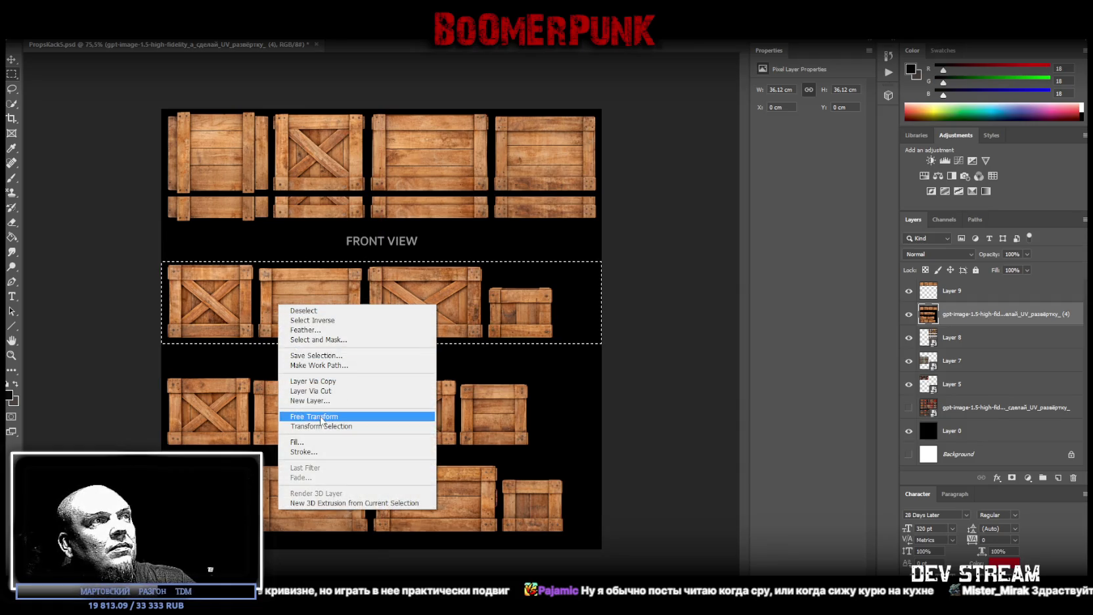
{"action": "left_click", "coordinate": [327, 400]}
{"action": "left_click_drag", "start_coordinate": [203, 299], "coordinate": [204, 272]}
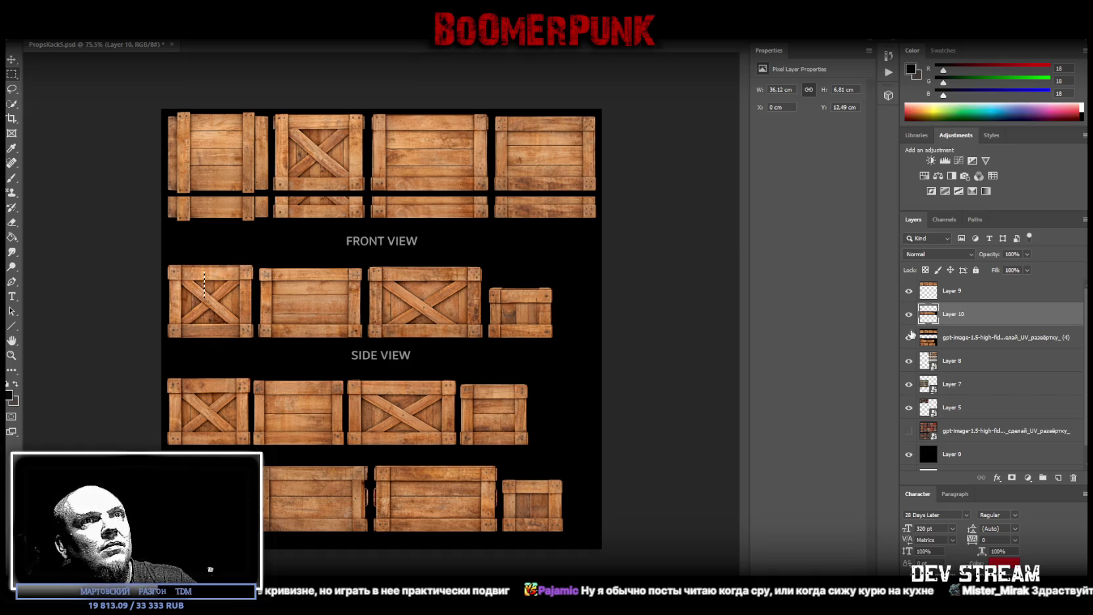
Flip the front-view row vertically and position it just beneath the top-view row
{"action": "key", "text": "ctrl+t"}
{"action": "left_click_drag", "start_coordinate": [220, 297], "coordinate": [212, 266]}
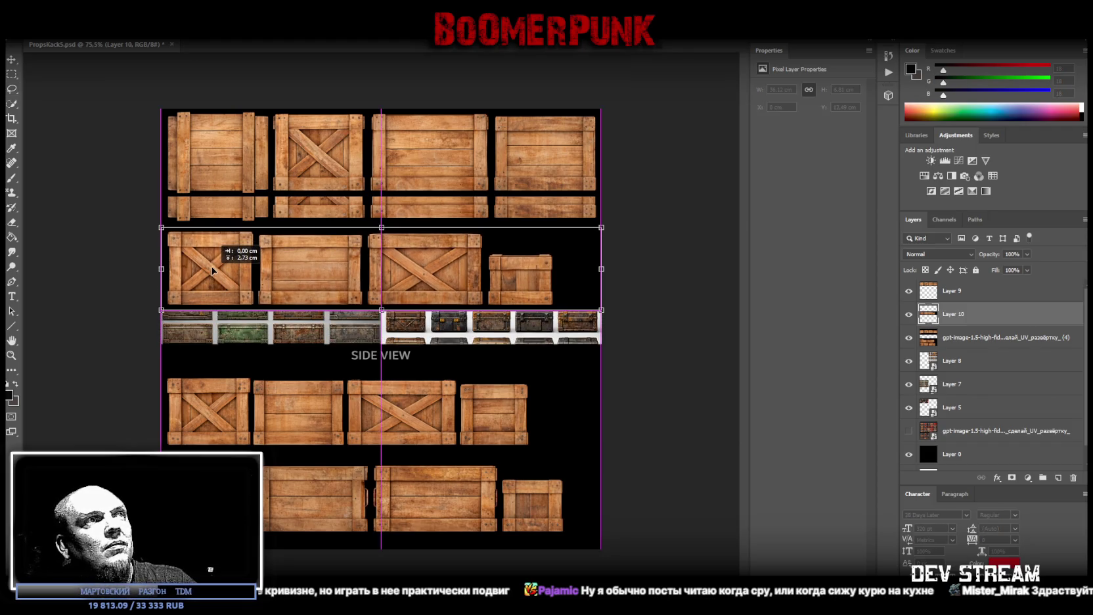
{"action": "left_click_drag", "start_coordinate": [213, 266], "coordinate": [212, 274]}
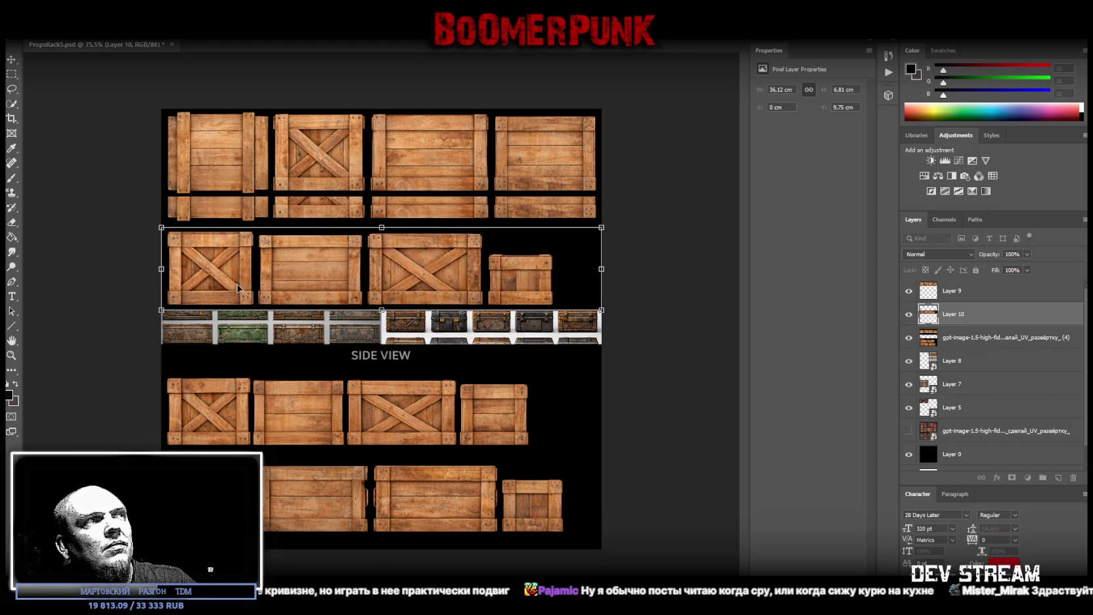
{"action": "right_click", "coordinate": [303, 278]}
{"action": "left_click", "coordinate": [331, 428]}
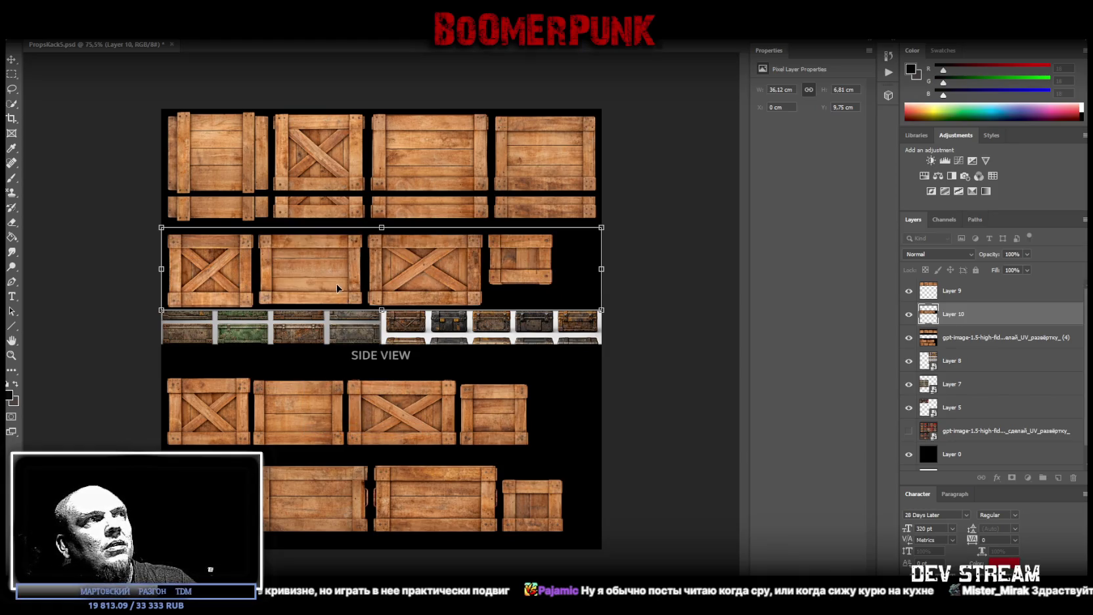
{"action": "left_click_drag", "start_coordinate": [281, 278], "coordinate": [281, 273]}
{"action": "key", "text": "l"}
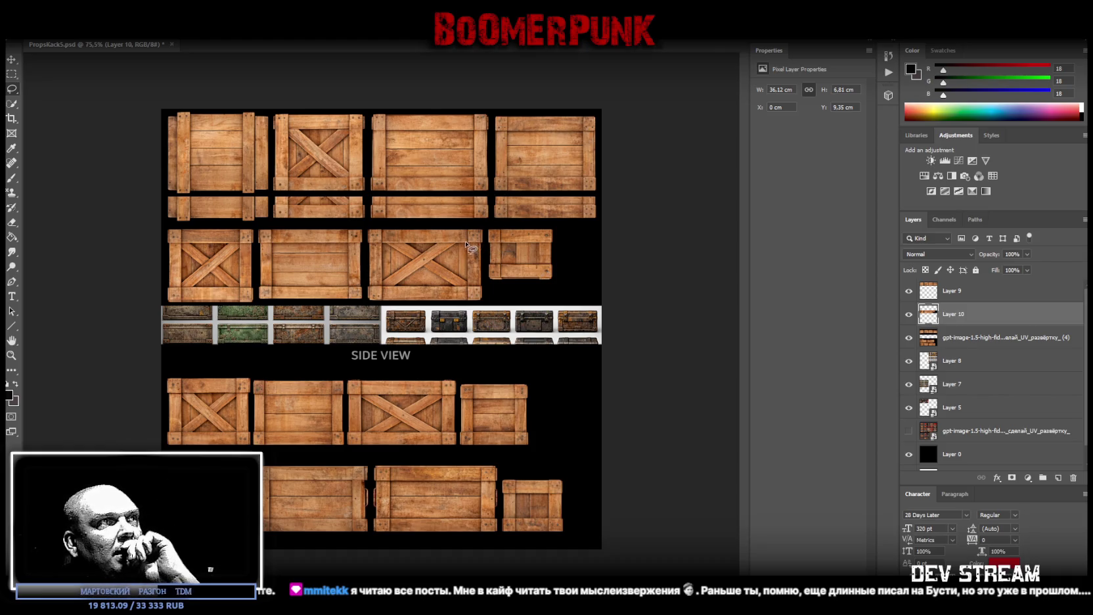
{"action": "left_click", "coordinate": [12, 74]}
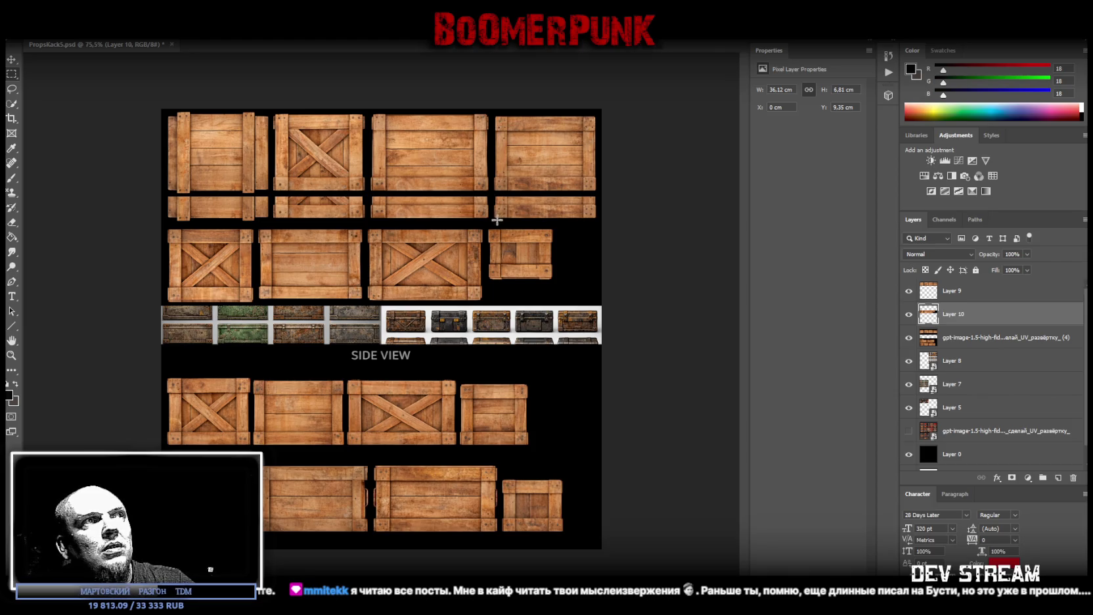
Deselect, then move the front-view row on Layer 10 up to Y 7.2 cm
{"action": "left_click_drag", "start_coordinate": [485, 226], "coordinate": [557, 282]}
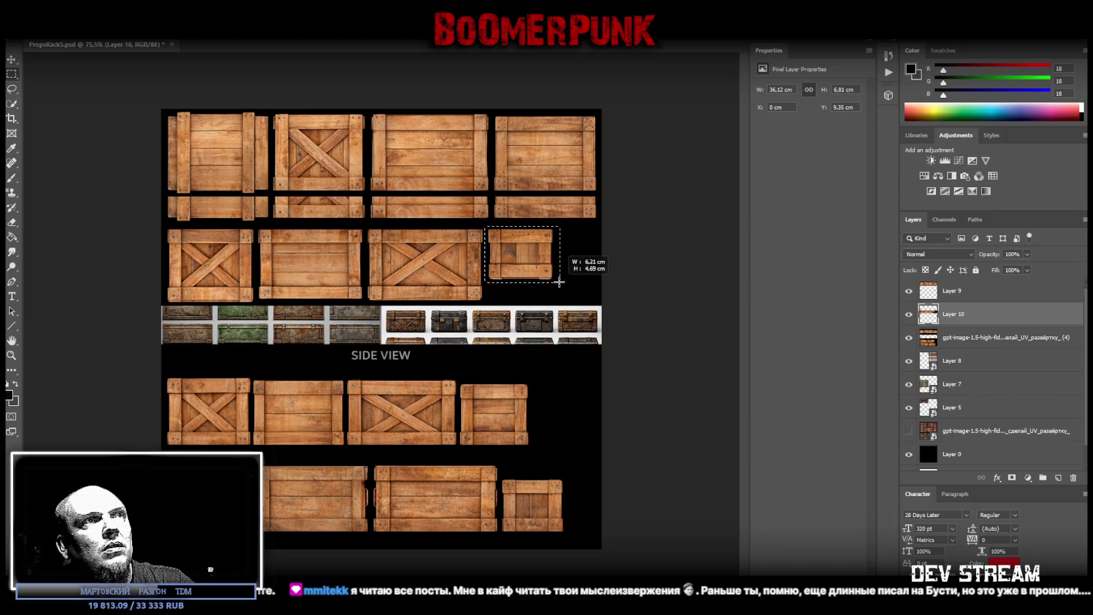
{"action": "right_click", "coordinate": [512, 247]}
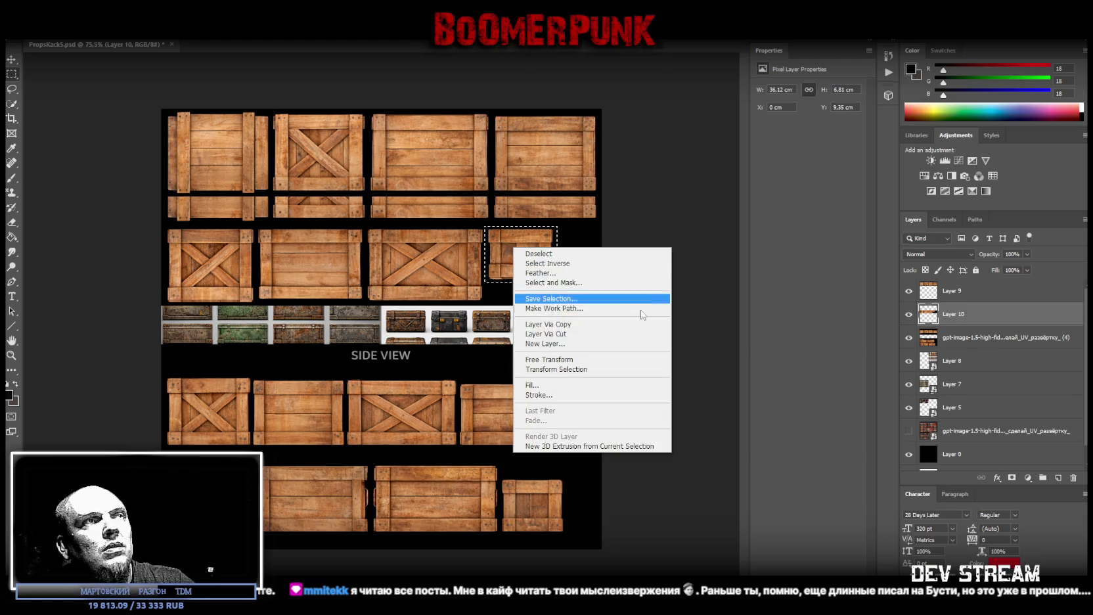
{"action": "left_click", "coordinate": [716, 192]}
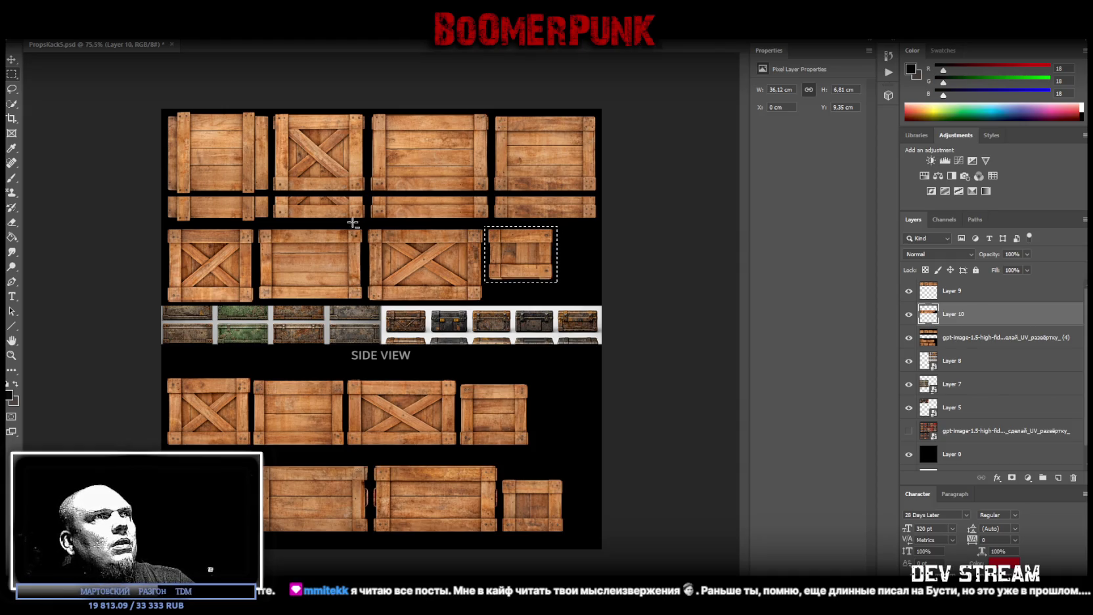
{"action": "left_click", "coordinate": [12, 89]}
{"action": "key", "text": "ctrl+d"}
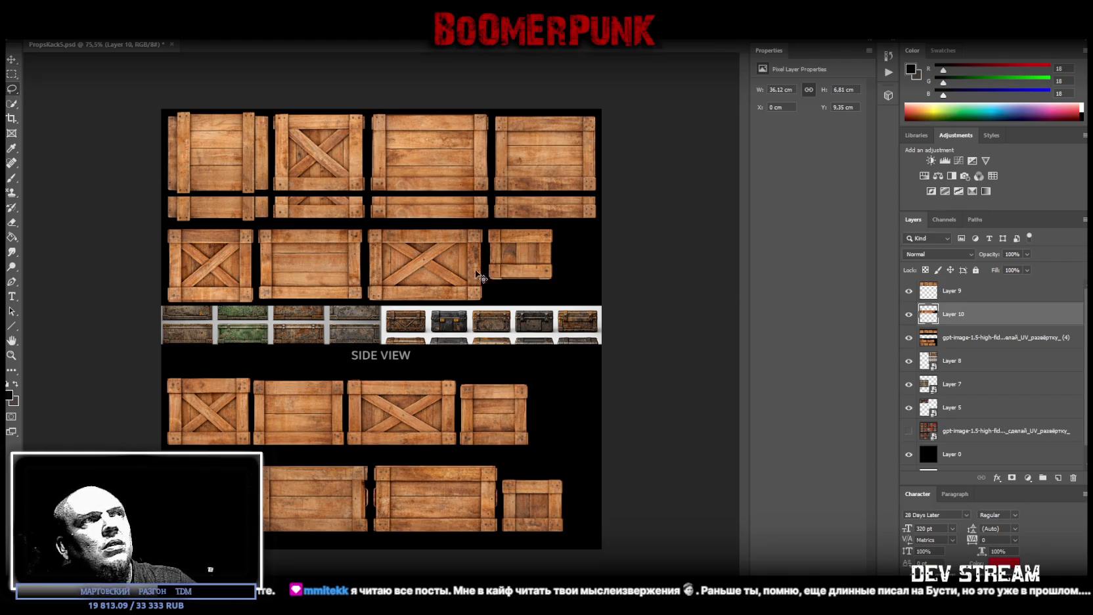
{"action": "left_click_drag", "start_coordinate": [478, 274], "coordinate": [437, 235]}
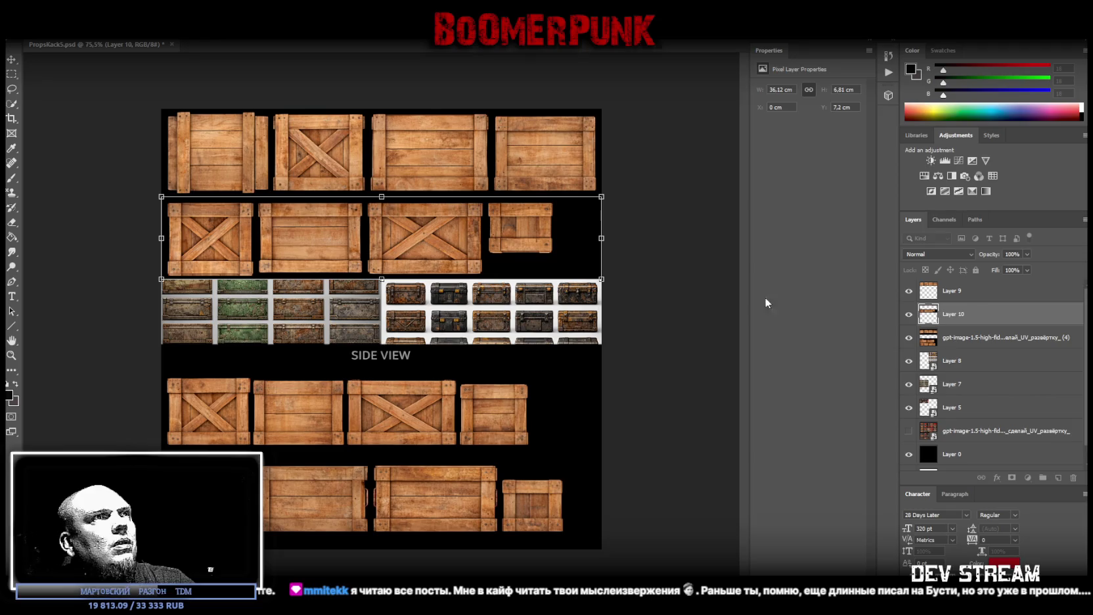
{"action": "key", "text": "l"}
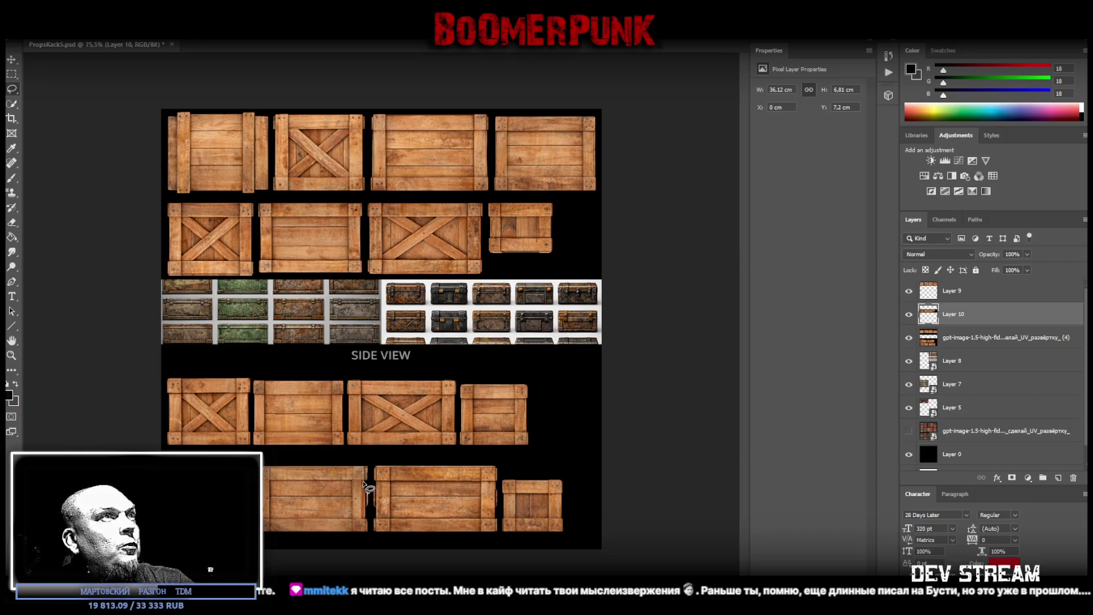
Marquee the lower crates at the bottom and activate the crate sheet layer
{"action": "left_click", "coordinate": [11, 73]}
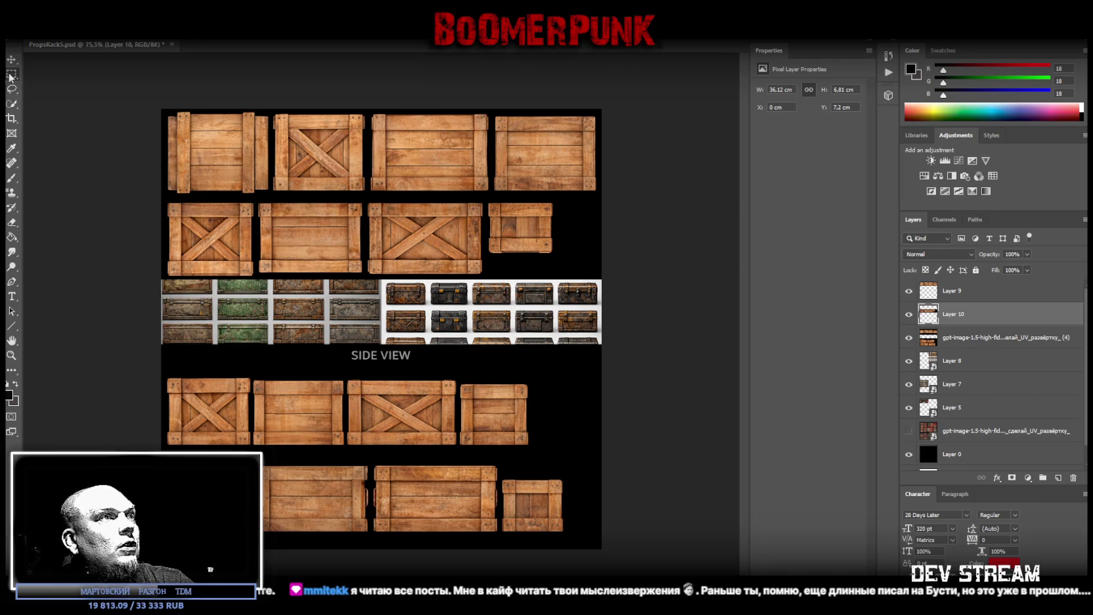
{"action": "left_click_drag", "start_coordinate": [253, 462], "coordinate": [500, 539]}
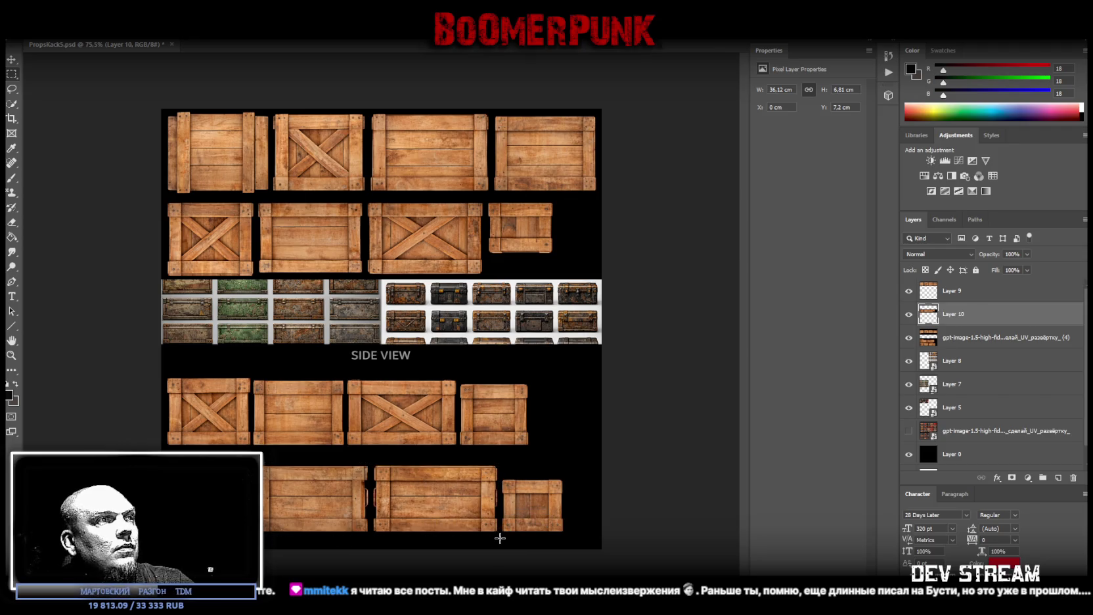
{"action": "key", "text": "alt+bracketleft"}
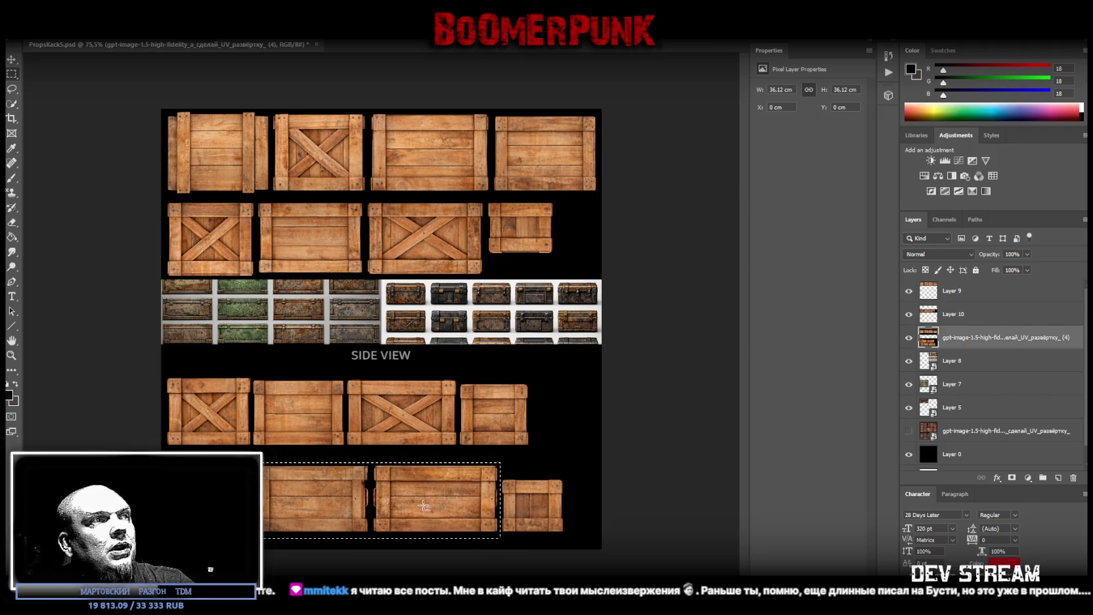
Copy the lower crates onto Layer 11 and delete the original crate sheet layer
{"action": "right_click", "coordinate": [423, 505]}
{"action": "left_click", "coordinate": [460, 389]}
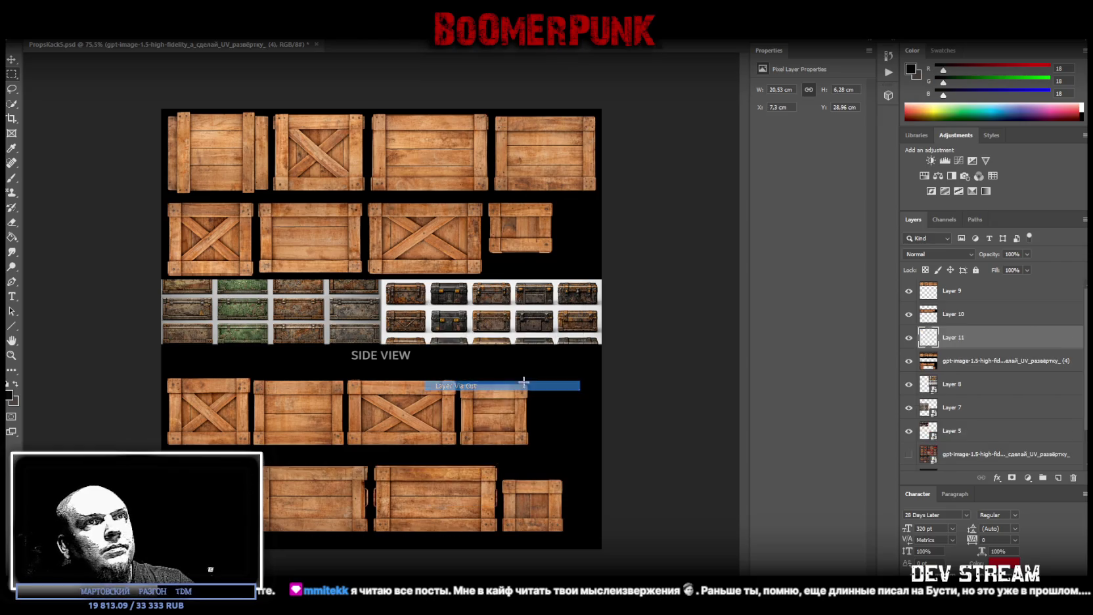
{"action": "left_click", "coordinate": [973, 363]}
{"action": "key", "text": "Delete"}
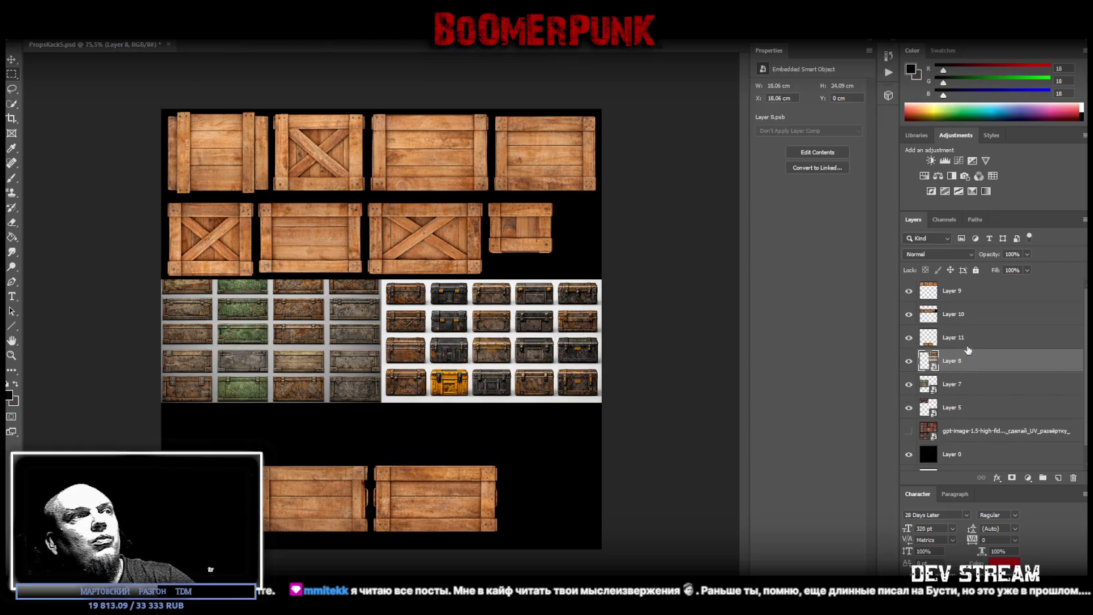
{"action": "left_click", "coordinate": [957, 338]}
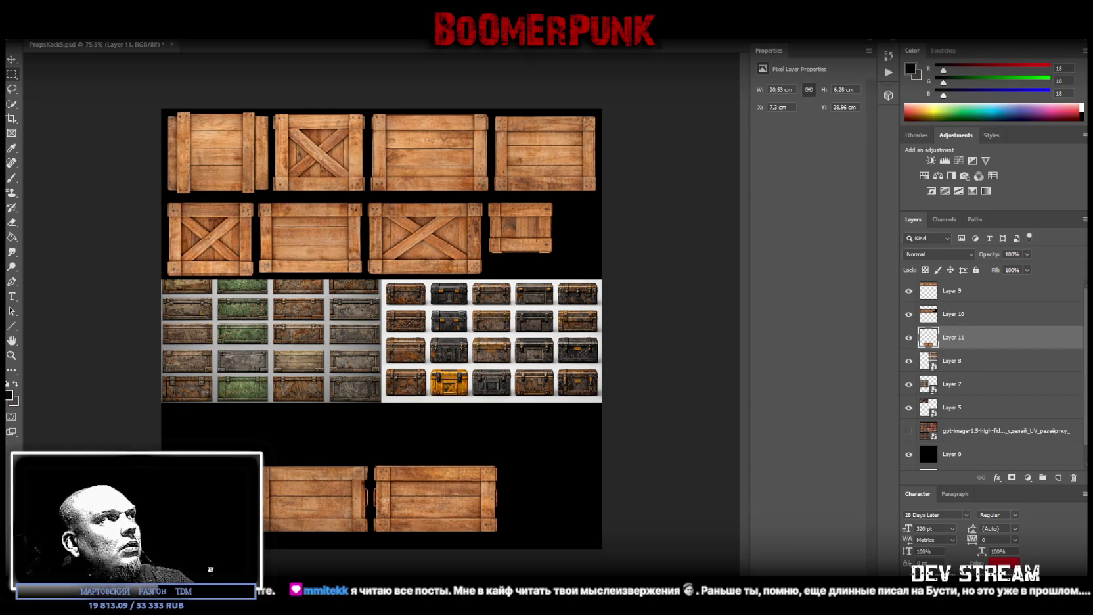
Copy the lower-left crate onto Layer 12 and rotate it 90° to stand upright
{"action": "left_click_drag", "start_coordinate": [236, 450], "coordinate": [370, 546]}
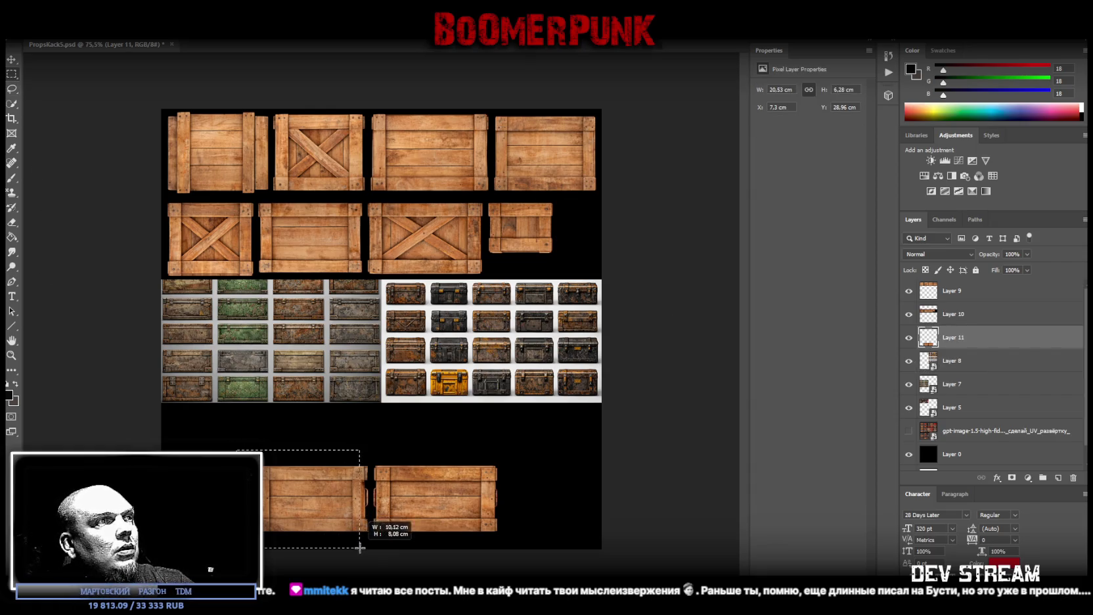
{"action": "right_click", "coordinate": [304, 495]}
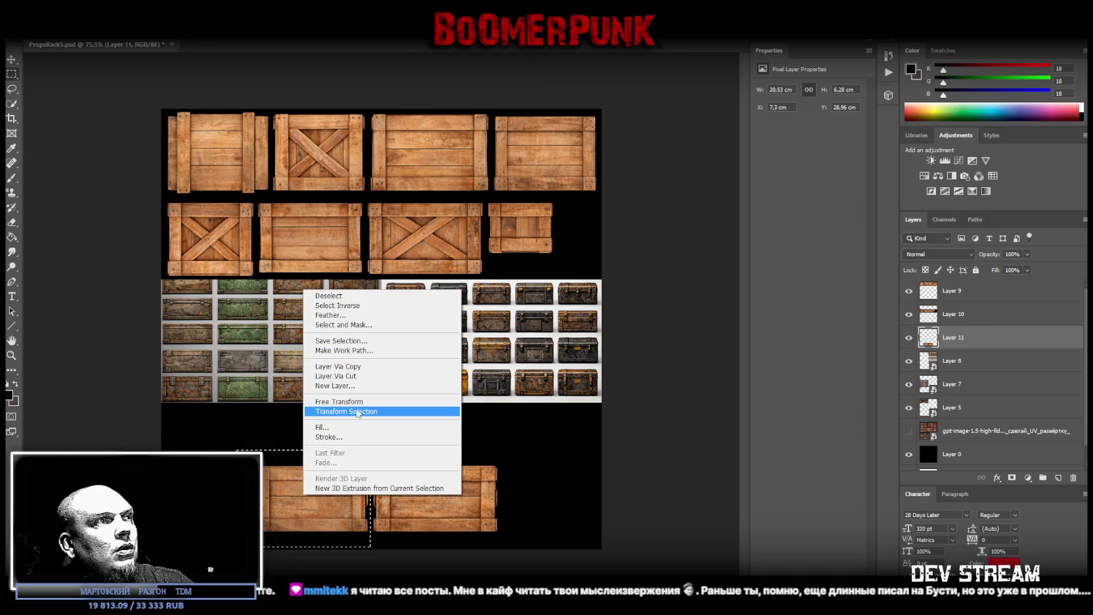
{"action": "left_click", "coordinate": [371, 375]}
{"action": "key", "text": "ctrl+t"}
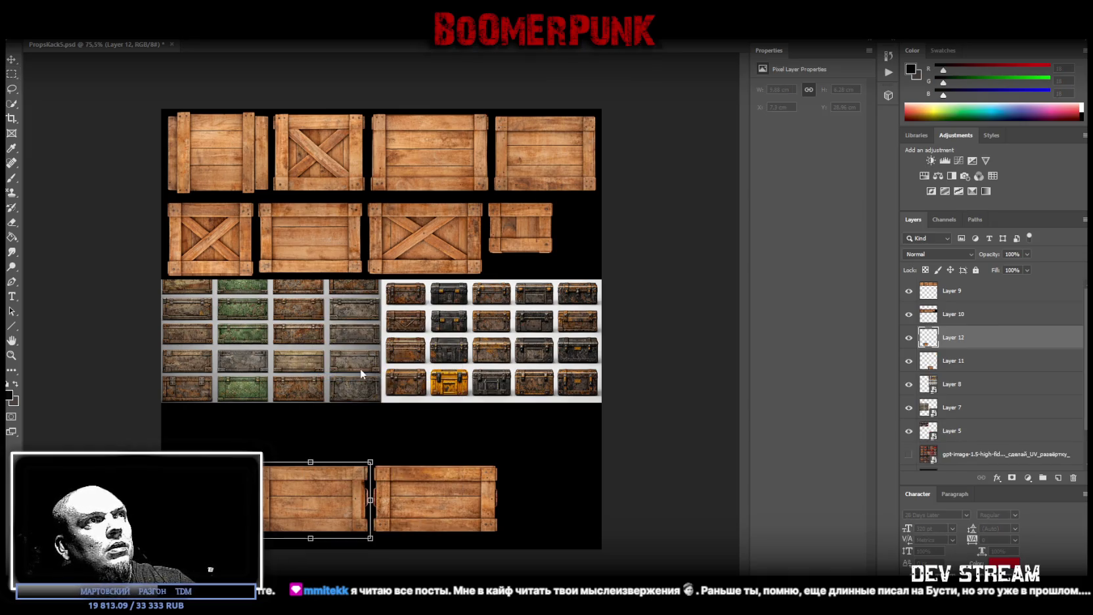
{"action": "mouse_move", "coordinate": [370, 380]}
{"action": "left_mouse_down"}
{"action": "mouse_move", "coordinate": [329, 513]}
{"action": "mouse_move", "coordinate": [312, 510]}
{"action": "mouse_move", "coordinate": [367, 397]}
{"action": "mouse_move", "coordinate": [514, 240]}
{"action": "mouse_move", "coordinate": [528, 458]}
{"action": "left_mouse_up"}
{"action": "key", "text": "Return"}
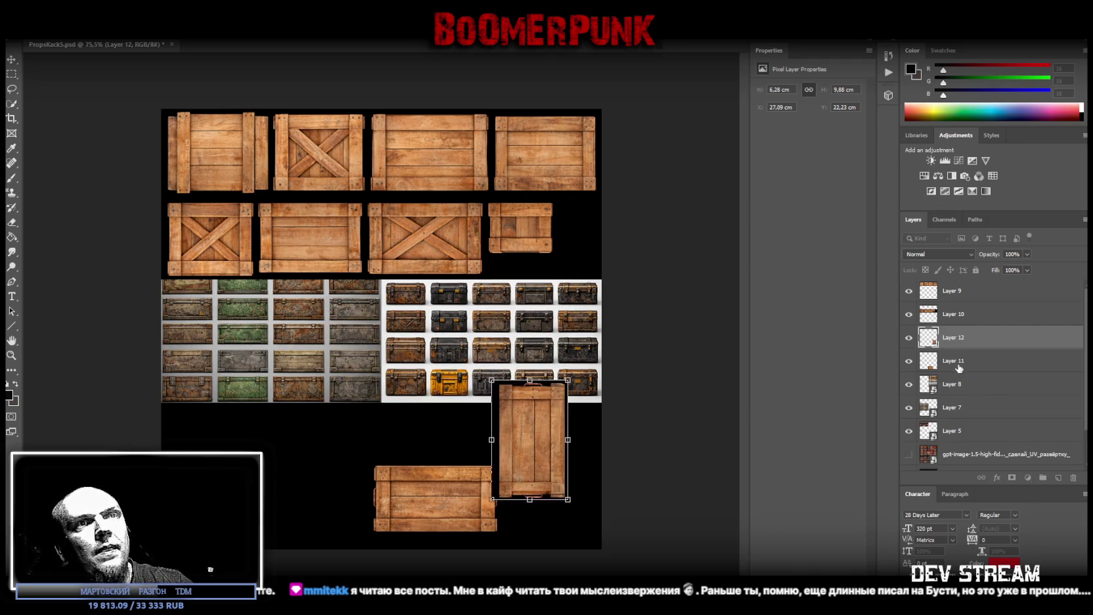
Move Layers 11–12 to the top, drag the crate over the chests, and smart-object Layer 9
{"action": "left_click", "coordinate": [959, 360], "text": "shift"}
{"action": "left_click_drag", "start_coordinate": [958, 361], "coordinate": [961, 297]}
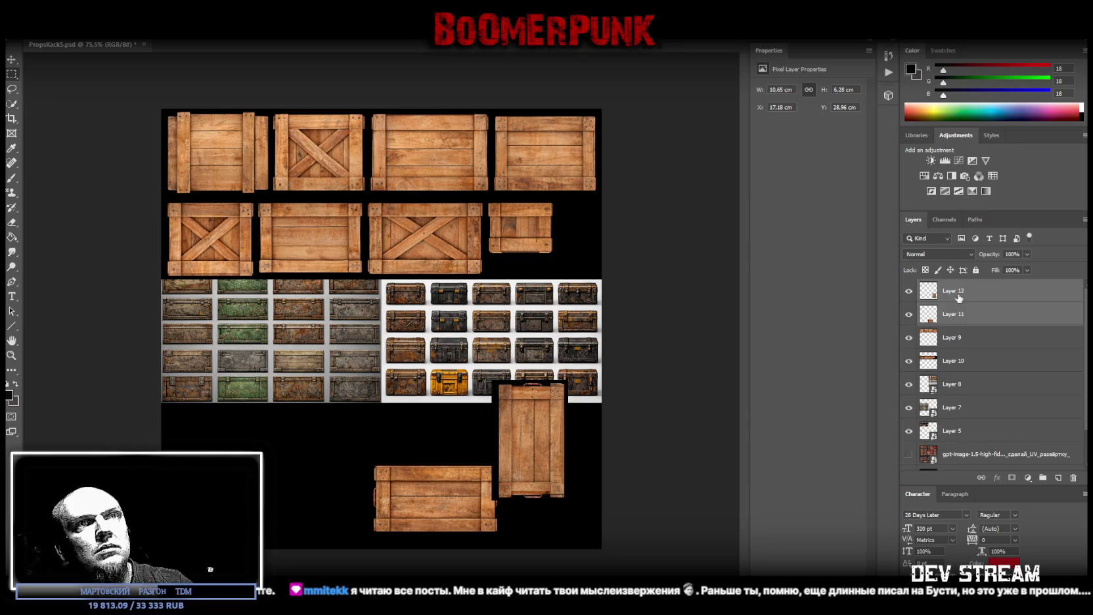
{"action": "left_click", "coordinate": [960, 295]}
{"action": "mouse_move", "coordinate": [509, 448]}
{"action": "left_mouse_down"}
{"action": "mouse_move", "coordinate": [544, 180]}
{"action": "mouse_move", "coordinate": [546, 190]}
{"action": "left_mouse_up"}
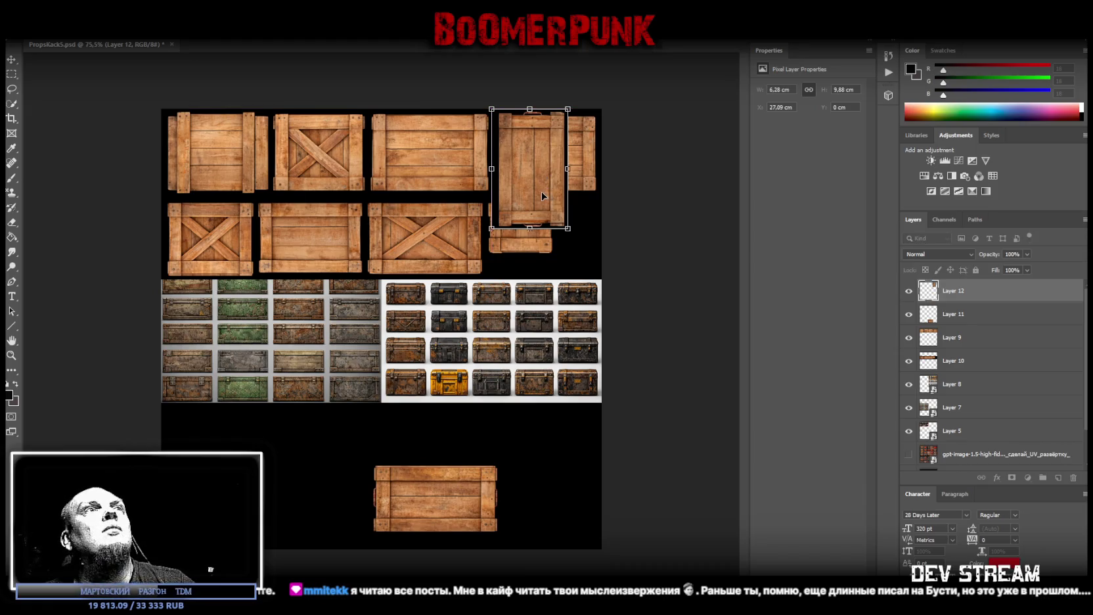
{"action": "left_click_drag", "start_coordinate": [542, 183], "coordinate": [513, 356]}
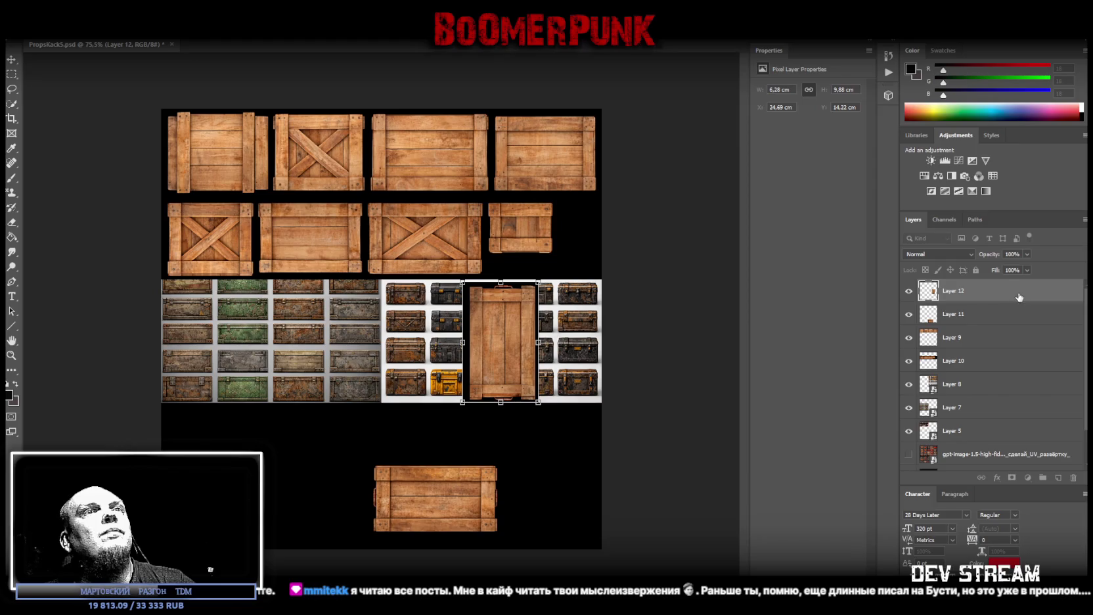
{"action": "right_click", "coordinate": [967, 343]}
{"action": "left_click", "coordinate": [888, 294]}
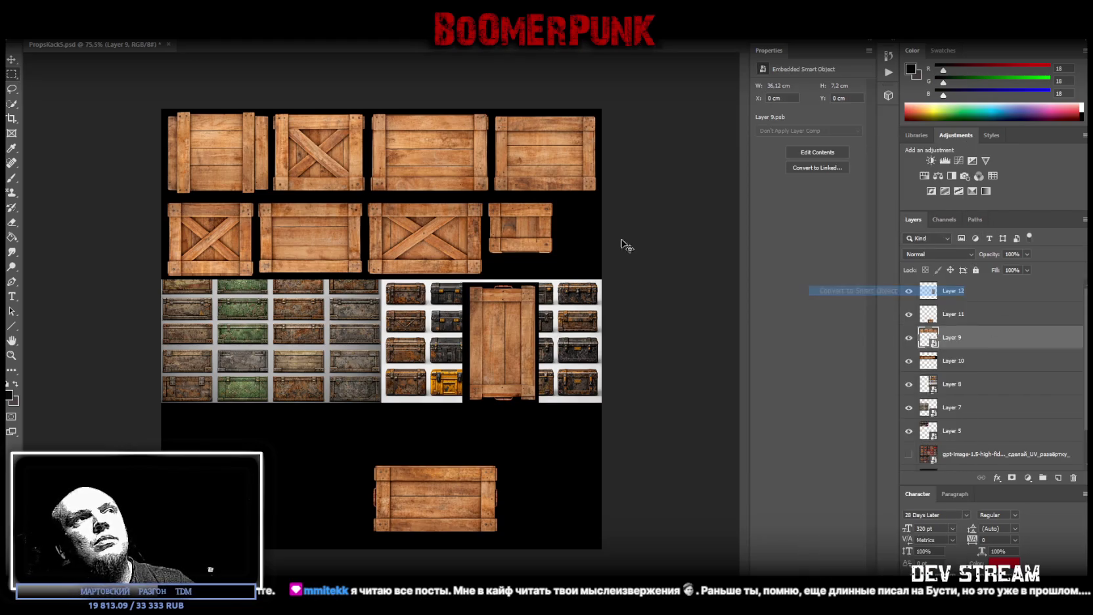
Show the rulers and narrow the top crate row
{"action": "key", "text": "ctrl+r"}
{"action": "key", "text": "ctrl+r"}
{"action": "key", "text": "ctrl+t"}
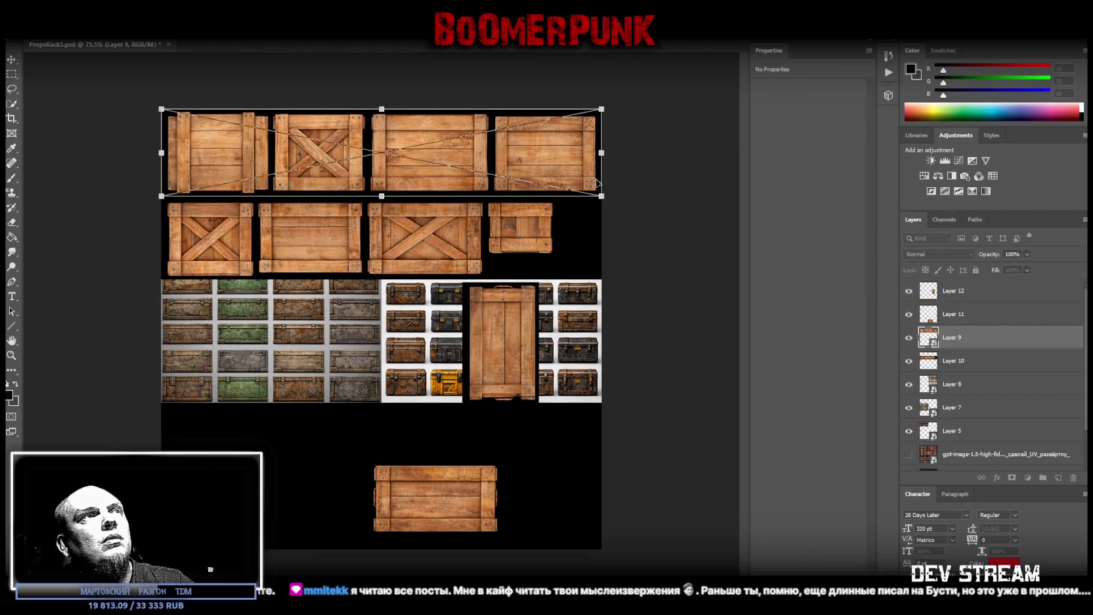
{"action": "left_click_drag", "start_coordinate": [601, 159], "coordinate": [546, 147]}
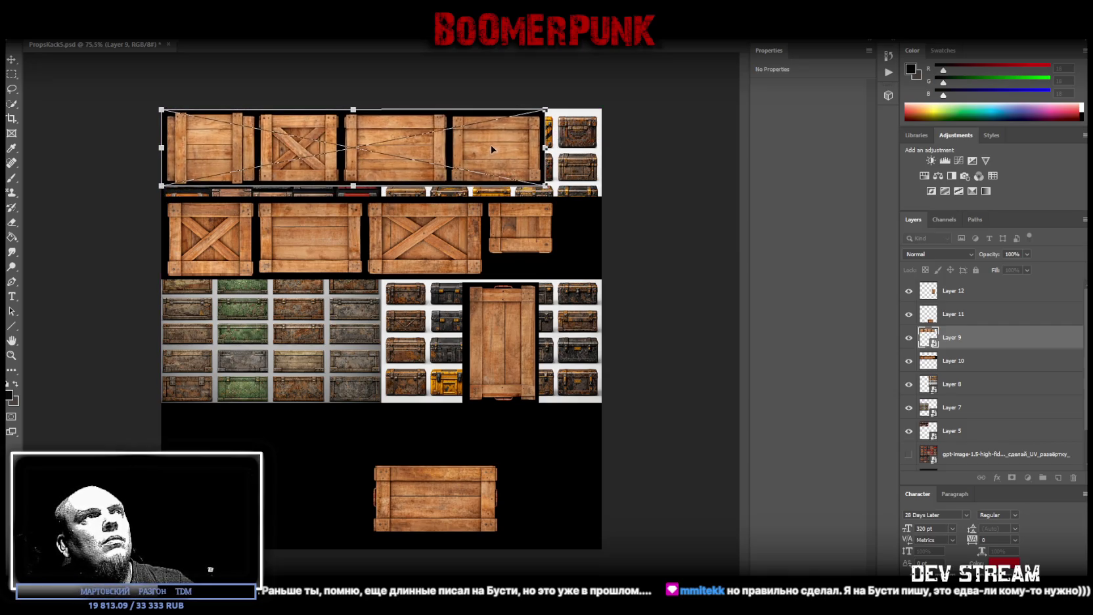
{"action": "key", "text": "Return"}
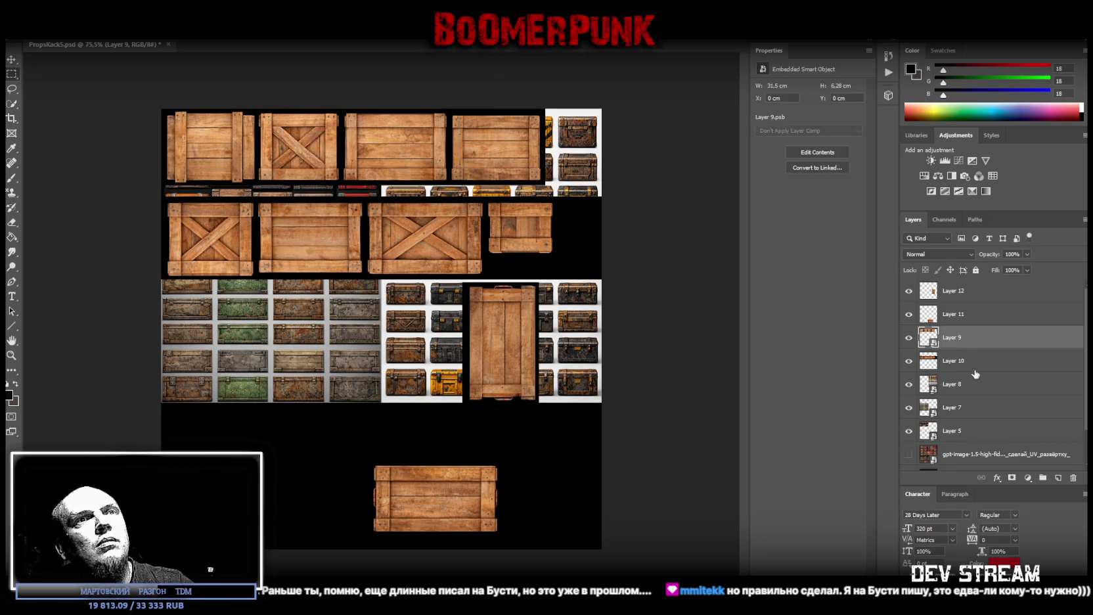
Convert Layer 10 to a smart object, then narrow and raise the second crate row
{"action": "right_click", "coordinate": [975, 374]}
{"action": "left_click", "coordinate": [854, 291]}
{"action": "key", "text": "ctrl+t"}
{"action": "left_click_drag", "start_coordinate": [453, 251], "coordinate": [454, 242]}
{"action": "left_click_drag", "start_coordinate": [609, 231], "coordinate": [552, 227]}
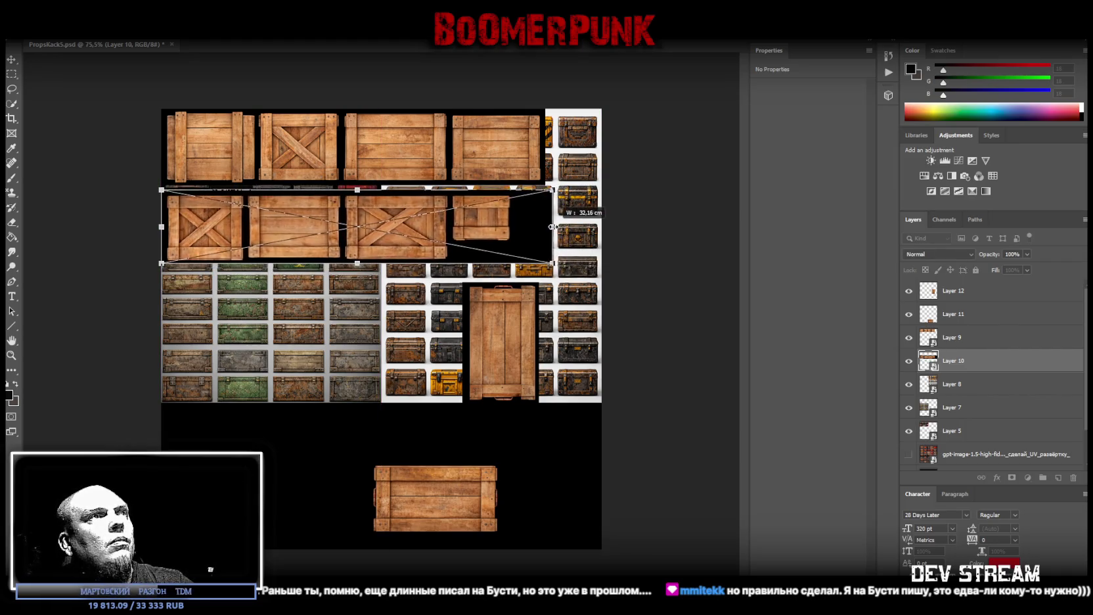
{"action": "left_click_drag", "start_coordinate": [498, 231], "coordinate": [494, 224]}
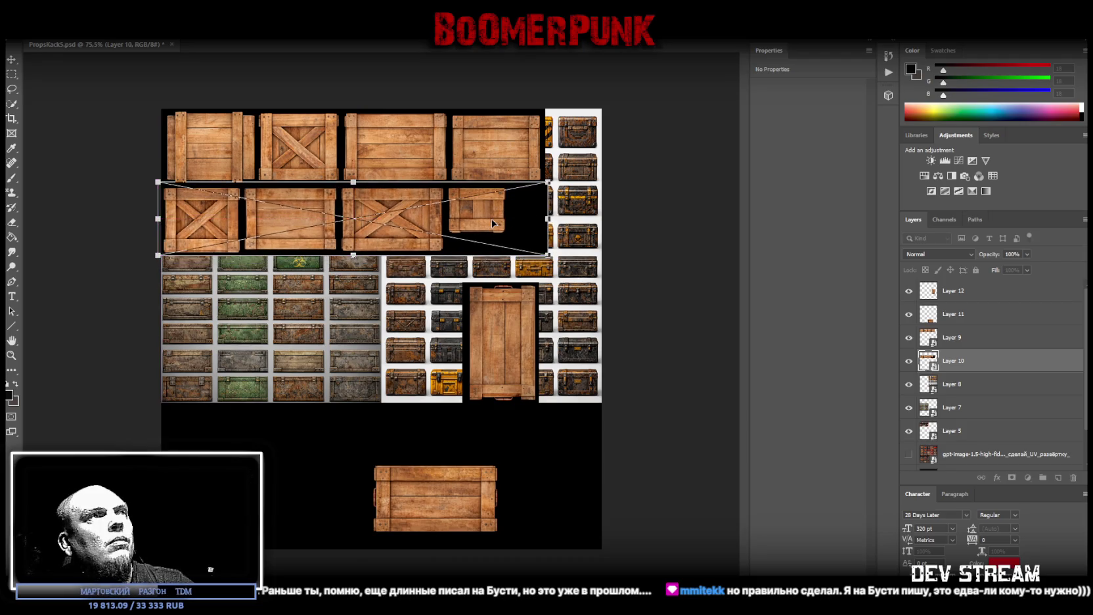
{"action": "key", "text": "Return"}
{"action": "key", "text": "ctrl+t"}
{"action": "left_click_drag", "start_coordinate": [337, 220], "coordinate": [340, 219]}
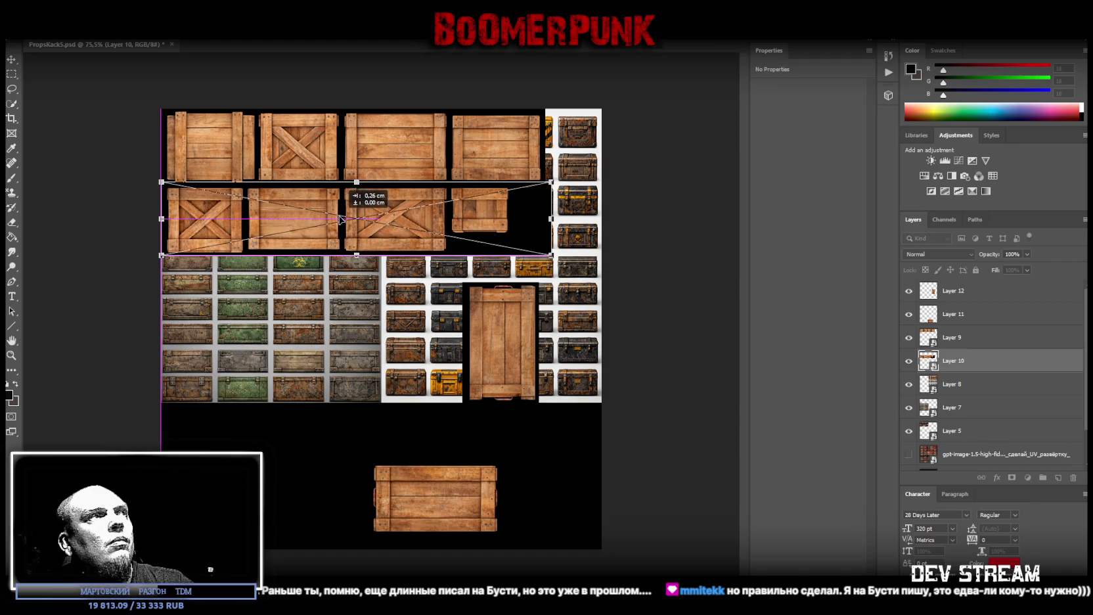
{"action": "left_click_drag", "start_coordinate": [341, 220], "coordinate": [341, 219]}
{"action": "key", "text": "Return"}
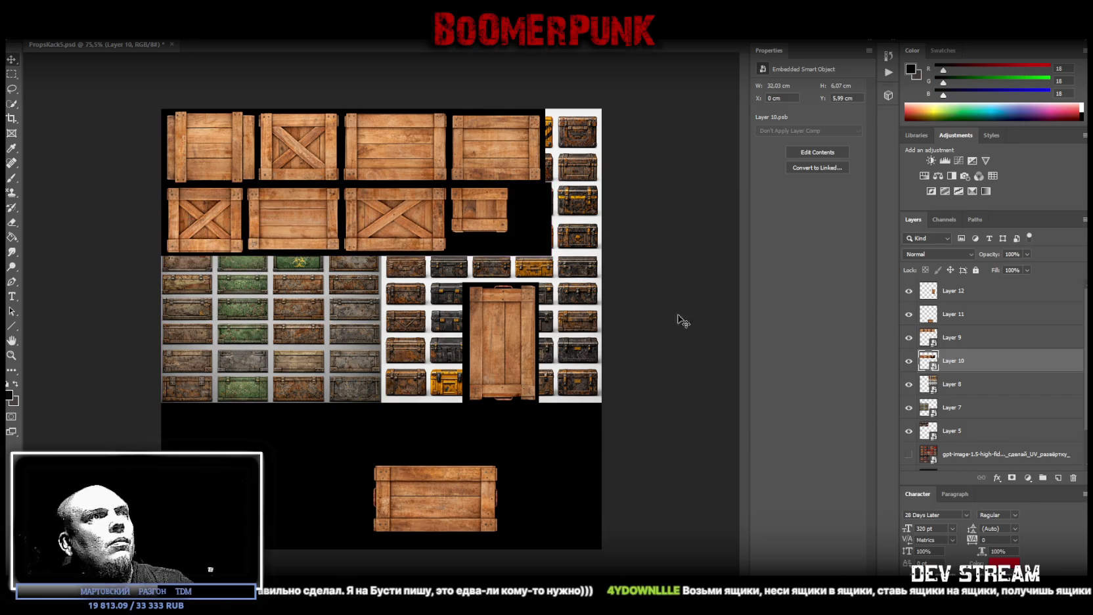
Convert Layer 12 to a smart object, move it to the top row's right end, mirror it horizontally
{"action": "right_click", "coordinate": [956, 292]}
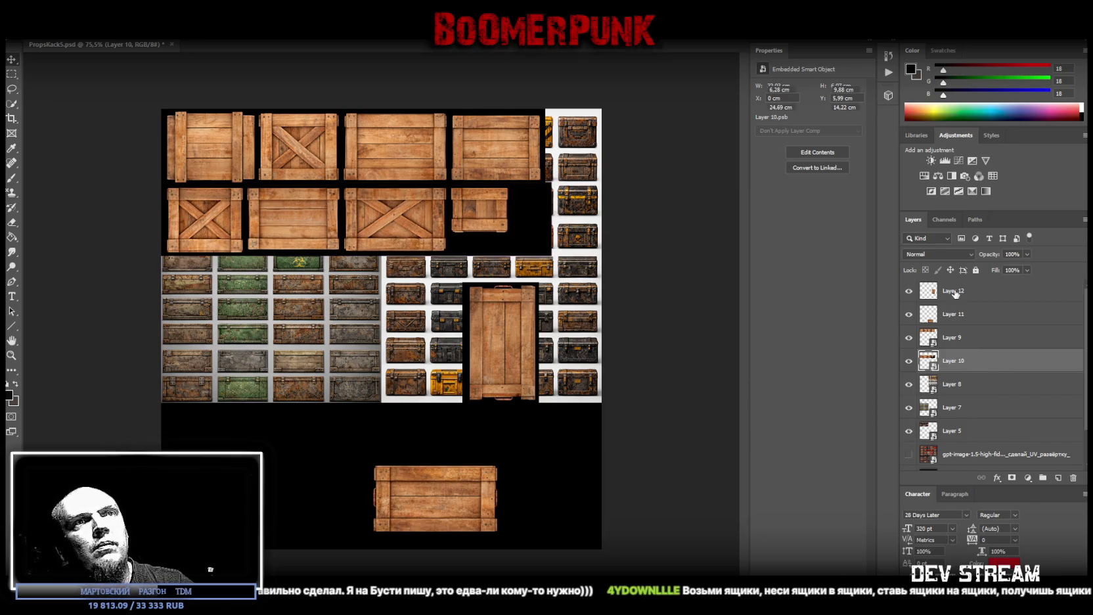
{"action": "left_click", "coordinate": [876, 290]}
{"action": "key", "text": "ctrl+t"}
{"action": "left_click_drag", "start_coordinate": [523, 370], "coordinate": [514, 196]}
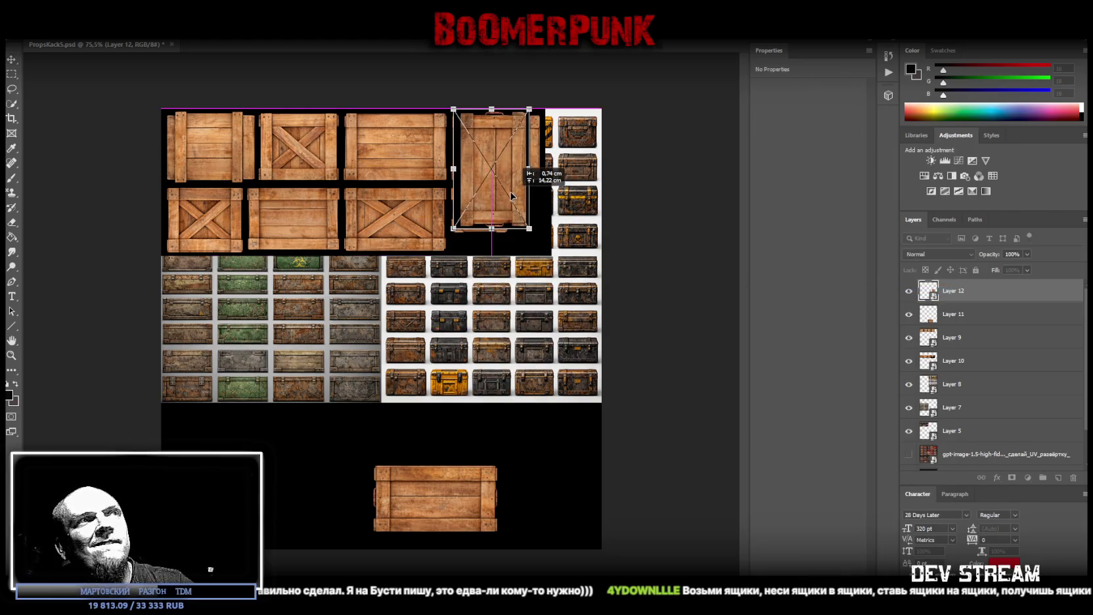
{"action": "left_click_drag", "start_coordinate": [511, 196], "coordinate": [514, 197]}
{"action": "right_click", "coordinate": [522, 176]}
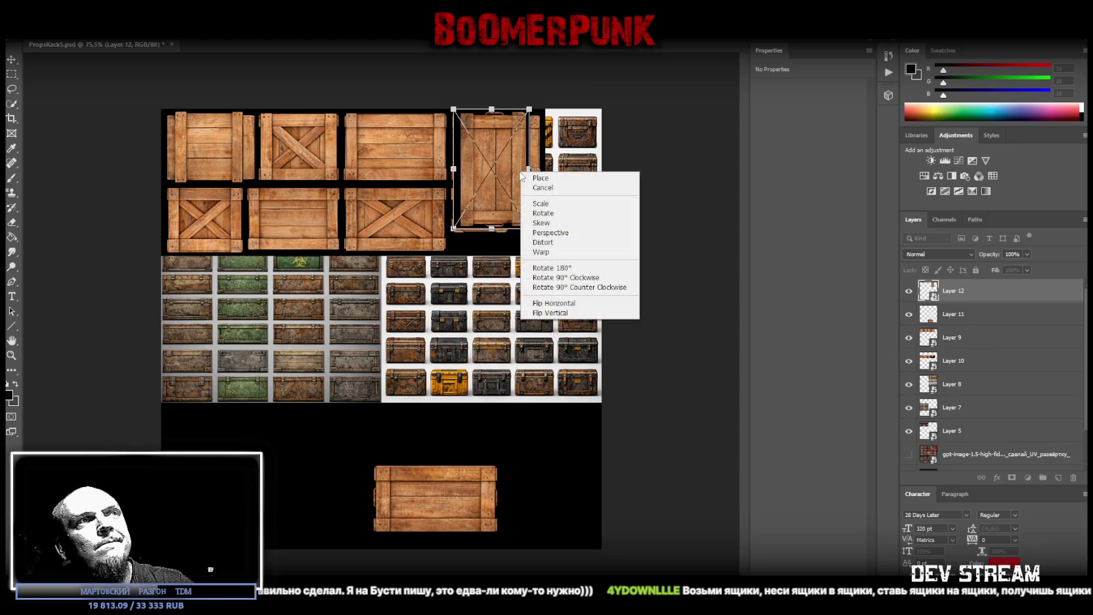
{"action": "left_click", "coordinate": [555, 303]}
{"action": "key", "text": "Return"}
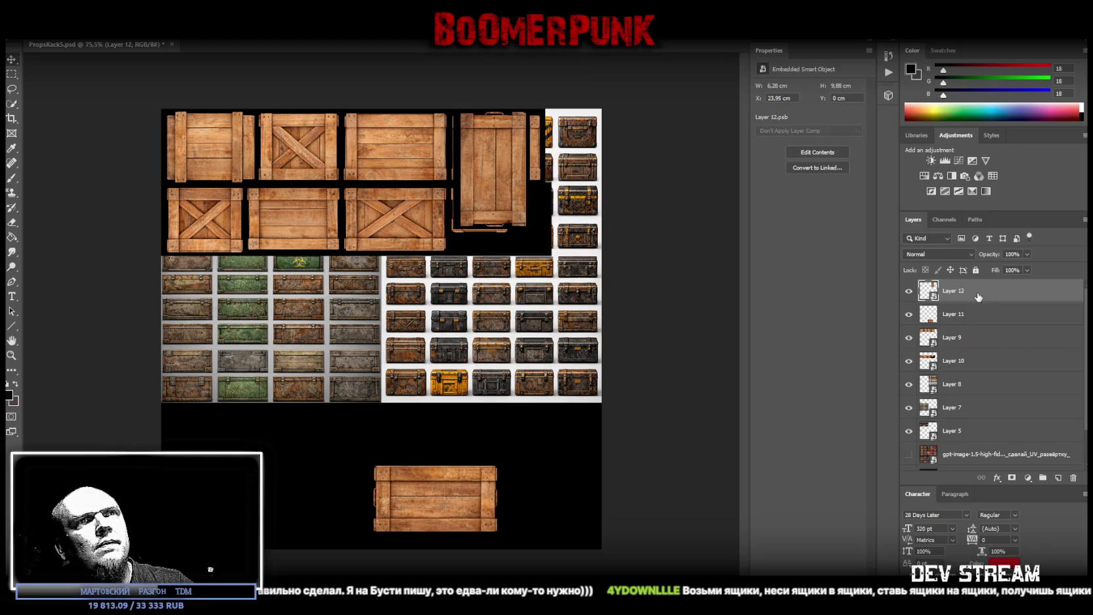
Enlarge the upright crate downward and nudge it into place
{"action": "key", "text": "ctrl+t"}
{"action": "left_click_drag", "start_coordinate": [495, 227], "coordinate": [495, 255]}
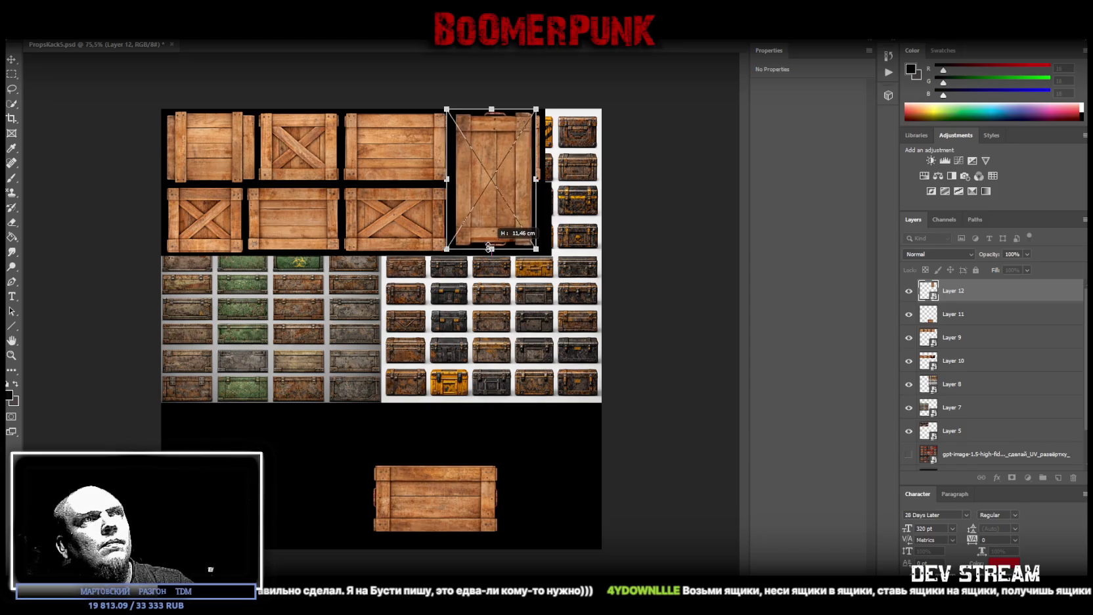
{"action": "left_click_drag", "start_coordinate": [491, 217], "coordinate": [496, 218]}
{"action": "key", "text": "Return"}
{"action": "left_click_drag", "start_coordinate": [505, 171], "coordinate": [489, 167]}
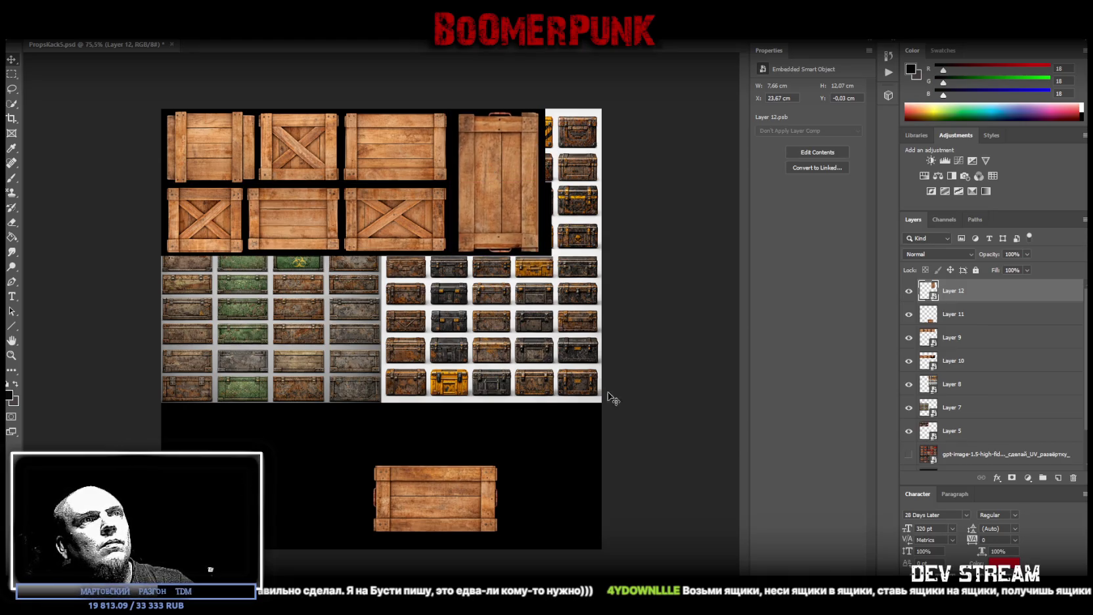
Try repositioning the bottom crate, then delete Layer 11 and its crate
{"action": "right_click", "coordinate": [948, 317]}
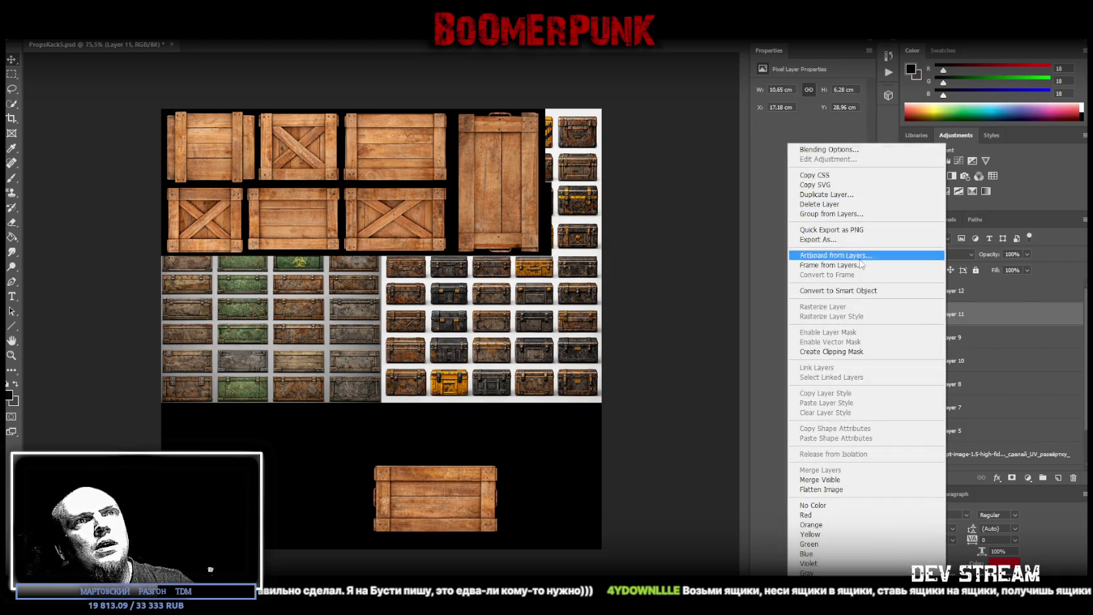
{"action": "key", "text": "Escape"}
{"action": "key", "text": "ctrl+t"}
{"action": "mouse_move", "coordinate": [500, 434]}
{"action": "left_mouse_down"}
{"action": "mouse_move", "coordinate": [414, 411]}
{"action": "mouse_move", "coordinate": [372, 433]}
{"action": "left_mouse_up"}
{"action": "left_click_drag", "start_coordinate": [455, 440], "coordinate": [572, 139]}
{"action": "mouse_move", "coordinate": [563, 240]}
{"action": "left_mouse_down"}
{"action": "mouse_move", "coordinate": [563, 255]}
{"action": "mouse_move", "coordinate": [573, 217]}
{"action": "left_mouse_up"}
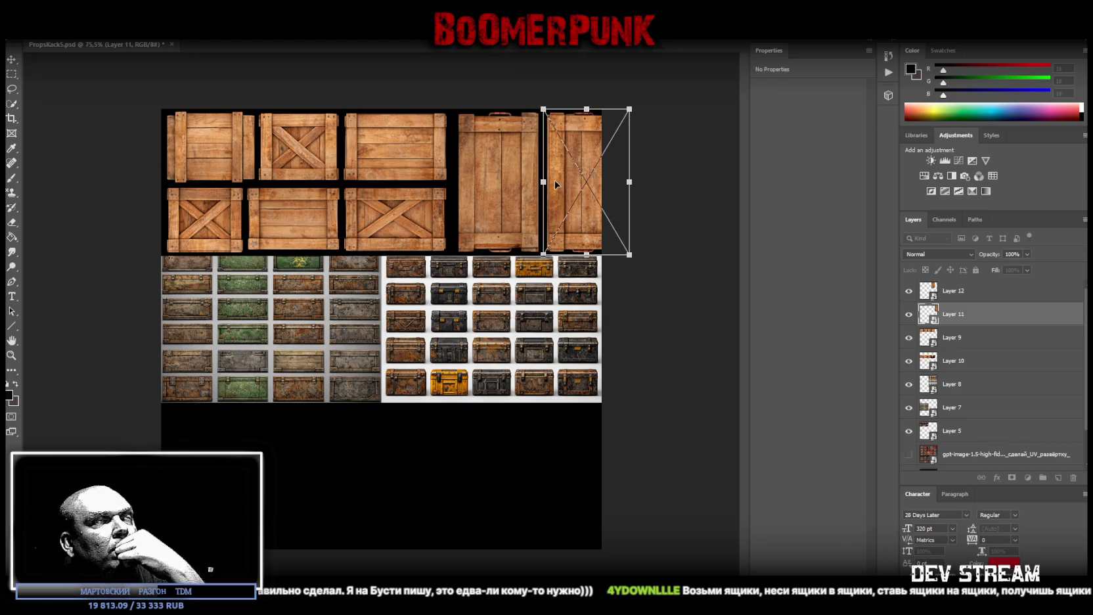
{"action": "left_click_drag", "start_coordinate": [573, 187], "coordinate": [437, 443]}
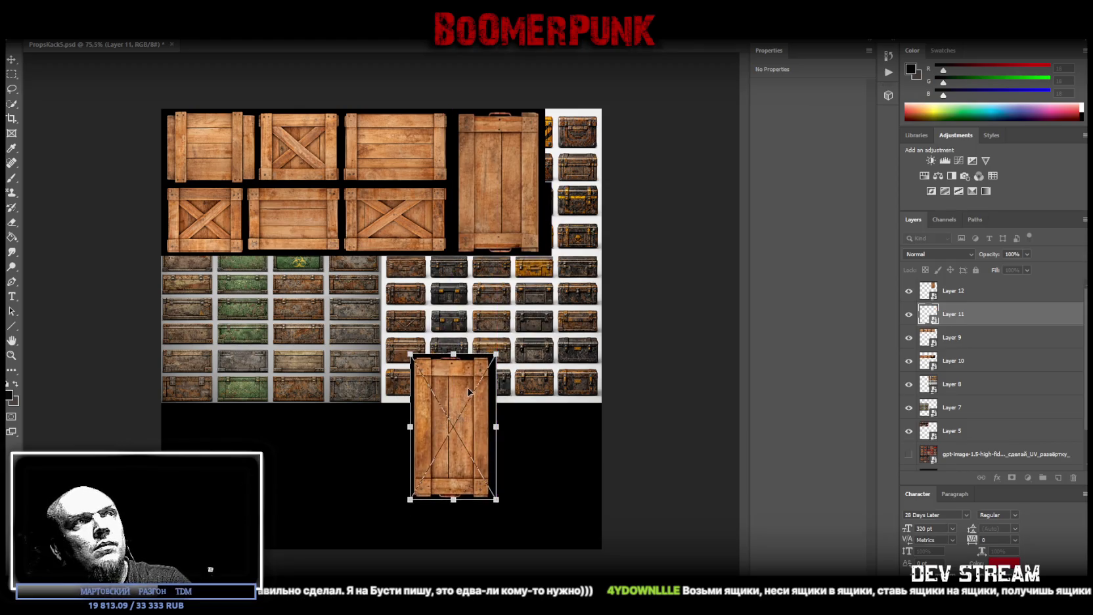
{"action": "key", "text": "Return"}
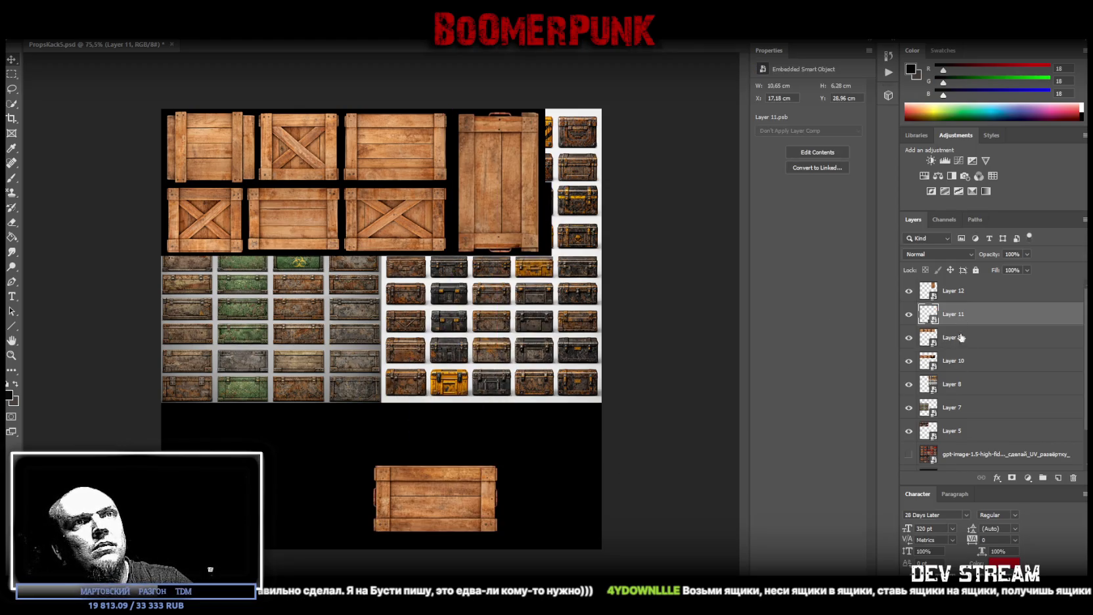
{"action": "key", "text": "Delete"}
Rotate Layer 12's crate horizontal and fit it to 12.35 × 6.28 cm at X 23.77, Y 0
{"action": "left_click", "coordinate": [954, 290]}
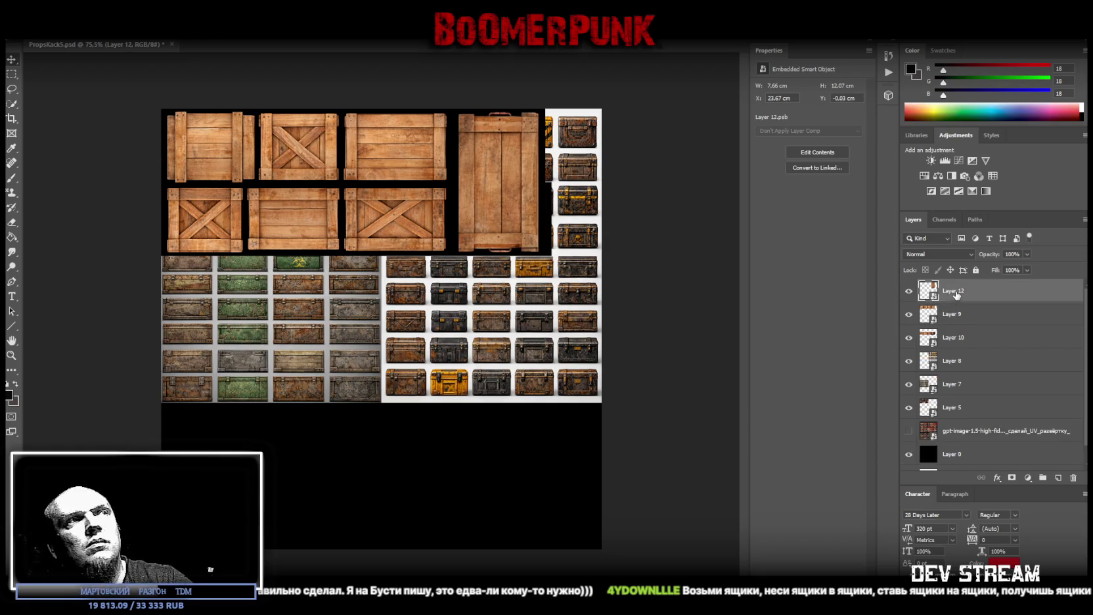
{"action": "key", "text": "ctrl+t"}
{"action": "mouse_move", "coordinate": [535, 88]}
{"action": "left_mouse_down"}
{"action": "mouse_move", "coordinate": [605, 161]}
{"action": "mouse_move", "coordinate": [550, 191]}
{"action": "mouse_move", "coordinate": [575, 164]}
{"action": "left_mouse_up"}
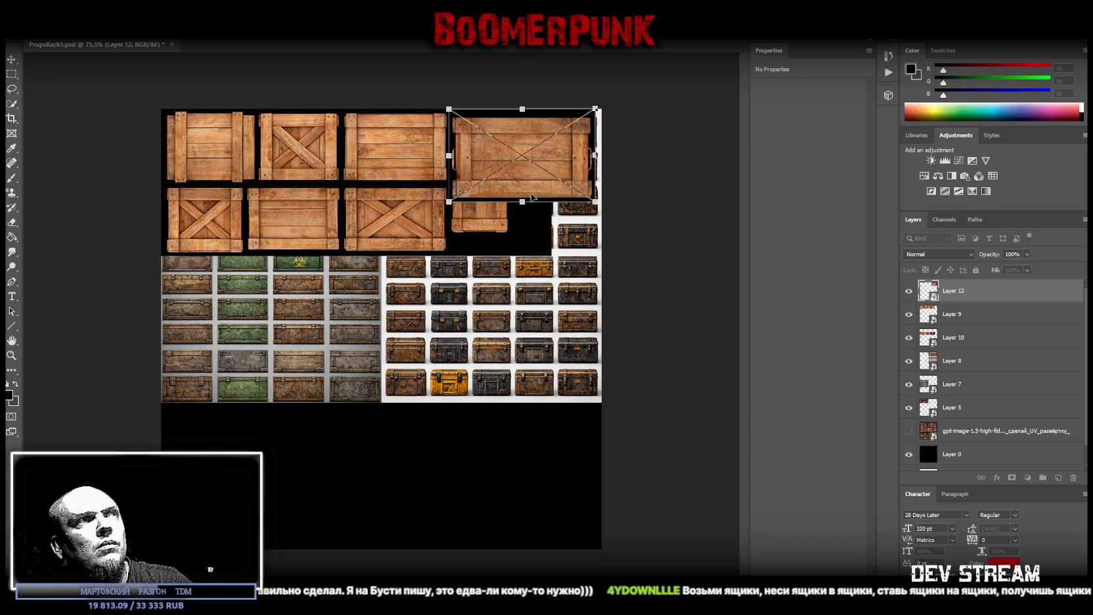
{"action": "left_click_drag", "start_coordinate": [521, 202], "coordinate": [522, 185]}
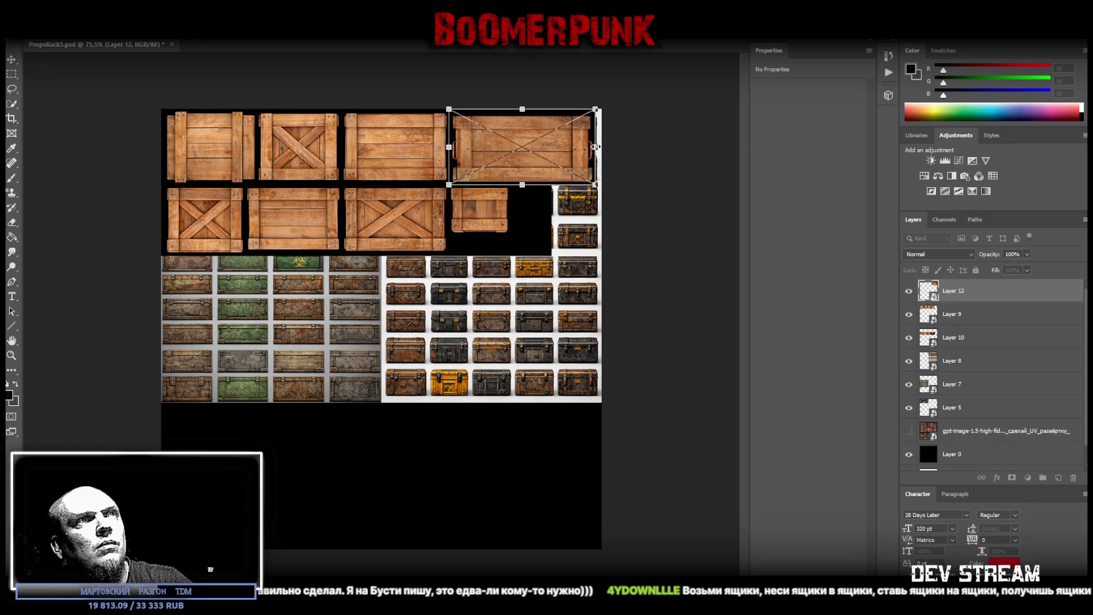
{"action": "left_click_drag", "start_coordinate": [595, 147], "coordinate": [601, 146]}
{"action": "left_click_drag", "start_coordinate": [448, 146], "coordinate": [451, 147]}
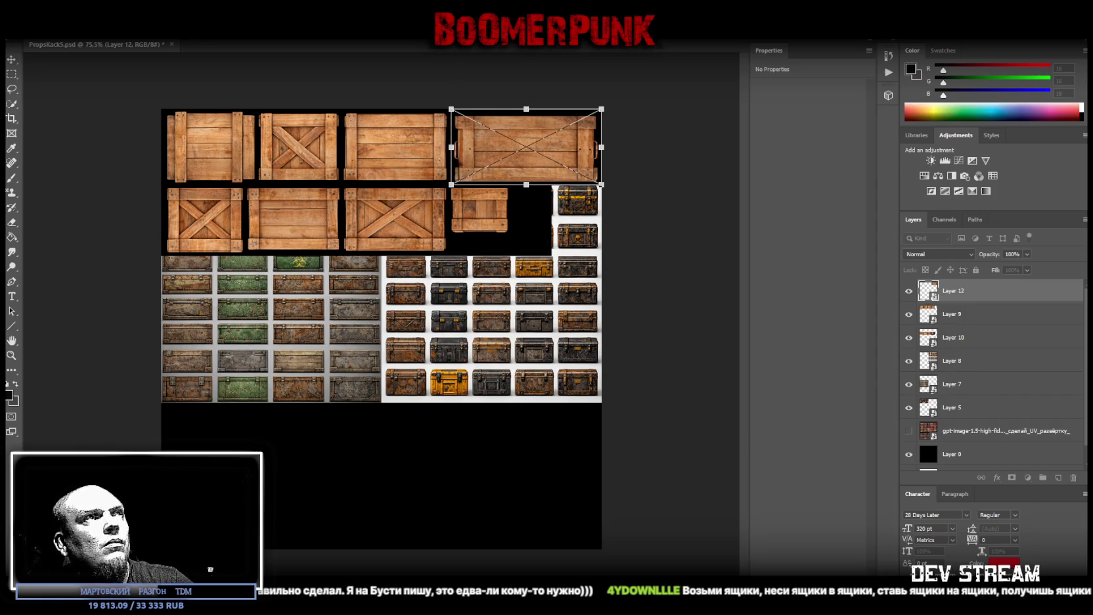
{"action": "key", "text": "Return"}
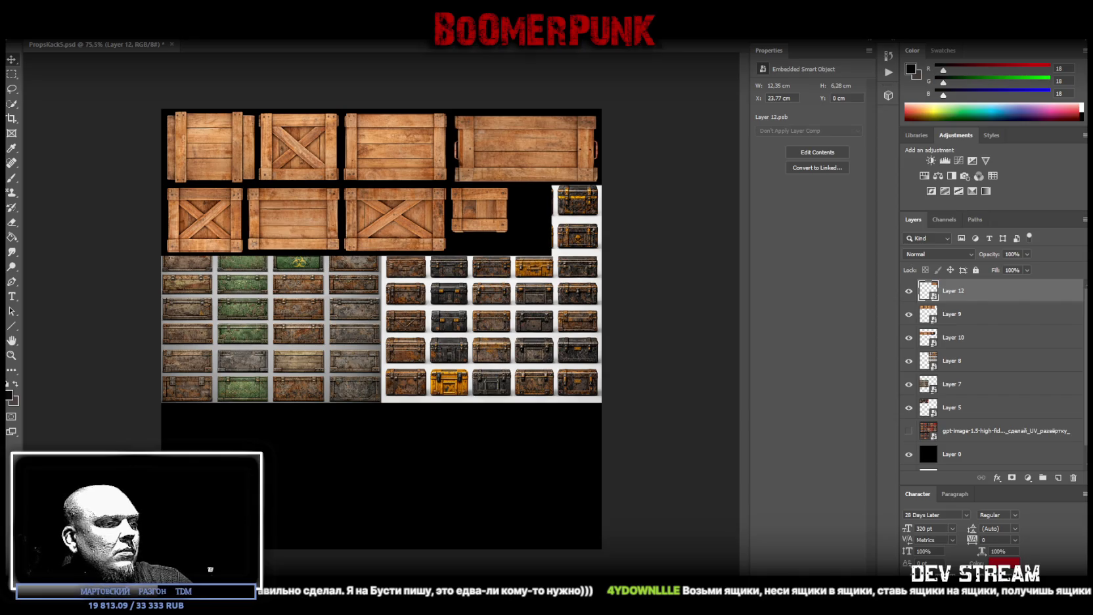
{"action": "key", "text": "super+d"}
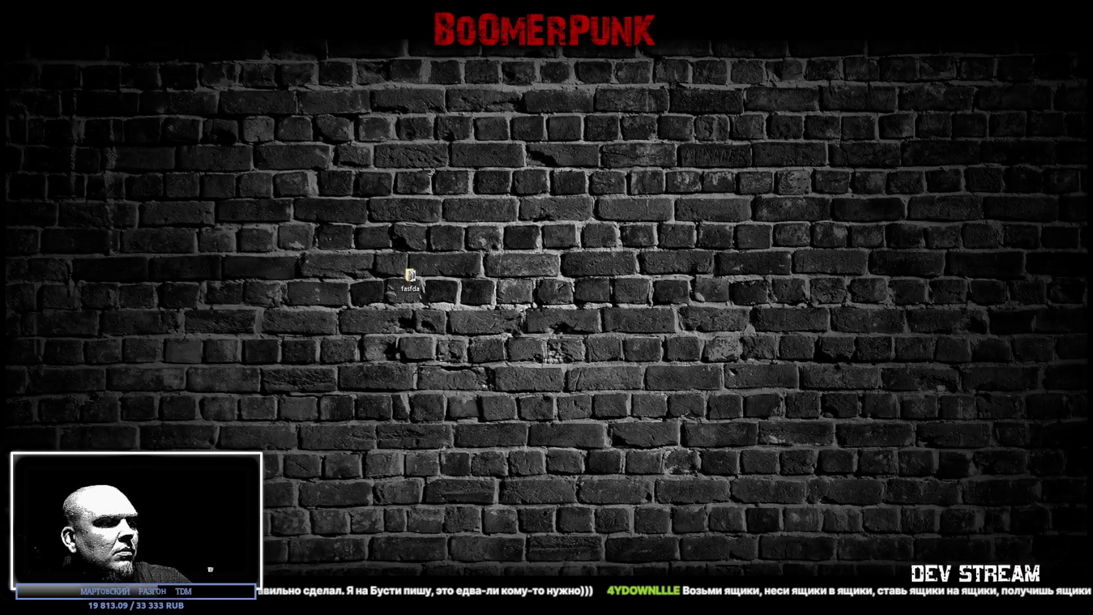
{"action": "key", "text": "super+d"}
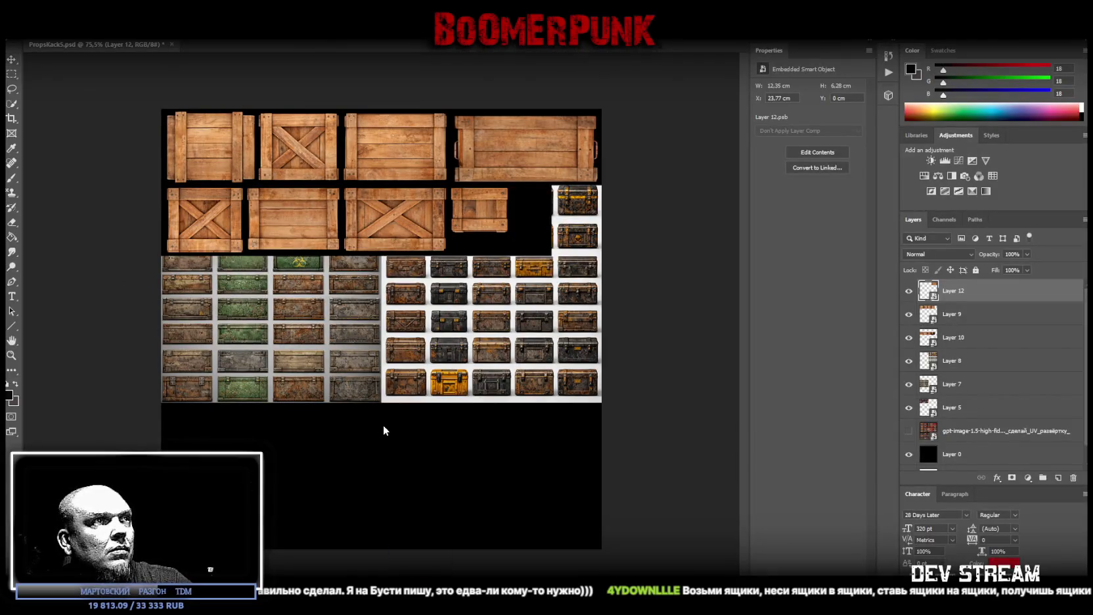
Place a new crate views image and copy its lower-left crate pair onto Layer 13
{"action": "left_click_drag", "start_coordinate": [383, 430], "coordinate": [394, 473]}
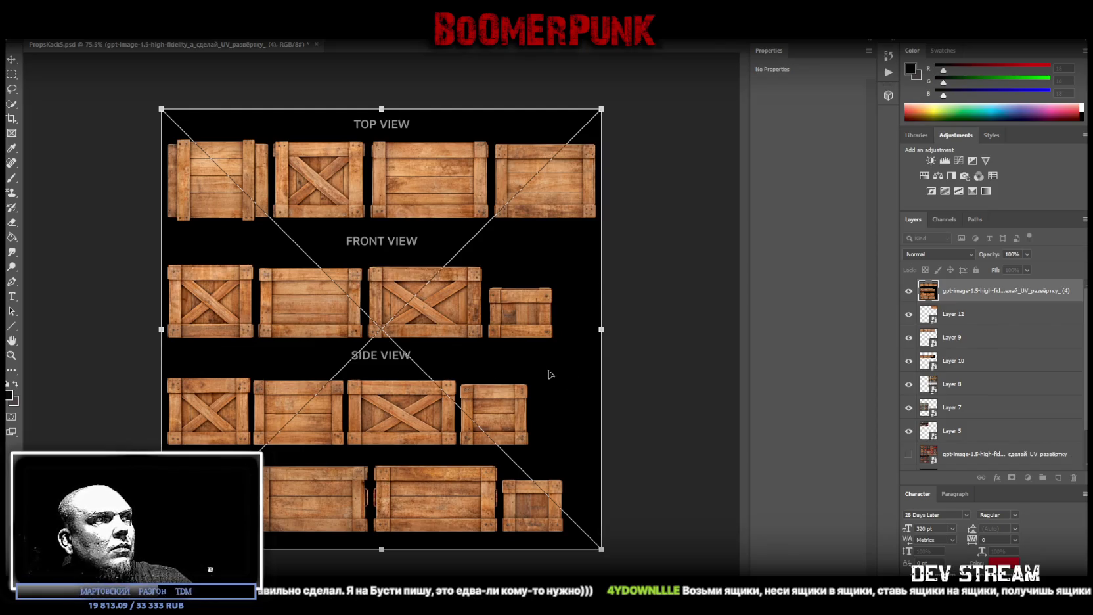
{"action": "key", "text": "Return"}
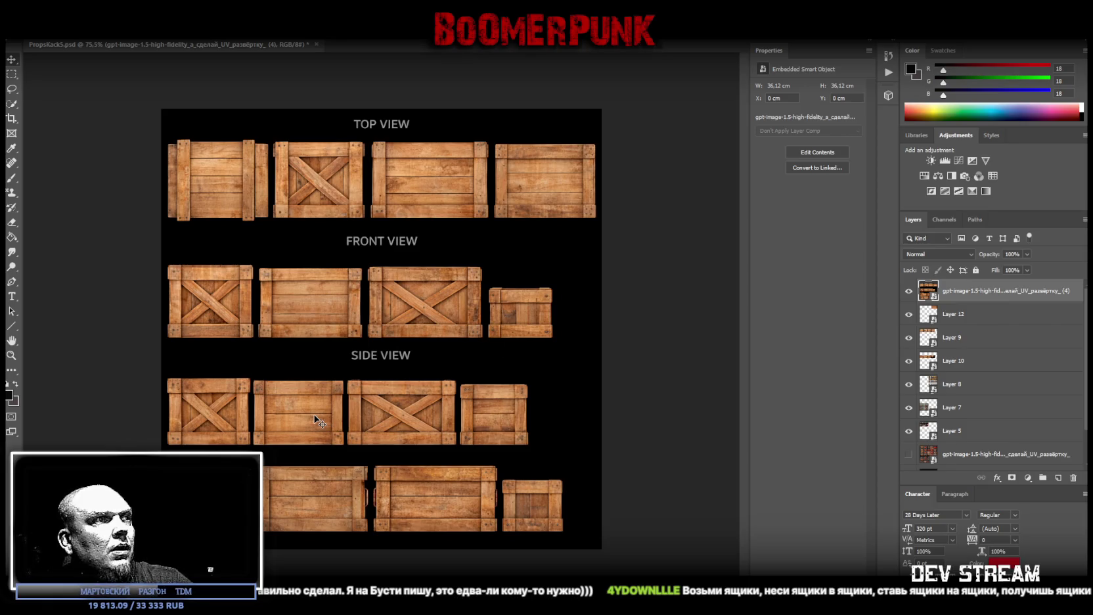
{"action": "left_click", "coordinate": [12, 74]}
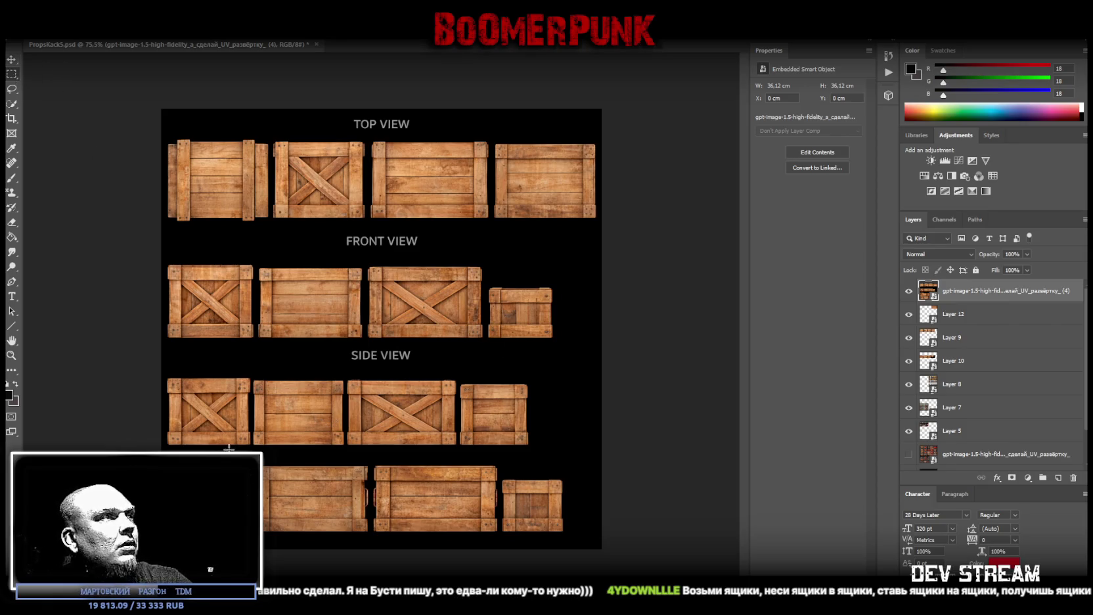
{"action": "left_click_drag", "start_coordinate": [345, 374], "coordinate": [155, 447]}
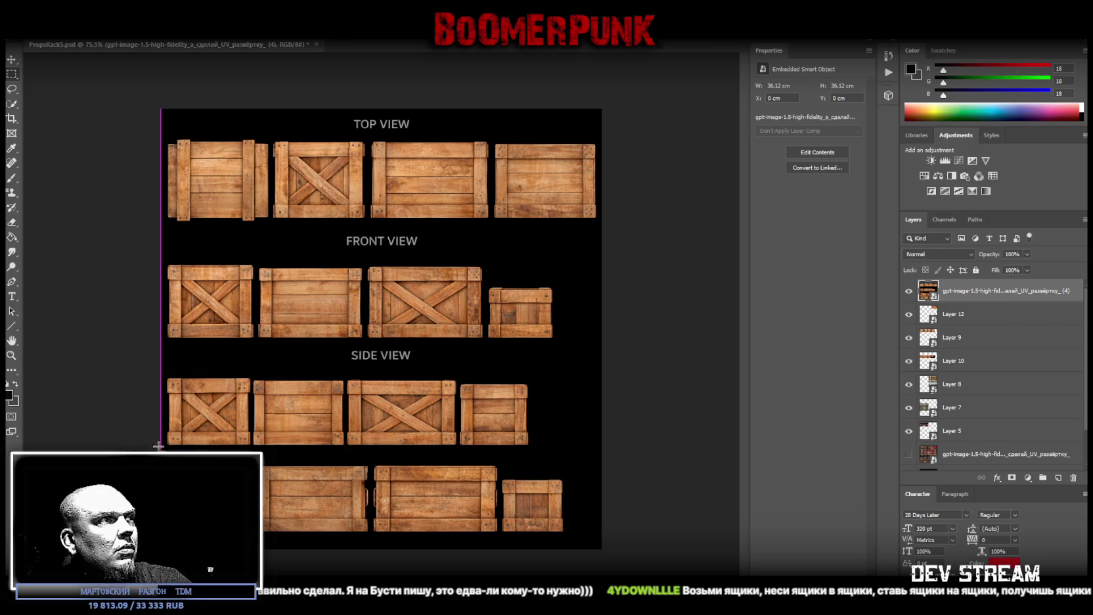
{"action": "right_click", "coordinate": [182, 432]}
{"action": "left_click", "coordinate": [239, 303]}
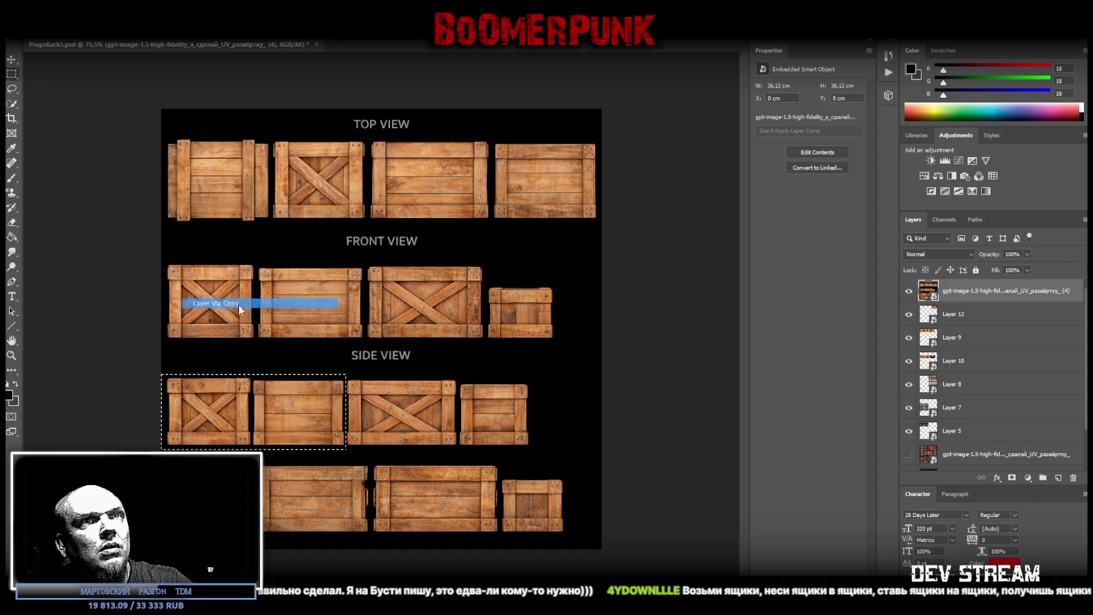
Make Layer 13 a smart object, fitted to 12.35 × 6.07 cm at Y 5.99 in the right slot
{"action": "right_click", "coordinate": [952, 290]}
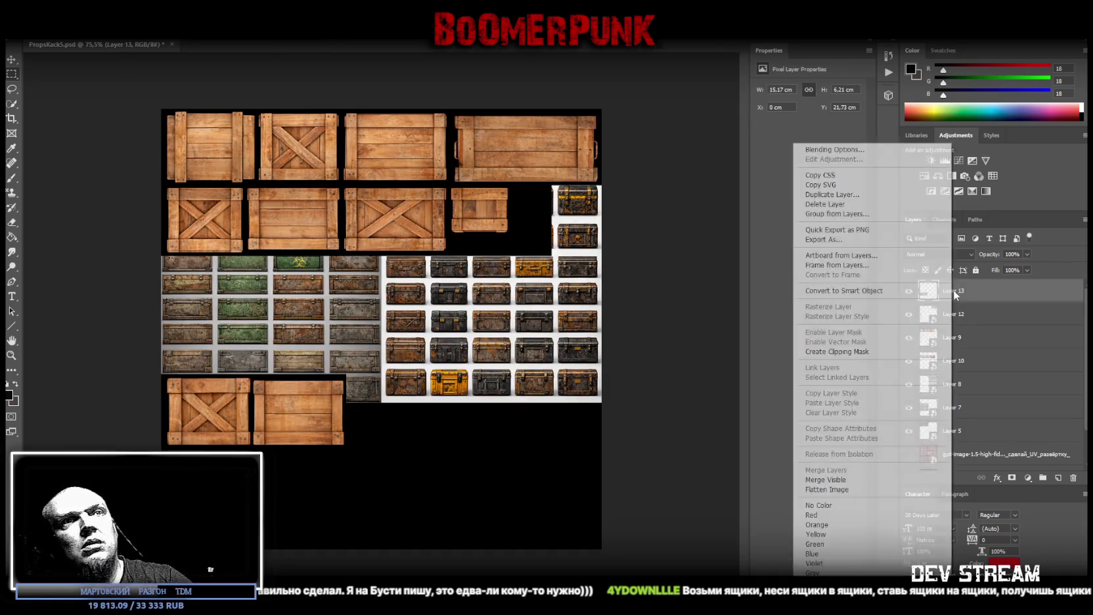
{"action": "left_click", "coordinate": [844, 290]}
{"action": "key", "text": "ctrl+t"}
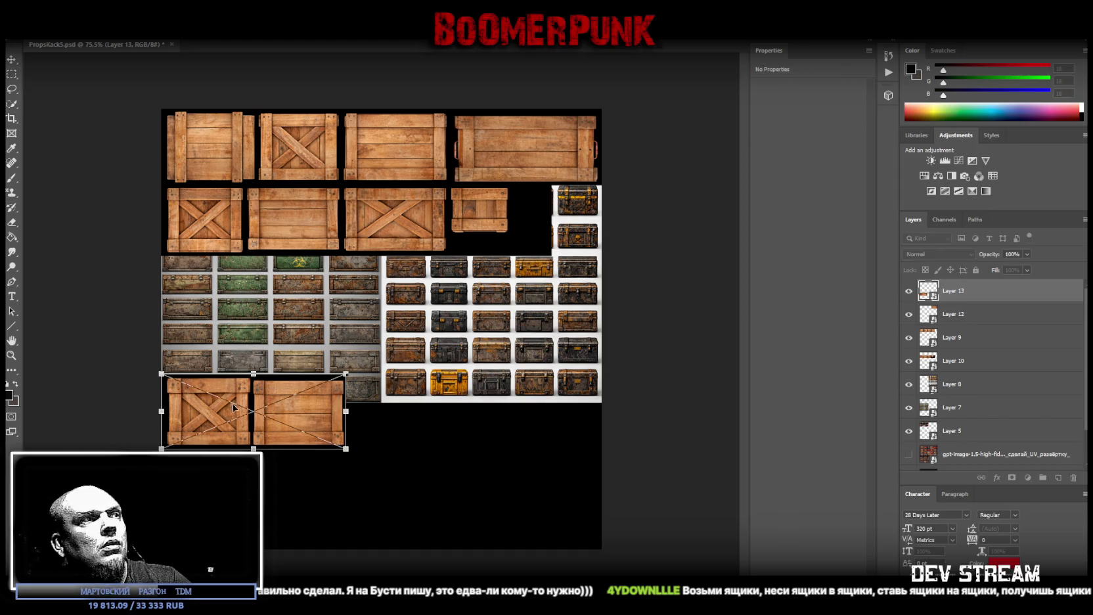
{"action": "left_click_drag", "start_coordinate": [235, 405], "coordinate": [548, 227]}
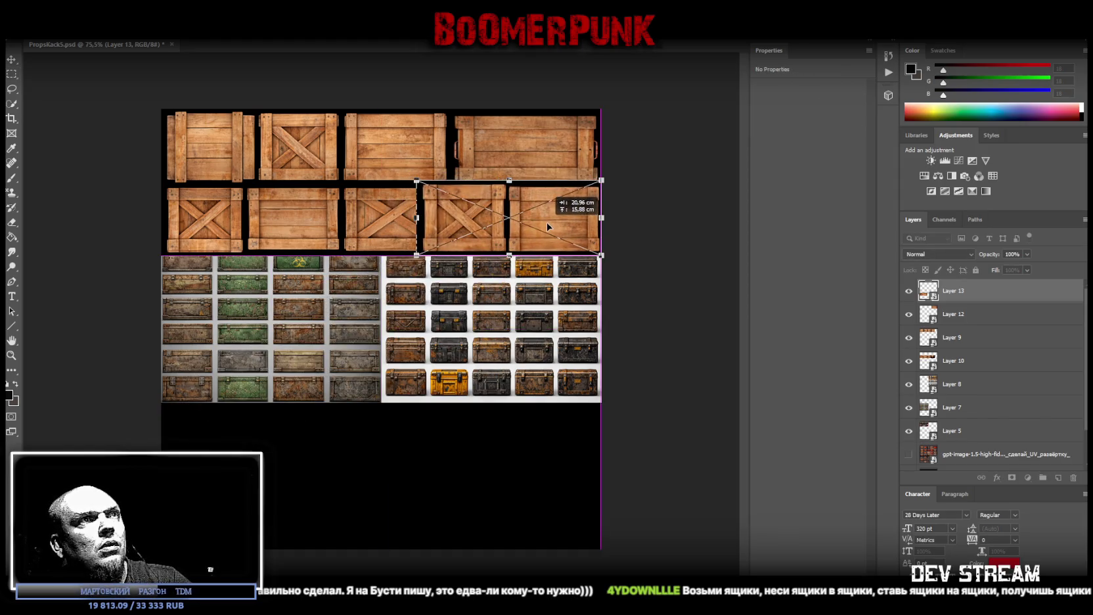
{"action": "left_click_drag", "start_coordinate": [509, 180], "coordinate": [509, 186]}
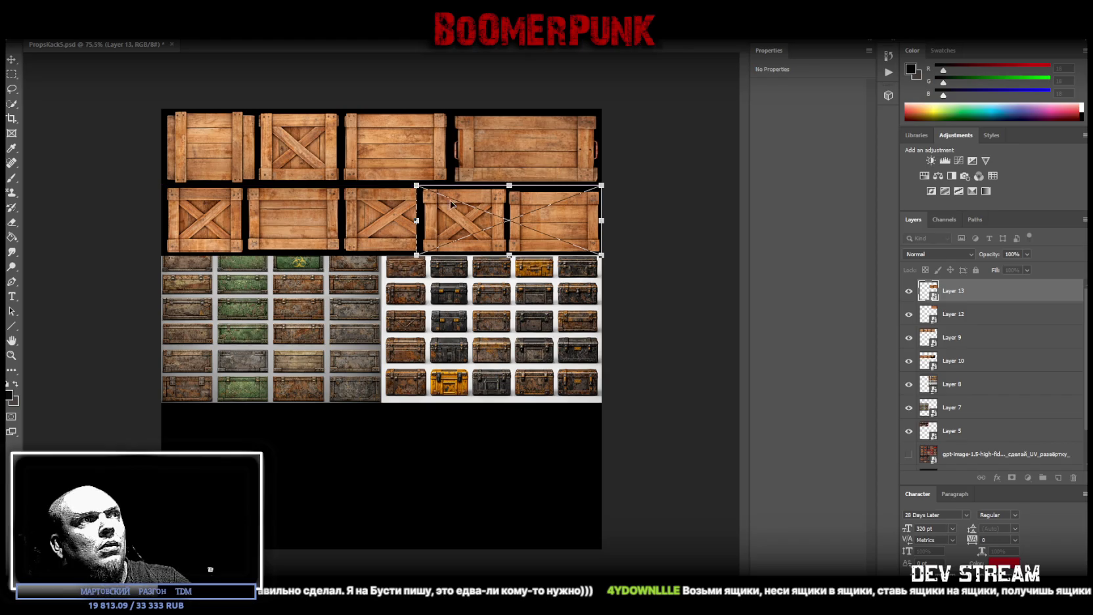
{"action": "left_click_drag", "start_coordinate": [417, 218], "coordinate": [450, 221]}
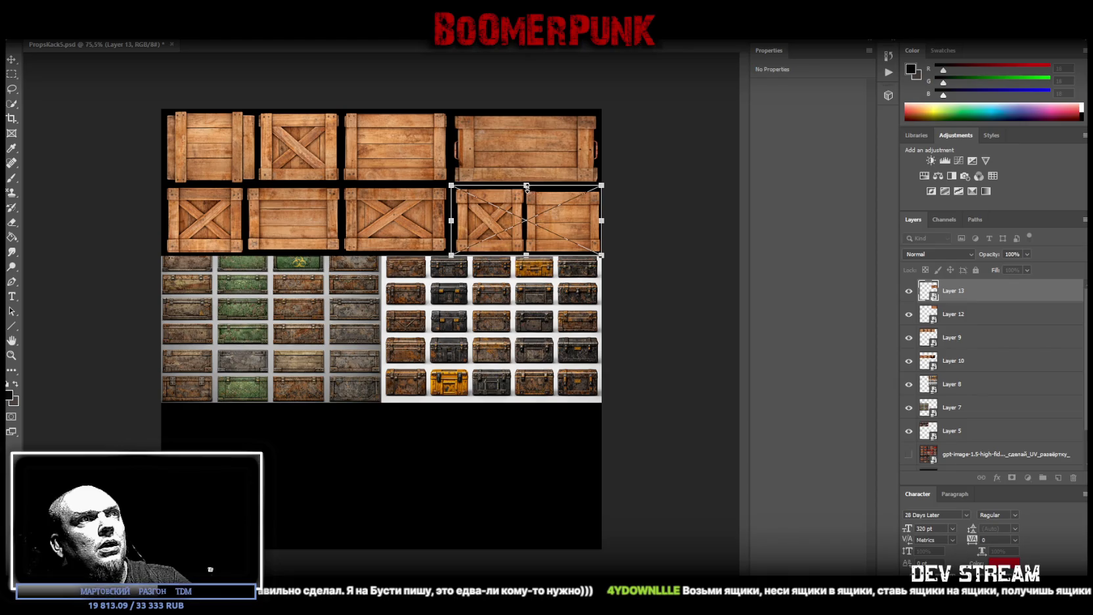
{"action": "left_click_drag", "start_coordinate": [526, 186], "coordinate": [527, 183]}
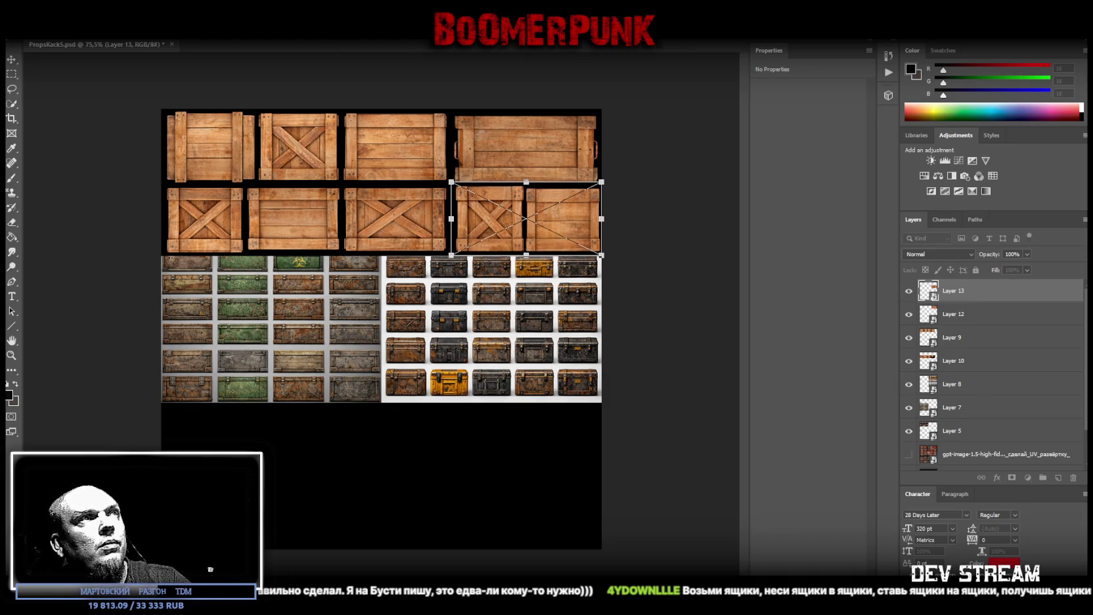
{"action": "key", "text": "Return"}
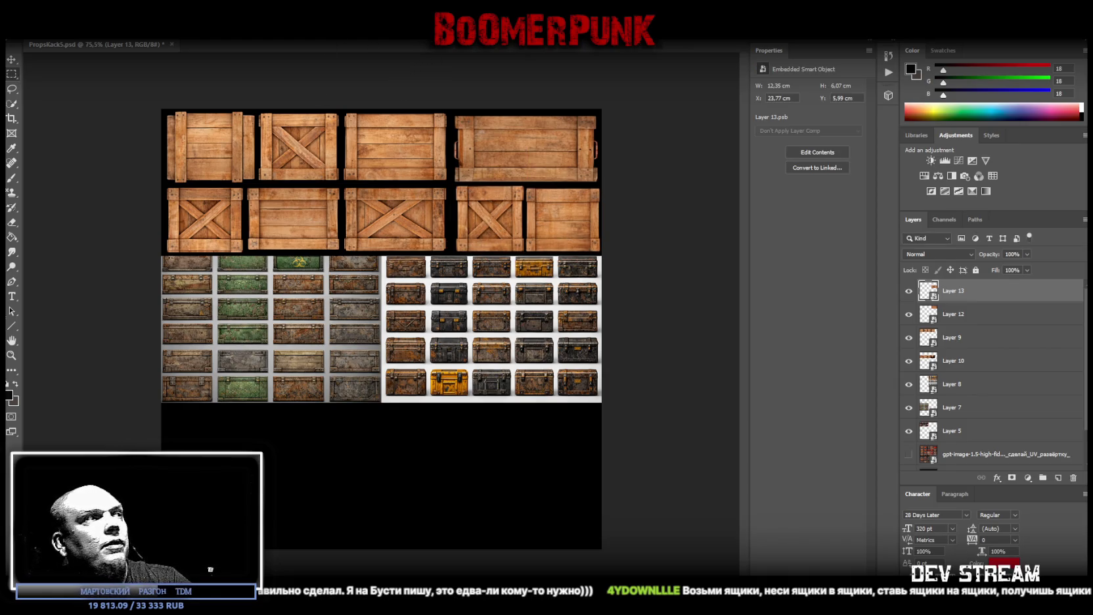
Align Layer 12's bottom edge with the next row, then reselect Layer 13
{"action": "left_click_drag", "start_coordinate": [522, 159], "coordinate": [861, 230]}
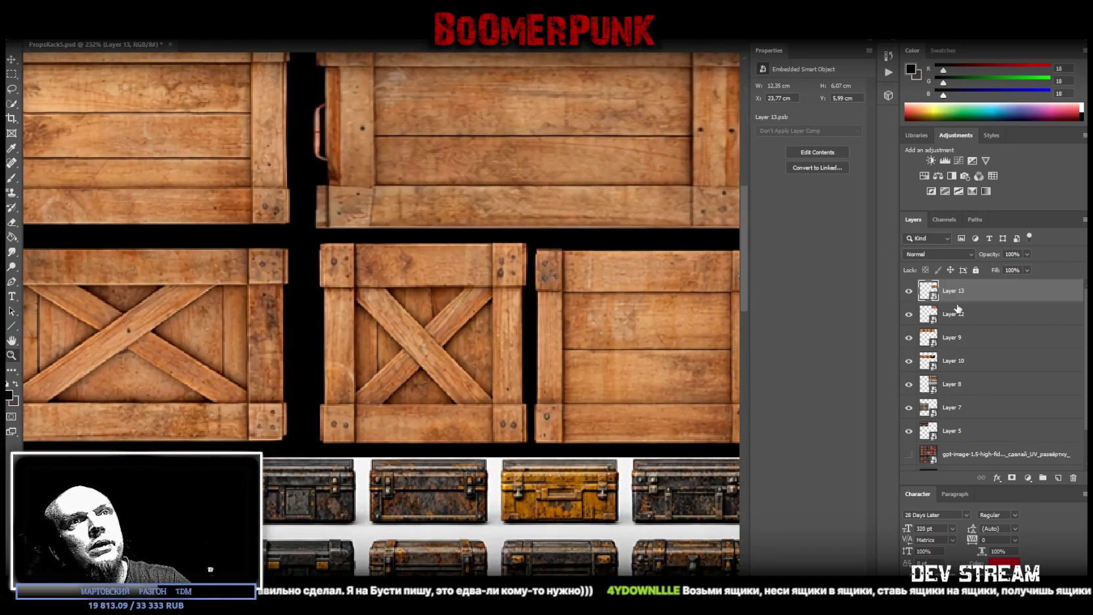
{"action": "left_click", "coordinate": [958, 312]}
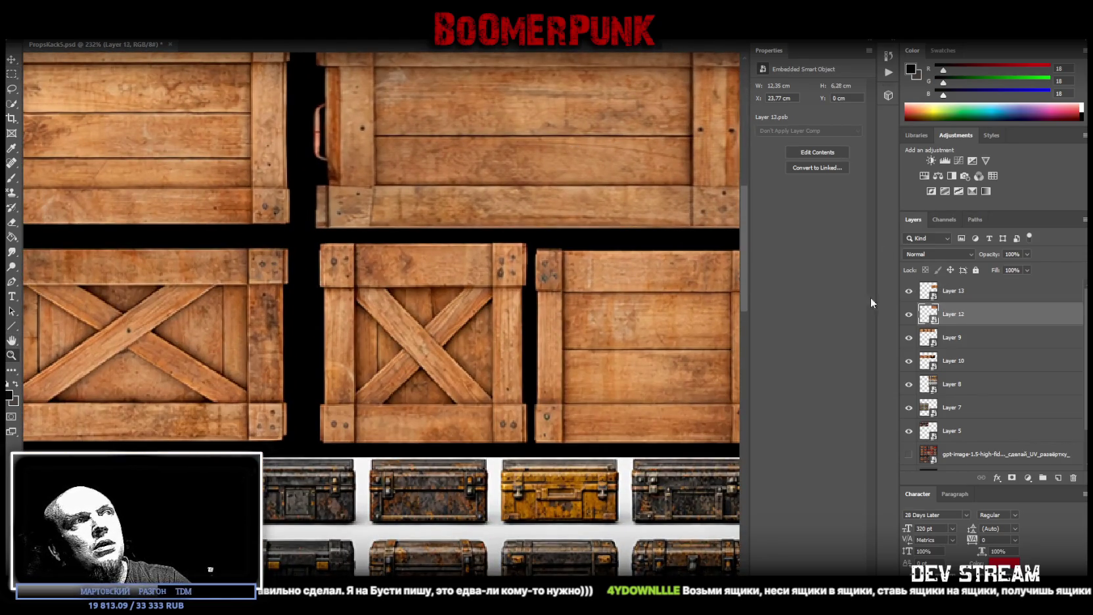
{"action": "key", "text": "ctrl+t"}
{"action": "left_click_drag", "start_coordinate": [538, 235], "coordinate": [538, 236]}
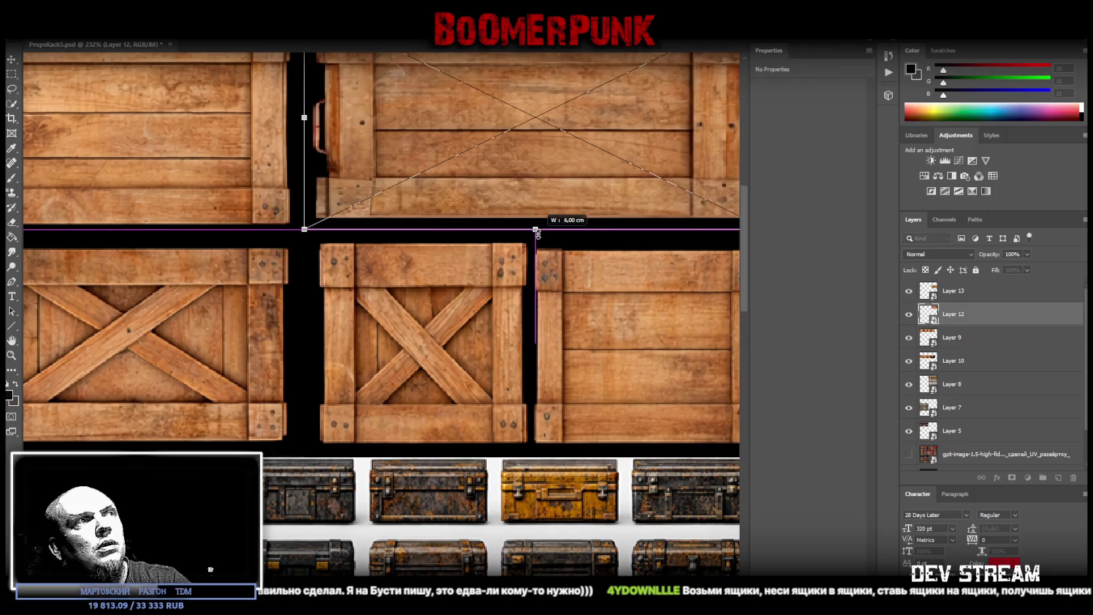
{"action": "key", "text": "Return"}
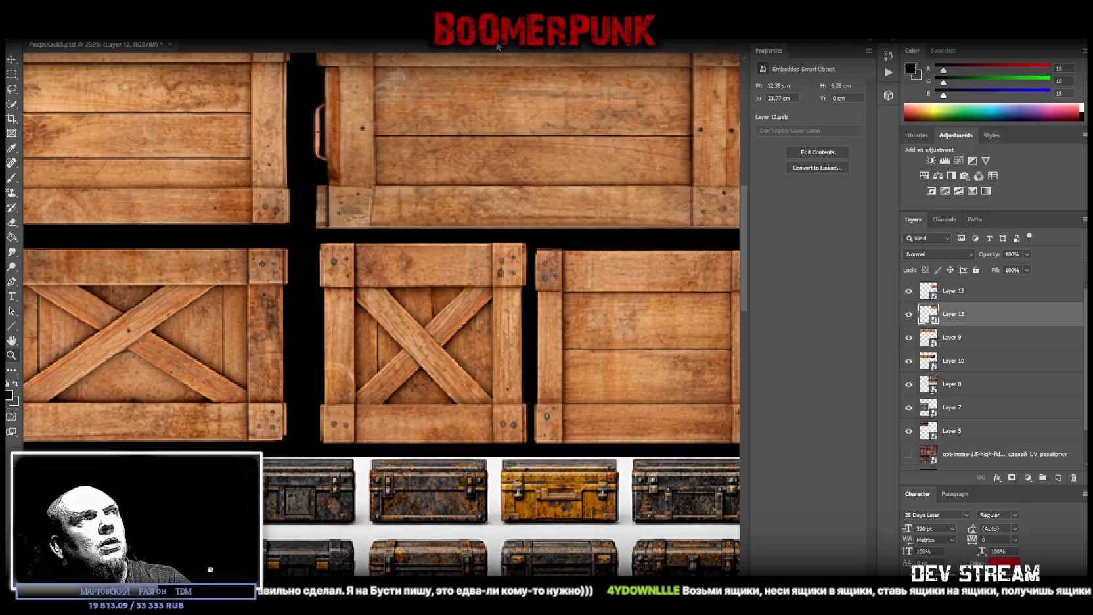
{"action": "left_click", "coordinate": [11, 355]}
{"action": "scroll", "coordinate": [664, 297], "scroll_direction": "down", "scroll_amount": 4, "text": "alt"}
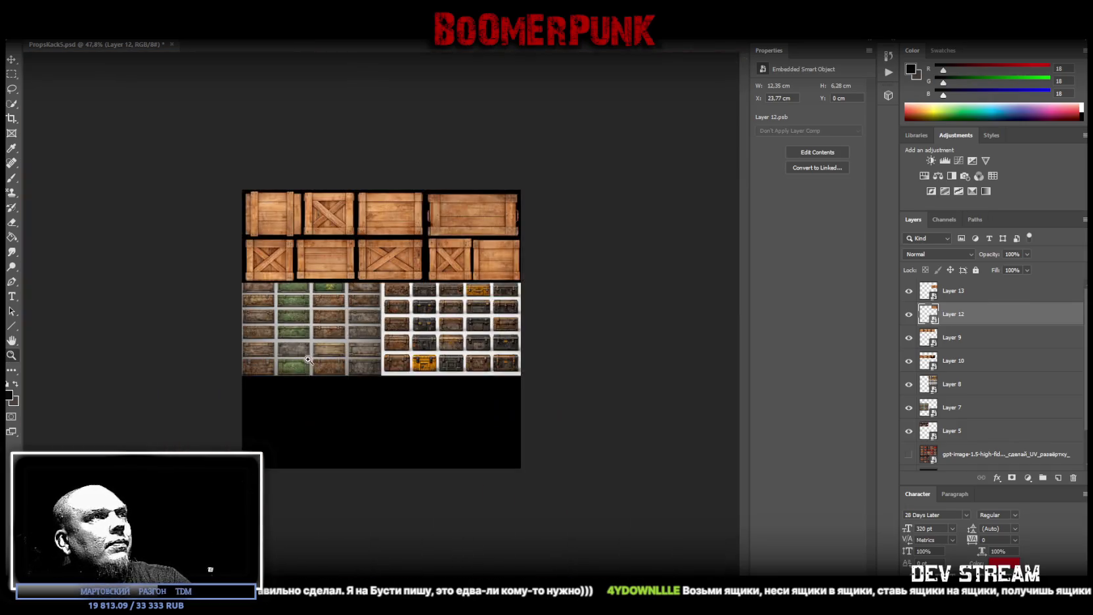
{"action": "scroll", "coordinate": [664, 296], "scroll_direction": "up", "scroll_amount": 1, "text": "alt"}
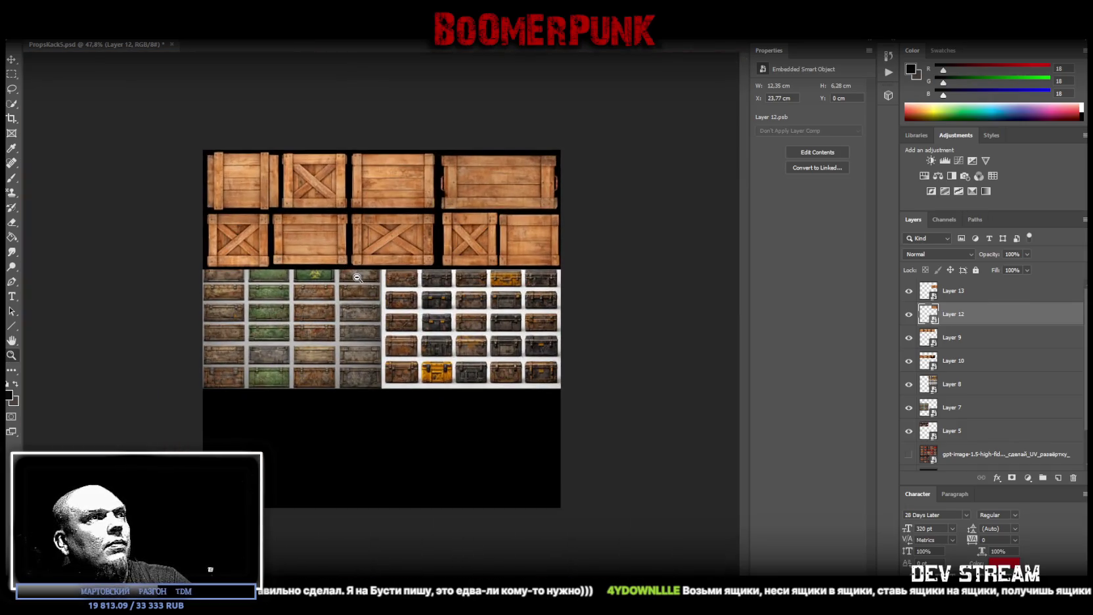
{"action": "left_click", "coordinate": [968, 297]}
Merge crate Layers 13–10 and add a Brightness/Contrast adjustment at contrast 100
{"action": "left_click", "coordinate": [963, 363], "text": "shift"}
{"action": "right_click", "coordinate": [960, 363]}
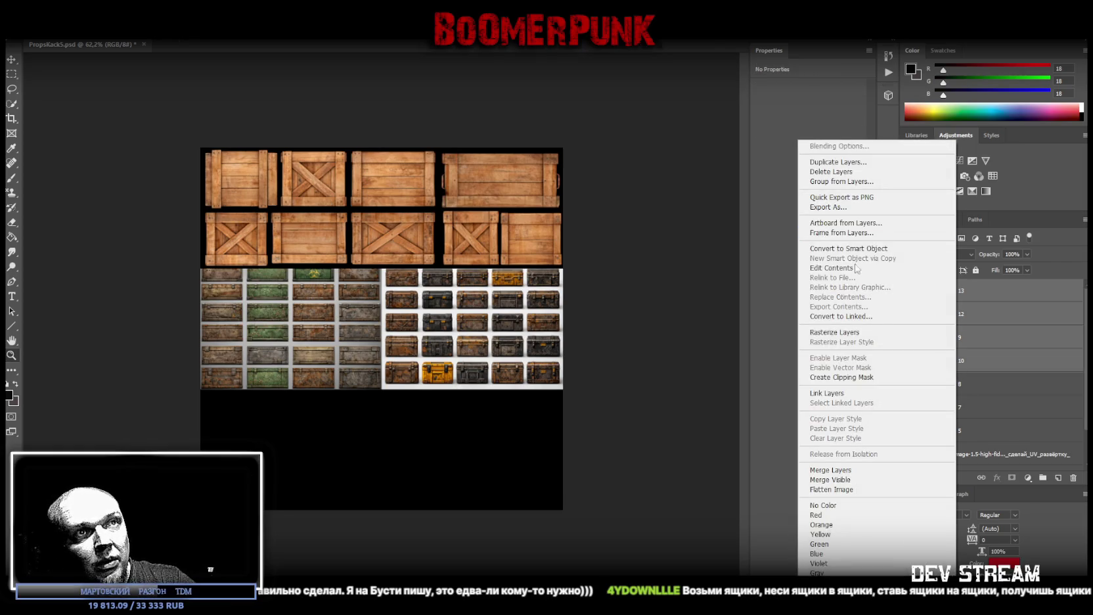
{"action": "left_click", "coordinate": [830, 470]}
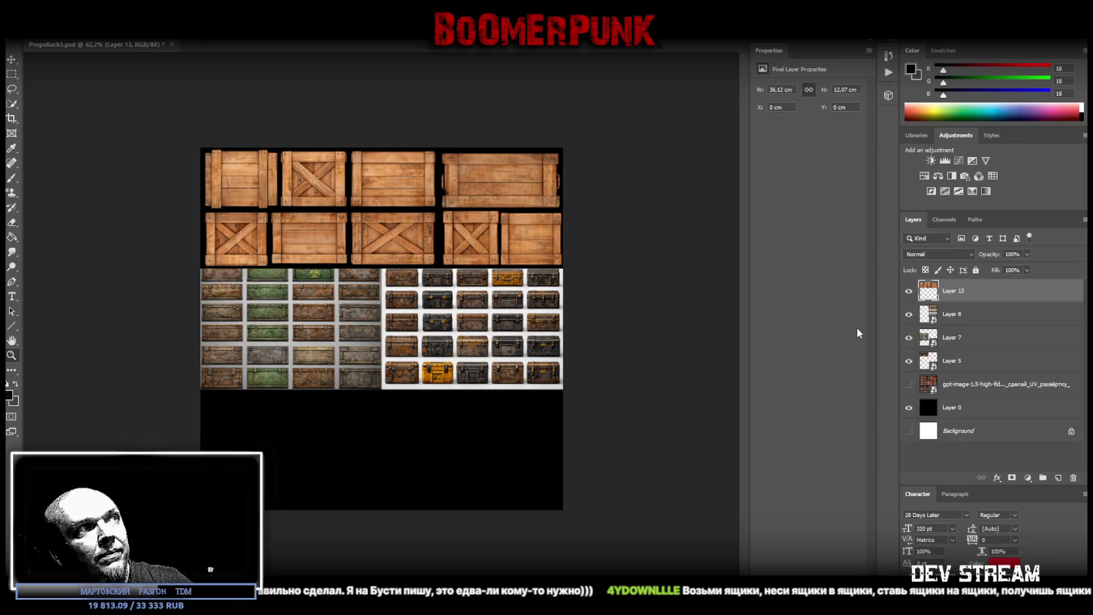
{"action": "left_click", "coordinate": [931, 160]}
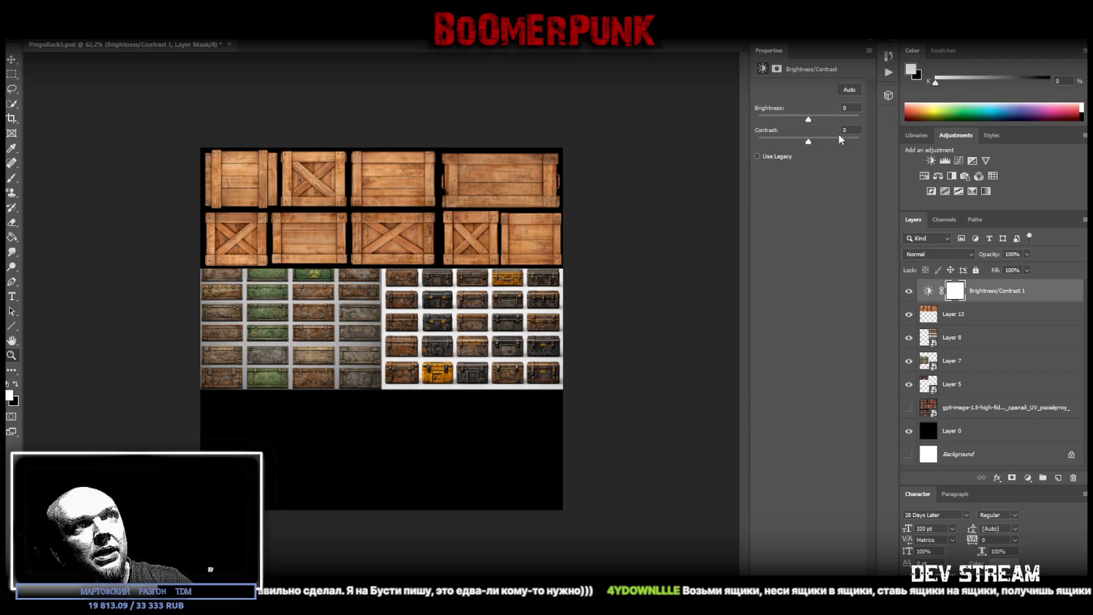
{"action": "left_click_drag", "start_coordinate": [808, 143], "coordinate": [866, 149]}
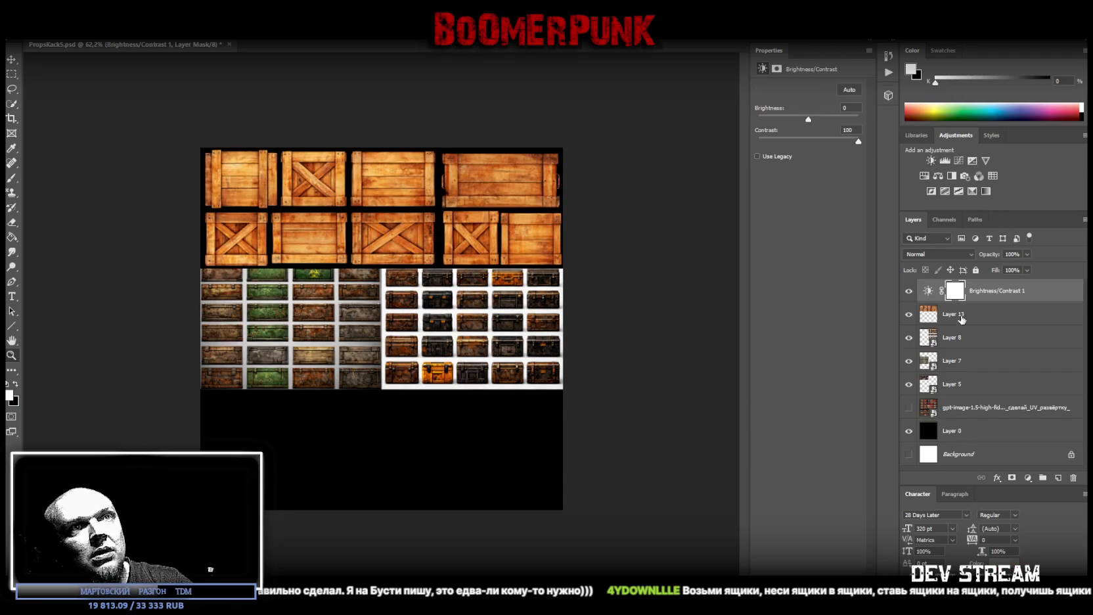
Add Hue/Saturation at -55, merge the adjustments into the crates, and convert to a smart object
{"action": "left_click", "coordinate": [961, 315], "text": "shift"}
{"action": "right_click", "coordinate": [961, 316]}
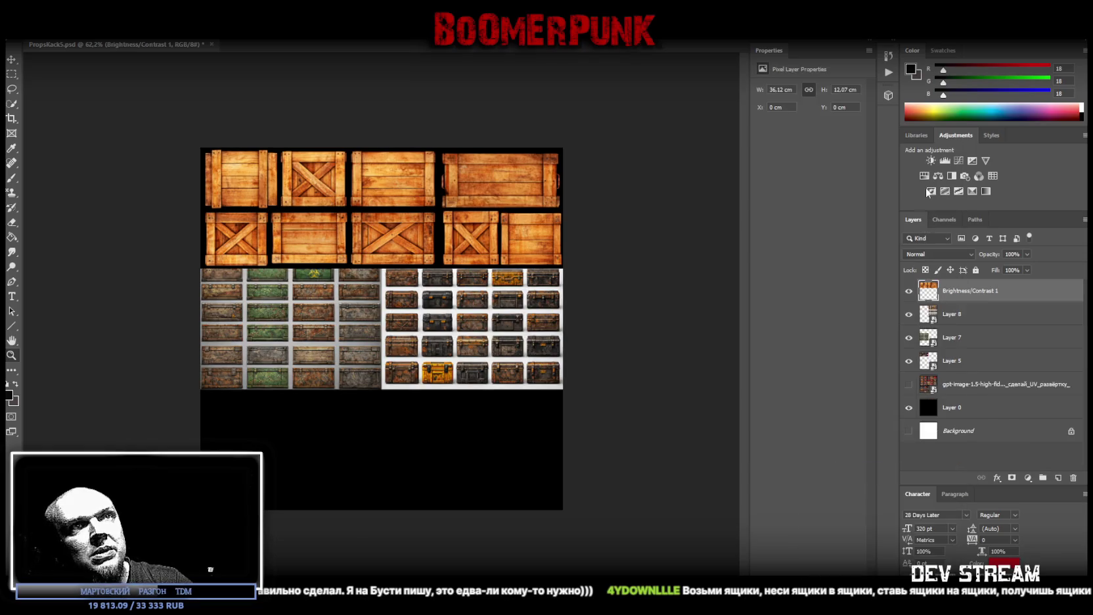
{"action": "left_click", "coordinate": [925, 176]}
{"action": "left_click_drag", "start_coordinate": [808, 150], "coordinate": [781, 151]}
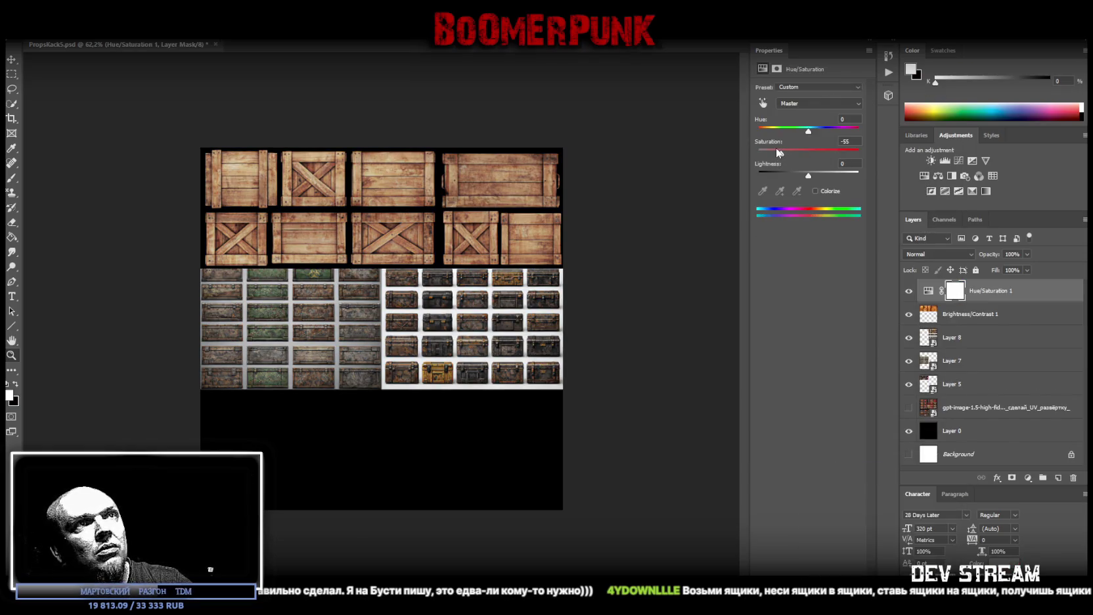
{"action": "left_click", "coordinate": [963, 309], "text": "shift"}
{"action": "right_click", "coordinate": [969, 299]}
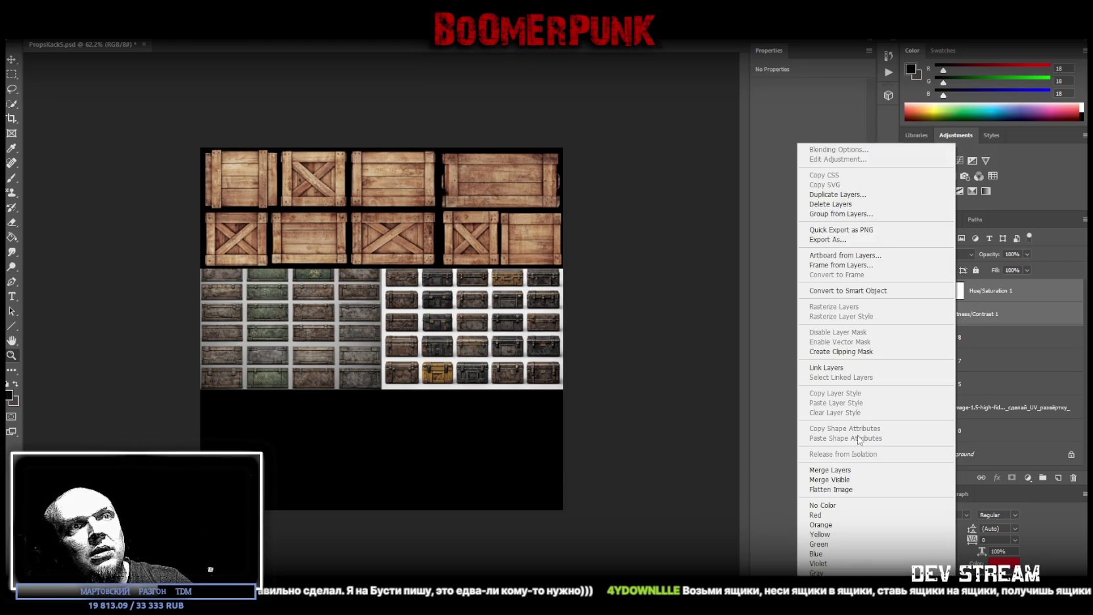
{"action": "left_click", "coordinate": [845, 471]}
{"action": "right_click", "coordinate": [962, 294]}
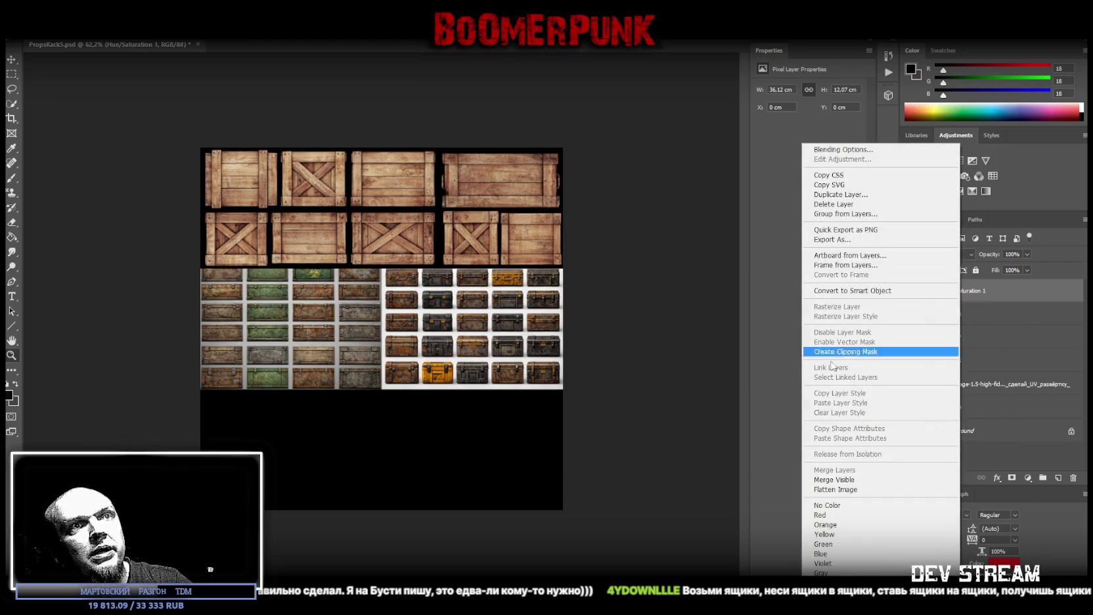
{"action": "left_click", "coordinate": [898, 291]}
Move the wooden crate strip to the canvas bottom and scale it narrower at bottom-left
{"action": "key", "text": "ctrl+t"}
{"action": "left_click_drag", "start_coordinate": [433, 201], "coordinate": [434, 445]}
{"action": "mouse_move", "coordinate": [563, 447]}
{"action": "left_mouse_down"}
{"action": "mouse_move", "coordinate": [382, 446]}
{"action": "mouse_move", "coordinate": [367, 428]}
{"action": "left_mouse_up"}
{"action": "key", "text": "Return"}
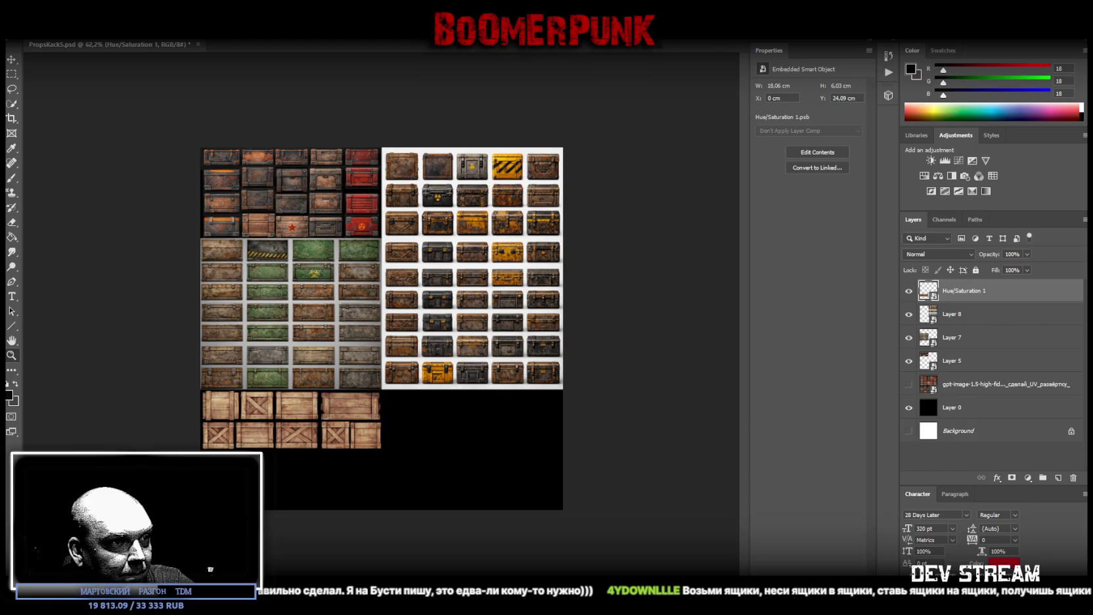
Place the green ammo-crate image into the atlas as an embedded smart object
{"action": "left_click_drag", "start_coordinate": [363, 234], "coordinate": [376, 265]}
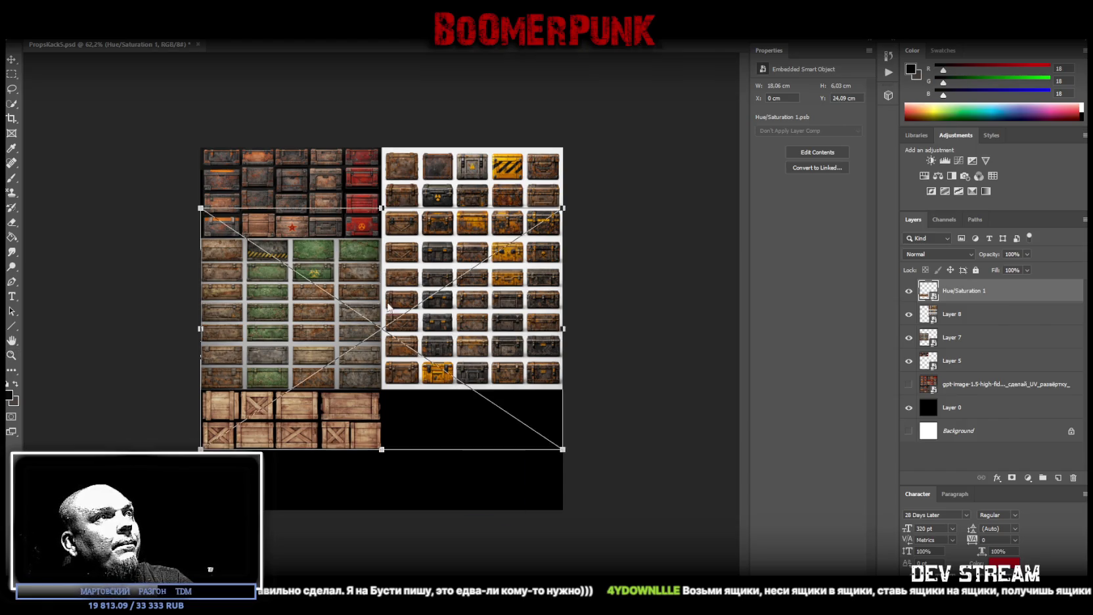
{"action": "left_click", "coordinate": [11, 354]}
{"action": "mouse_move", "coordinate": [332, 375]}
{"action": "left_mouse_down"}
{"action": "mouse_move", "coordinate": [377, 381]}
{"action": "mouse_move", "coordinate": [349, 387]}
{"action": "left_mouse_up"}
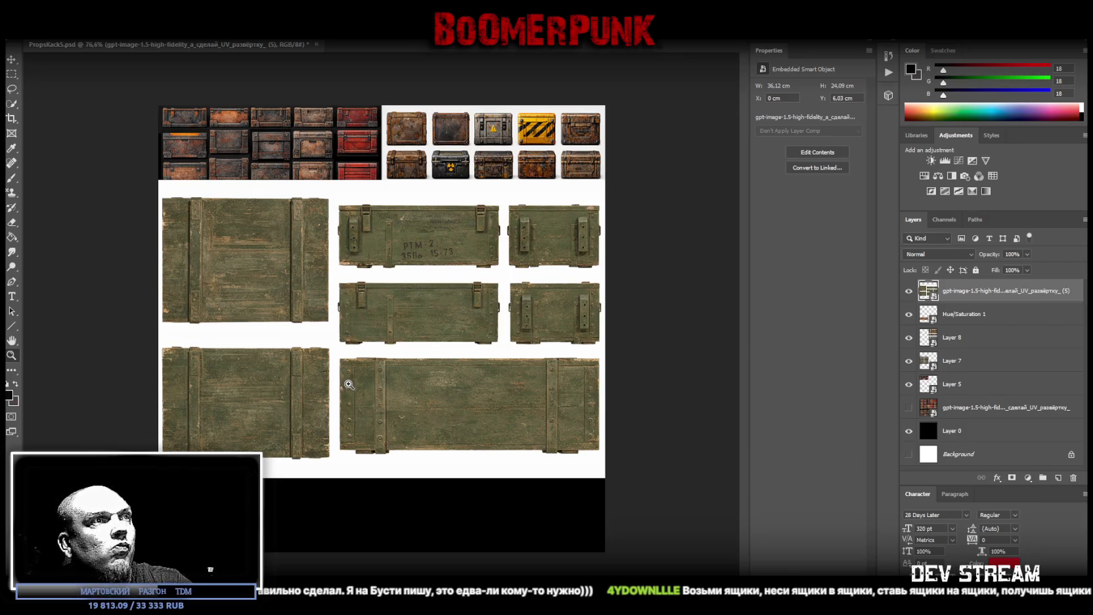
Copy the selected green crate faces to a new Layer 9 and make it a smart object
{"action": "left_click", "coordinate": [12, 74]}
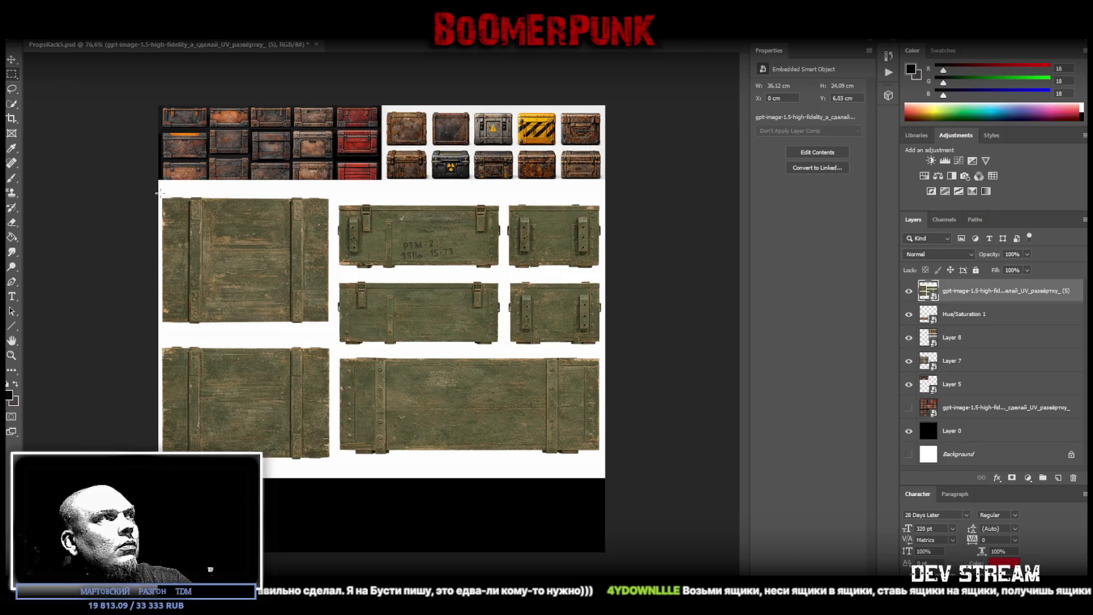
{"action": "left_click_drag", "start_coordinate": [159, 192], "coordinate": [601, 464]}
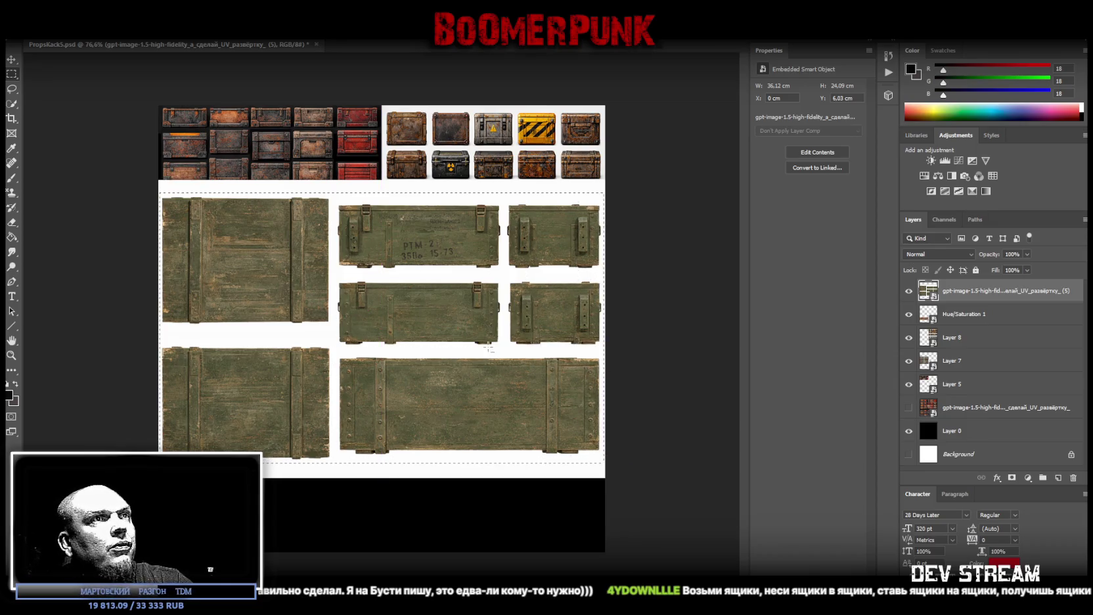
{"action": "right_click", "coordinate": [488, 348]}
{"action": "left_click", "coordinate": [528, 424]}
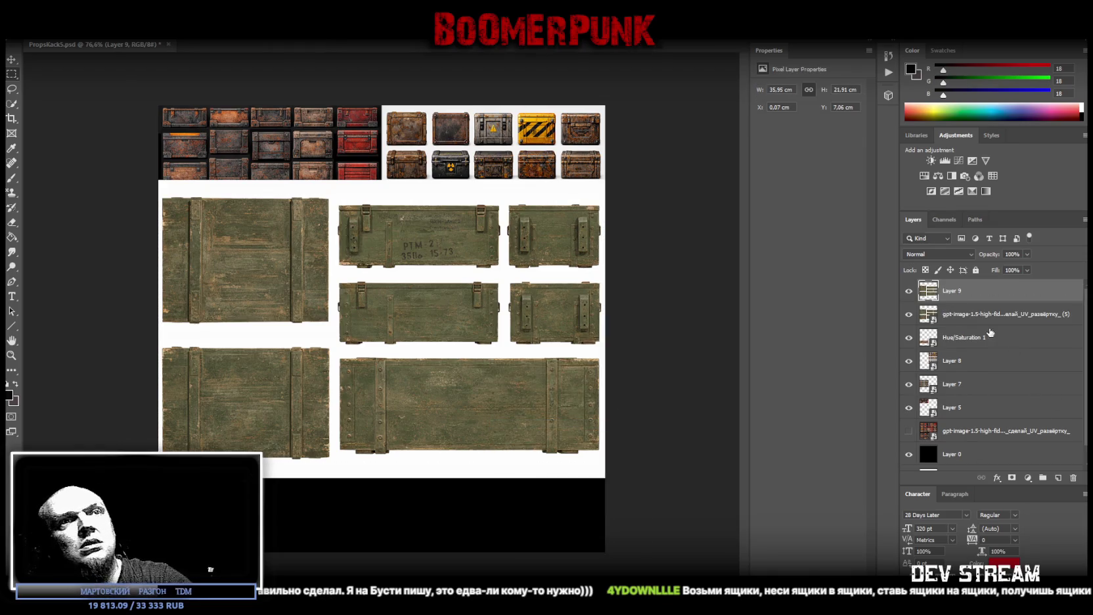
{"action": "left_click", "coordinate": [960, 291]}
{"action": "right_click", "coordinate": [962, 290]}
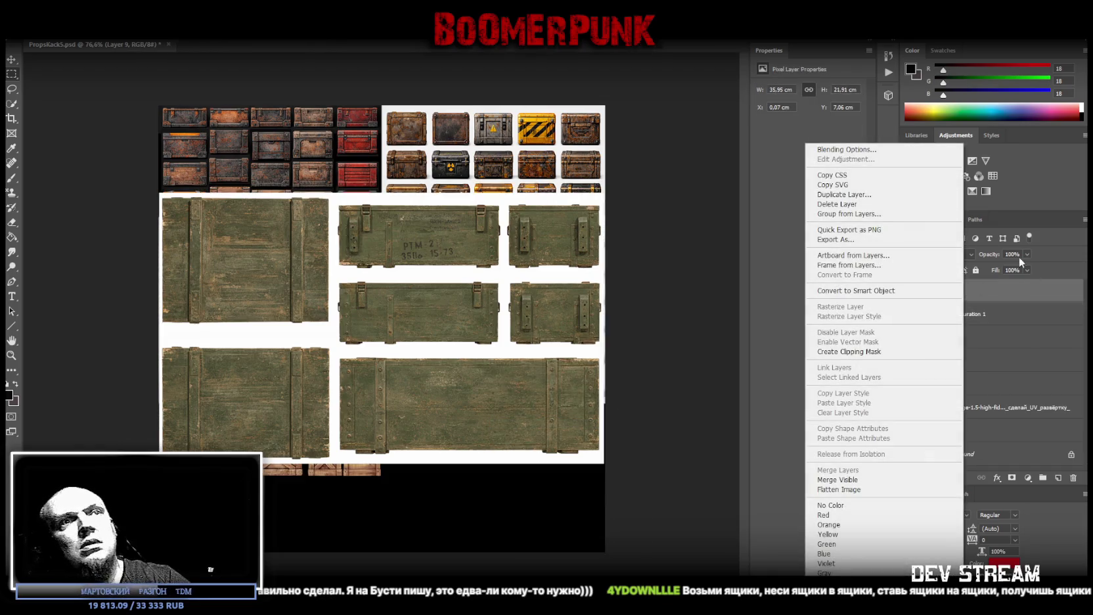
{"action": "left_click", "coordinate": [877, 291]}
Rotate, shrink and fit the olive panel under the crate sheet, then drop in the brown crate image
{"action": "key", "text": "ctrl+t"}
{"action": "mouse_move", "coordinate": [493, 172]}
{"action": "left_mouse_down"}
{"action": "mouse_move", "coordinate": [268, 186]}
{"action": "mouse_move", "coordinate": [493, 386]}
{"action": "left_mouse_up"}
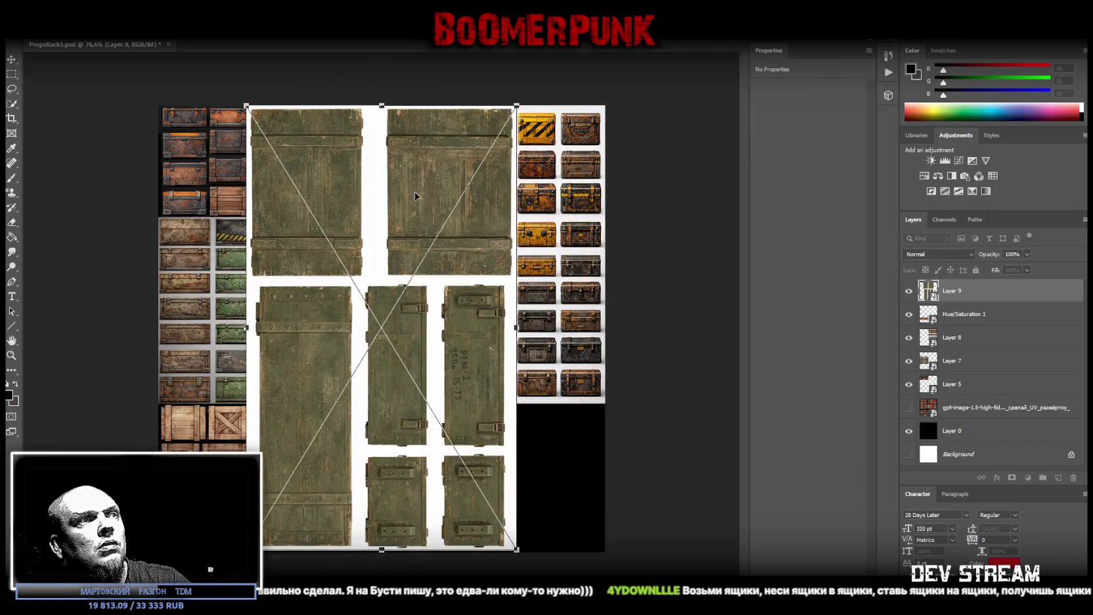
{"action": "left_click_drag", "start_coordinate": [383, 106], "coordinate": [380, 404]}
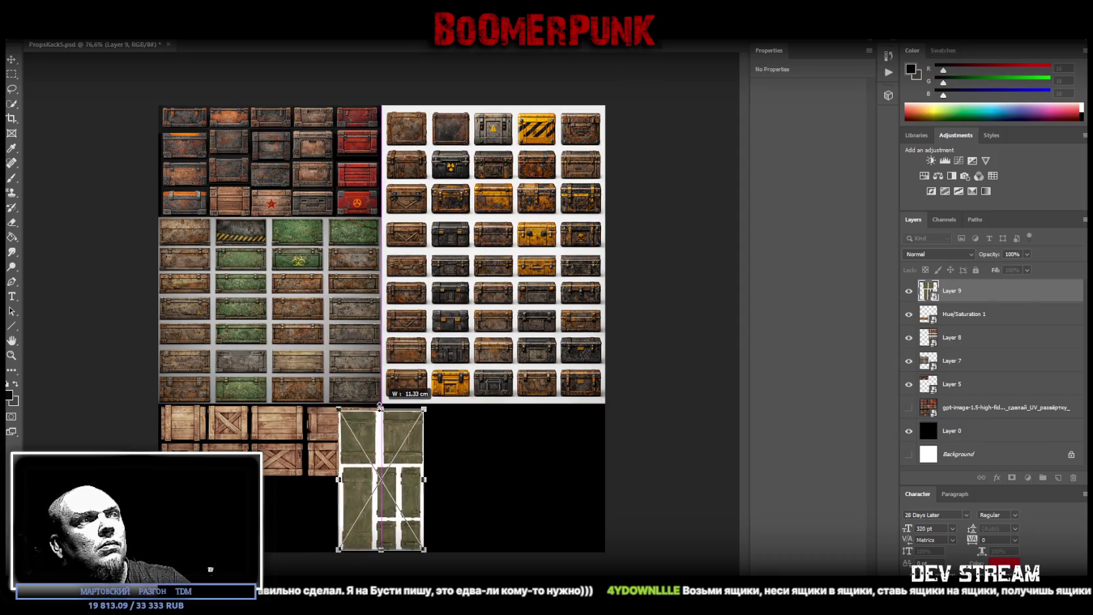
{"action": "left_click_drag", "start_coordinate": [394, 424], "coordinate": [438, 425]}
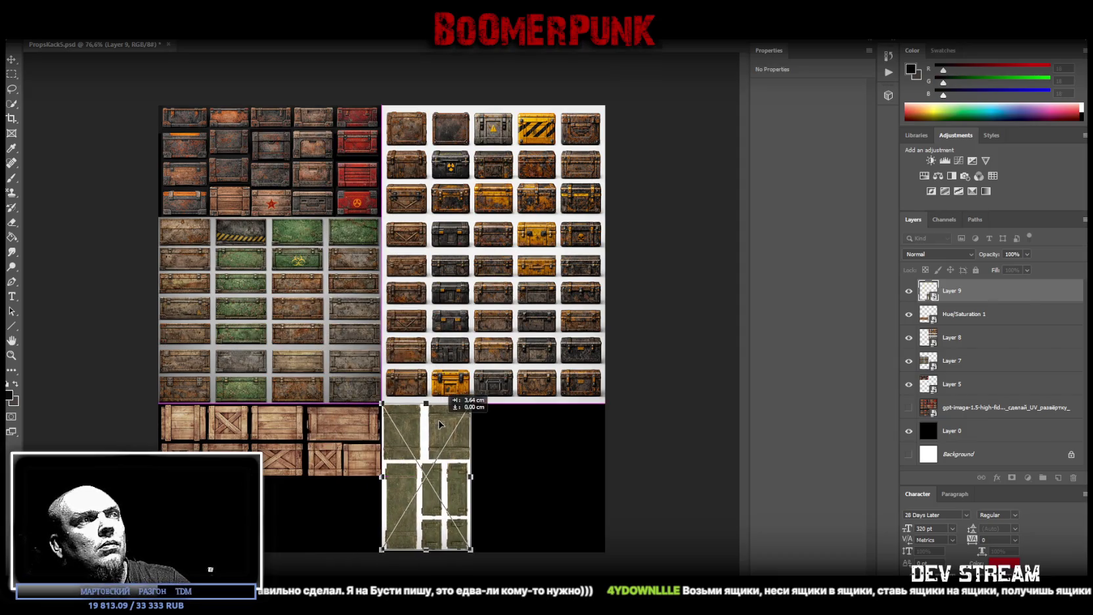
{"action": "left_click_drag", "start_coordinate": [439, 526], "coordinate": [415, 524]}
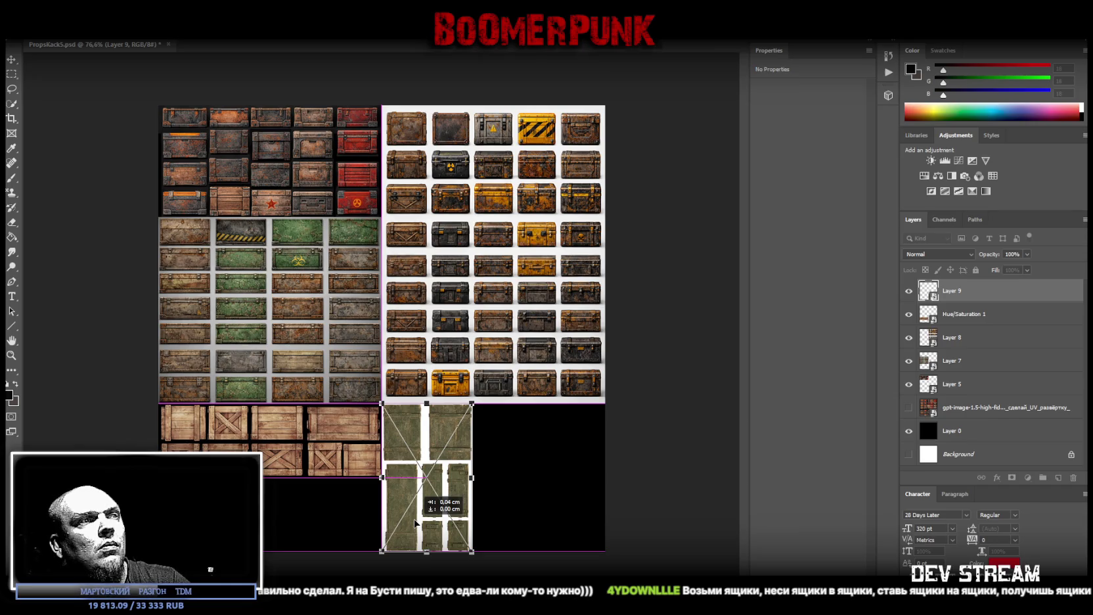
{"action": "left_click_drag", "start_coordinate": [415, 523], "coordinate": [416, 529]}
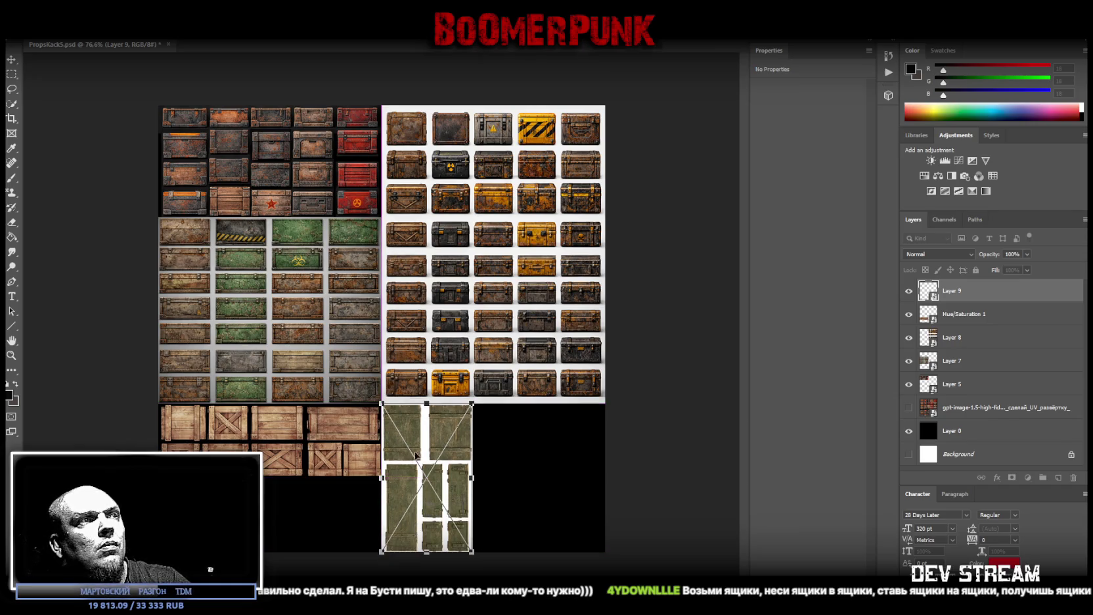
{"action": "left_click_drag", "start_coordinate": [422, 432], "coordinate": [425, 432]}
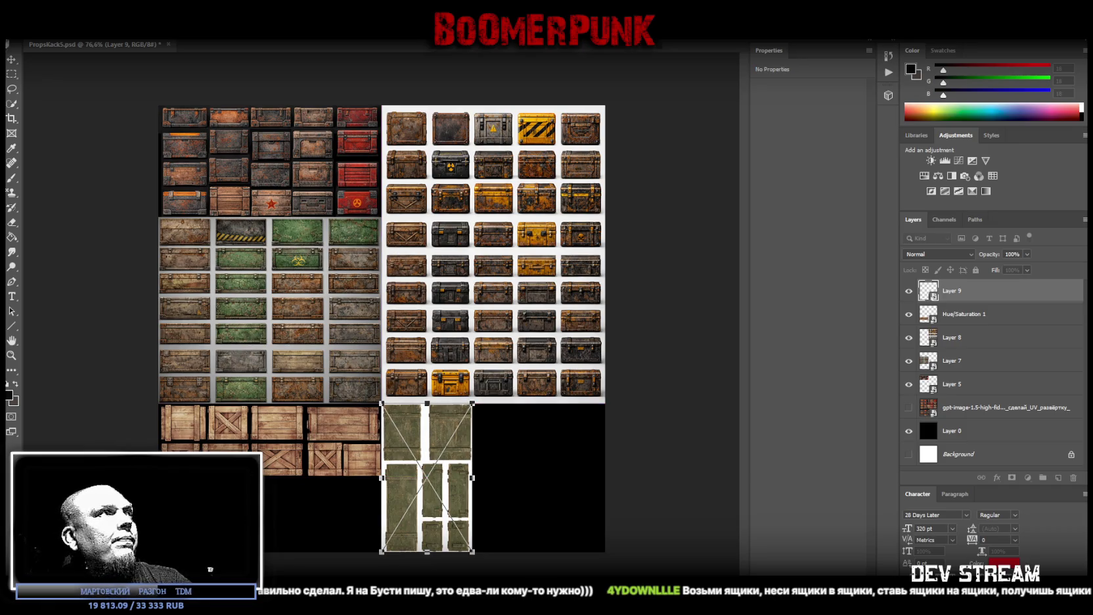
{"action": "key", "text": "Return"}
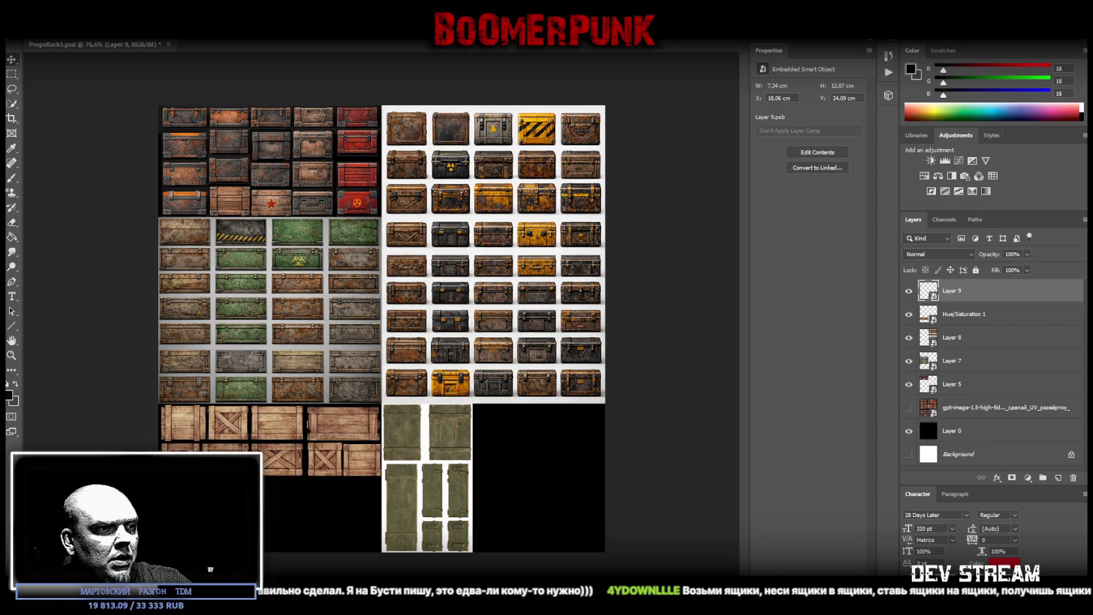
{"action": "left_click_drag", "start_coordinate": [741, 355], "coordinate": [384, 354]}
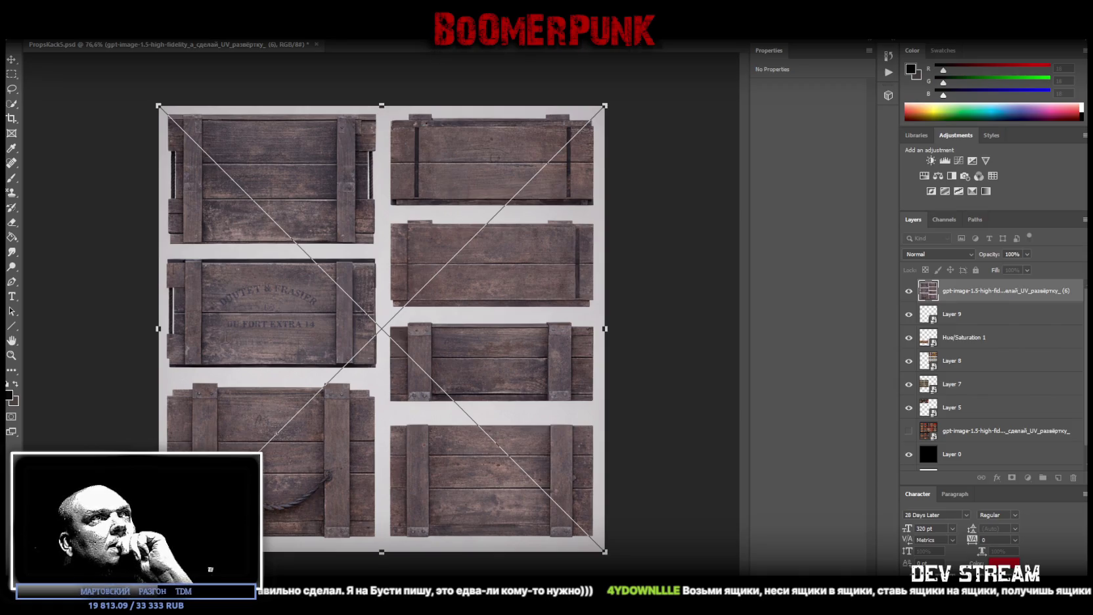
Commit and rasterize the brown crate image, then merge a Brightness/Contrast boost into it
{"action": "key", "text": "Return"}
{"action": "right_click", "coordinate": [973, 296]}
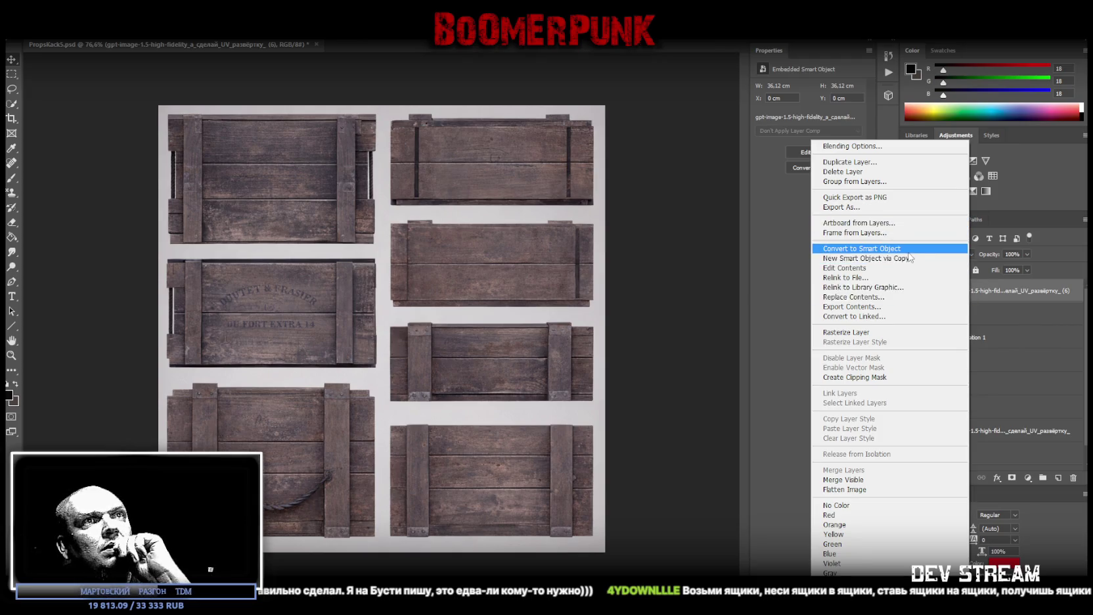
{"action": "left_click", "coordinate": [872, 332]}
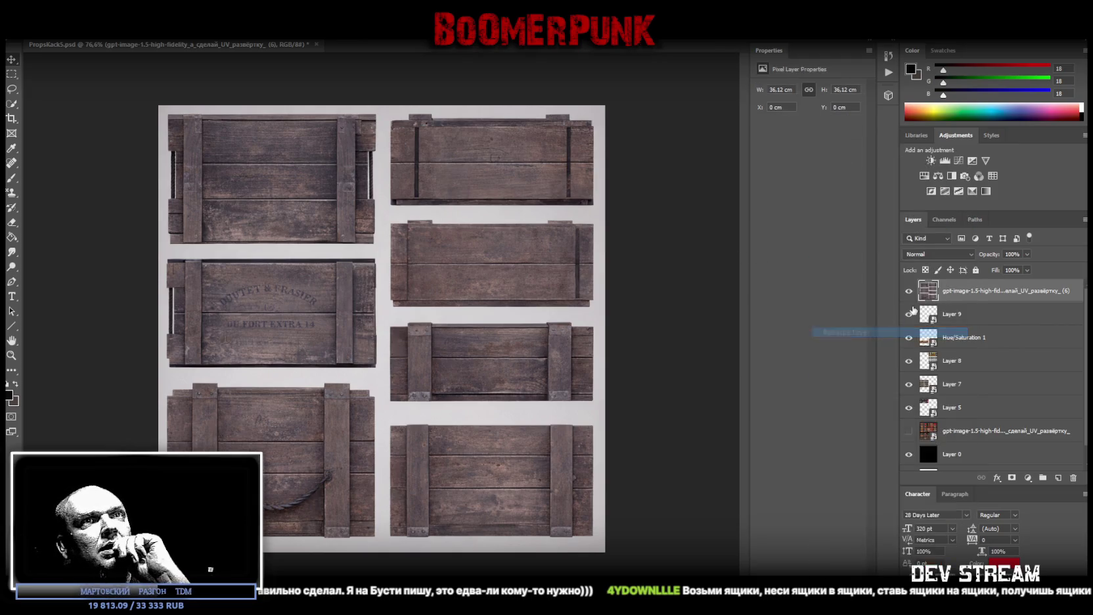
{"action": "right_click", "coordinate": [1008, 296]}
{"action": "key", "text": "Escape"}
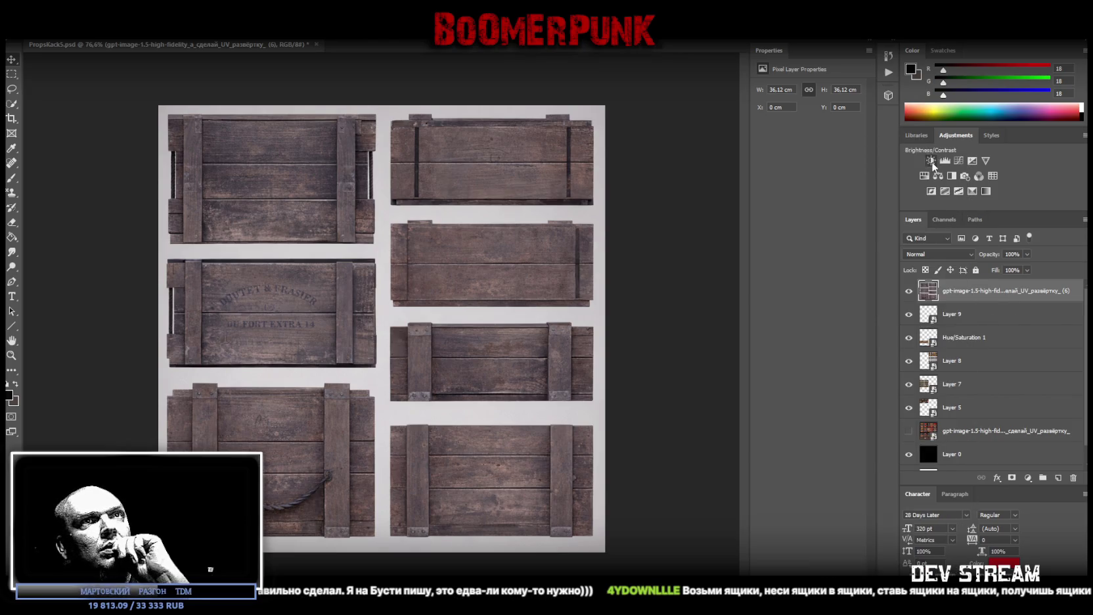
{"action": "left_click", "coordinate": [931, 161]}
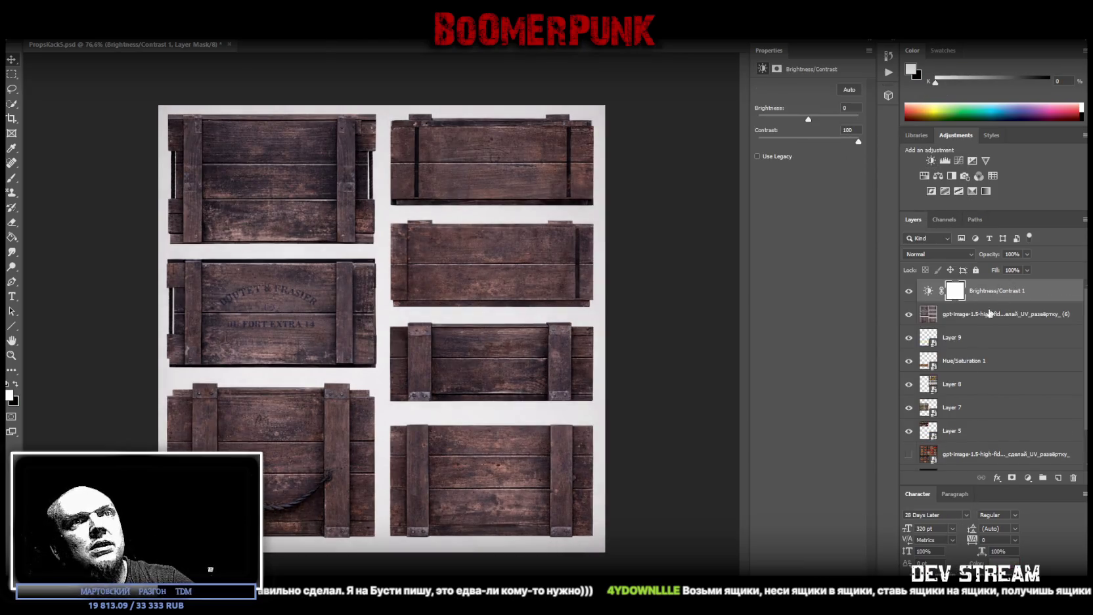
{"action": "left_click", "coordinate": [965, 313], "text": "shift"}
{"action": "right_click", "coordinate": [966, 313]}
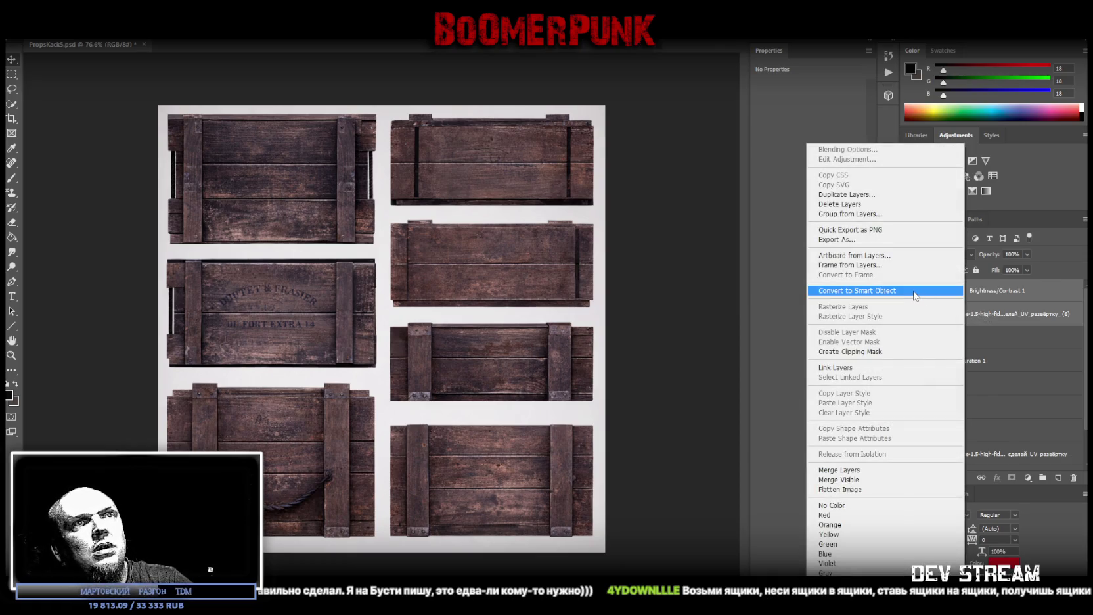
{"action": "left_click", "coordinate": [877, 470]}
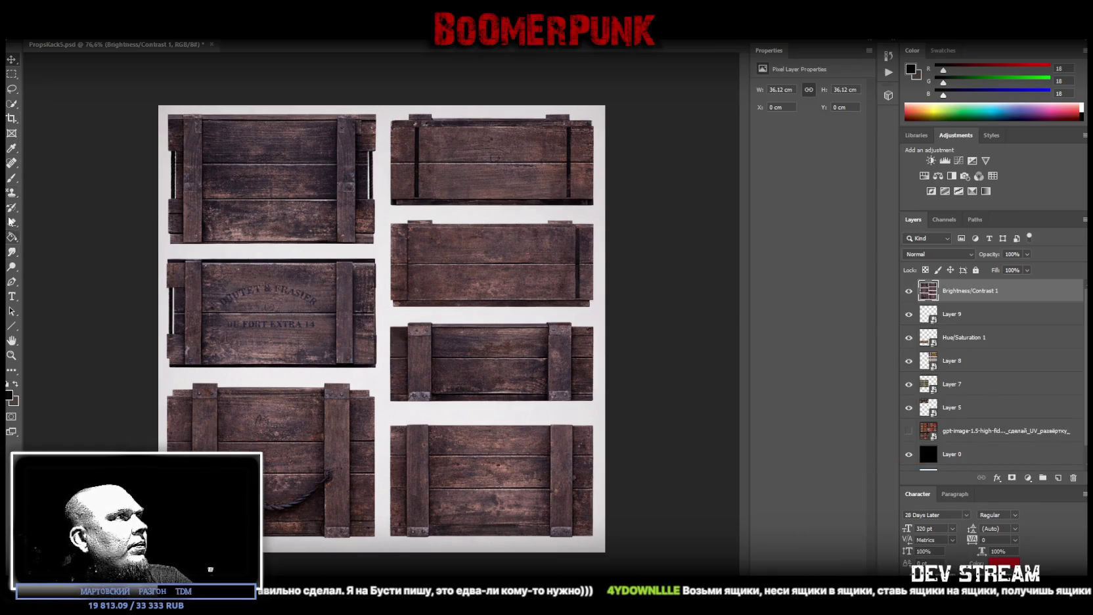
Spot-heal away the 'FORT EXTRA 14' stencil lettering from the crate face
{"action": "left_click", "coordinate": [11, 163]}
{"action": "mouse_move", "coordinate": [223, 301]}
{"action": "left_mouse_down"}
{"action": "mouse_move", "coordinate": [317, 302]}
{"action": "mouse_move", "coordinate": [322, 311]}
{"action": "left_mouse_up"}
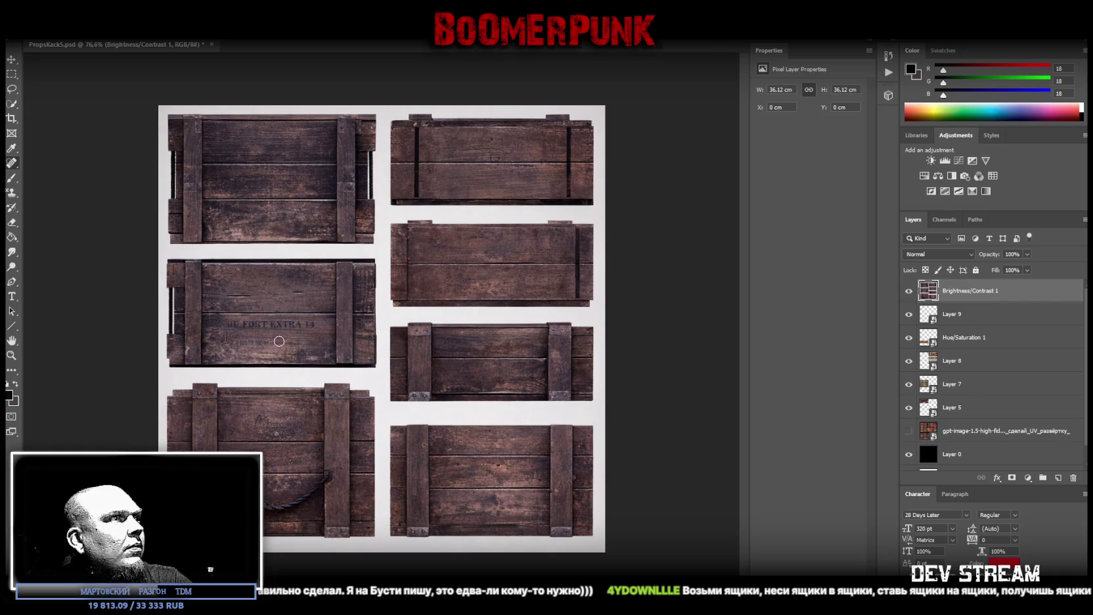
{"action": "left_click", "coordinate": [309, 324]}
{"action": "left_click_drag", "start_coordinate": [314, 324], "coordinate": [231, 324]}
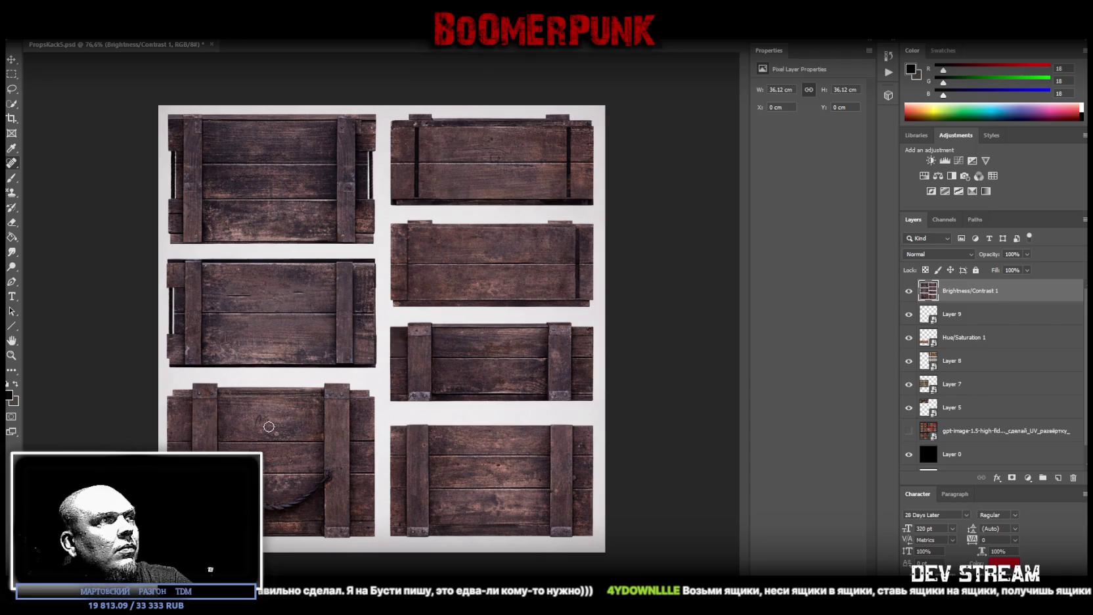
{"action": "left_click", "coordinate": [925, 175]}
Shift the crates' hue from brown to green and merge the tint into the crate layer
{"action": "mouse_move", "coordinate": [808, 131]}
{"action": "left_mouse_down"}
{"action": "mouse_move", "coordinate": [869, 135]}
{"action": "mouse_move", "coordinate": [841, 144]}
{"action": "left_mouse_up"}
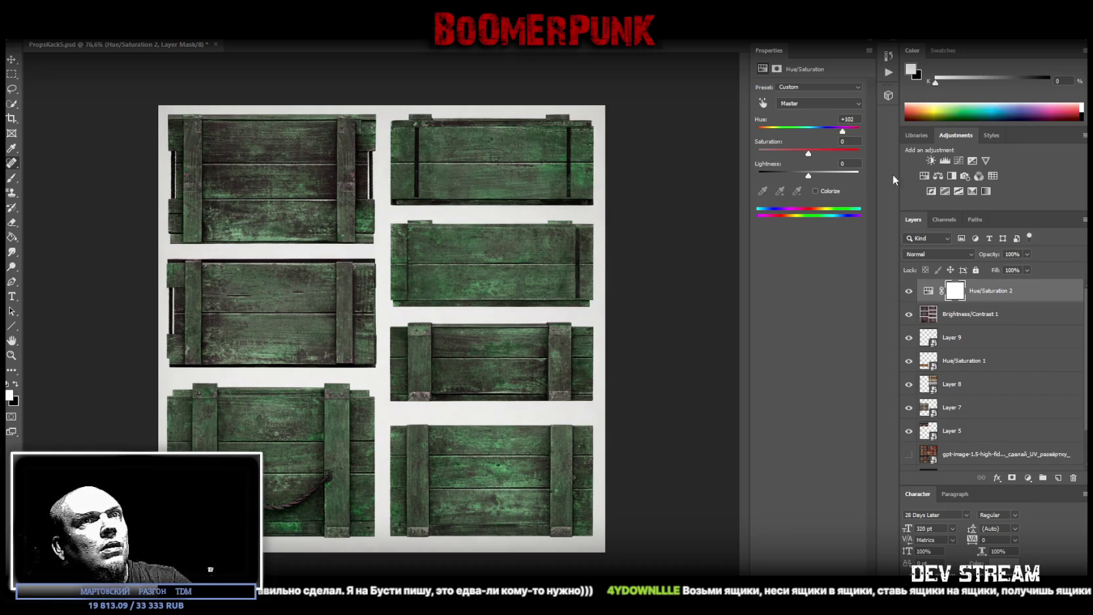
{"action": "left_click", "coordinate": [966, 314], "text": "shift"}
{"action": "right_click", "coordinate": [962, 314]}
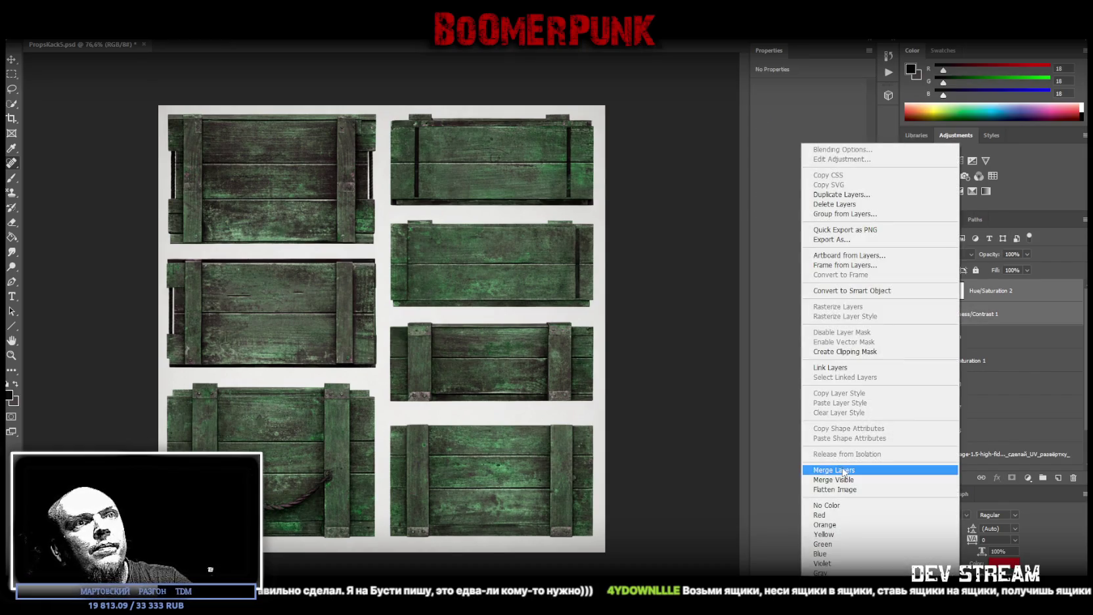
{"action": "left_click", "coordinate": [844, 471]}
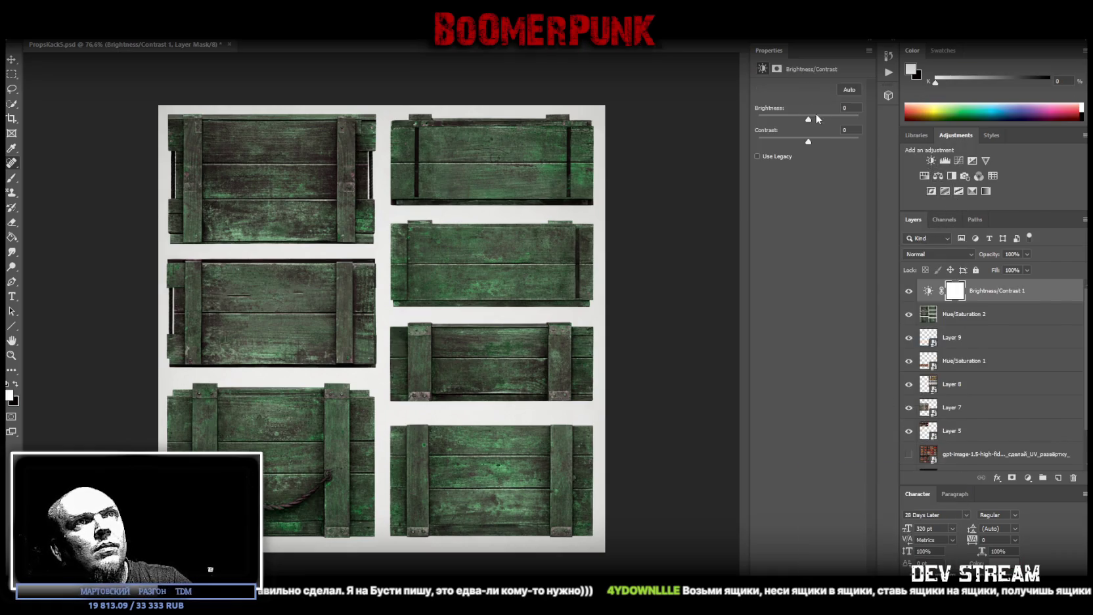
Darken the green crates and raise their contrast, then merge the Brightness/Contrast adjustment down
{"action": "left_click_drag", "start_coordinate": [809, 122], "coordinate": [788, 123]}
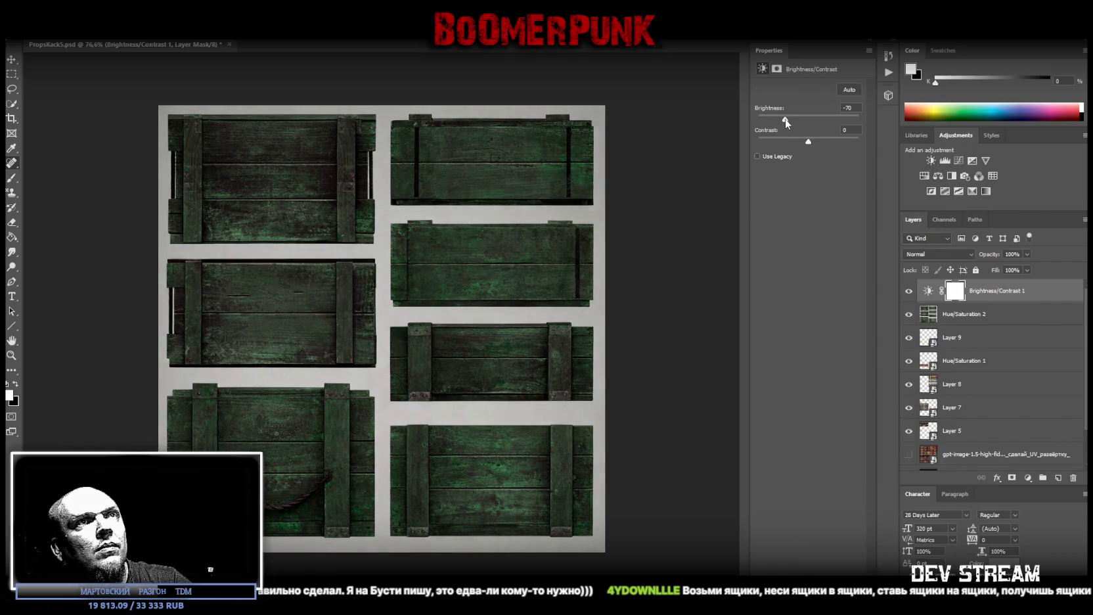
{"action": "left_click_drag", "start_coordinate": [808, 142], "coordinate": [823, 152]}
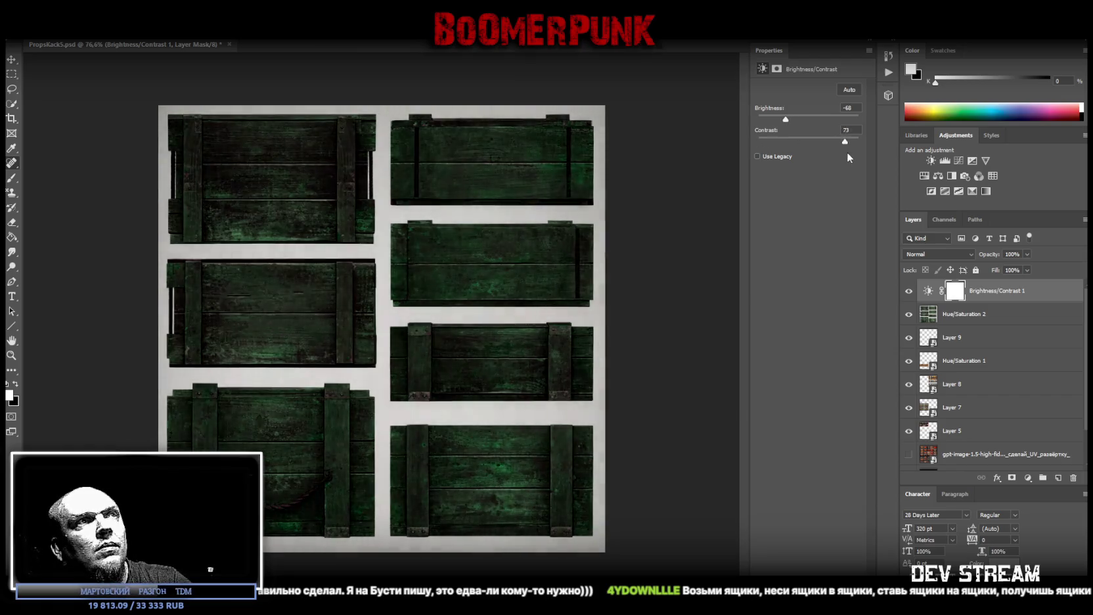
{"action": "left_click_drag", "start_coordinate": [788, 123], "coordinate": [807, 121]}
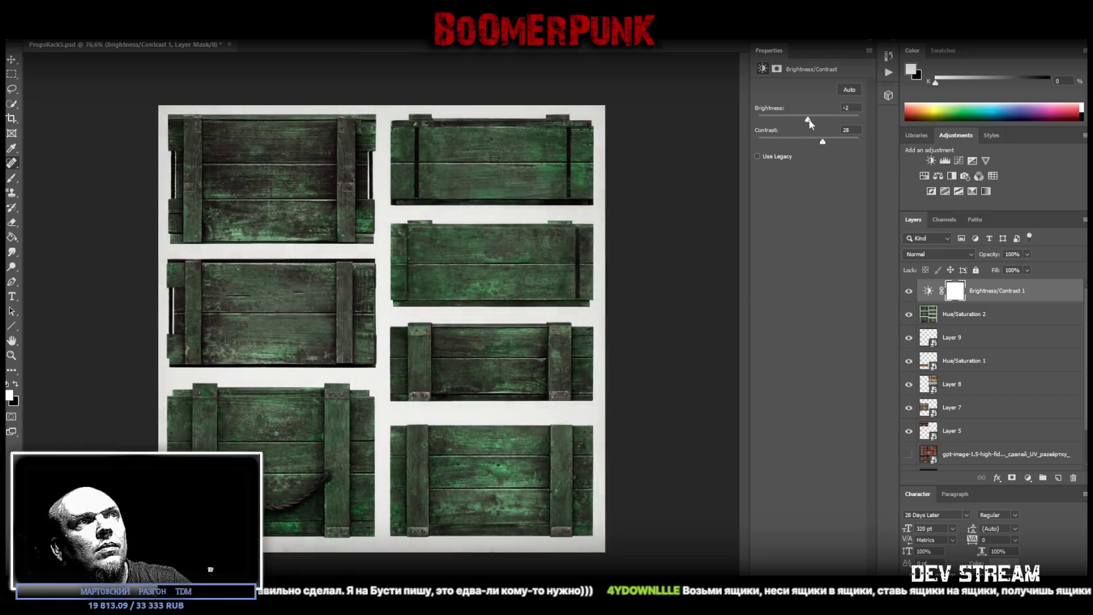
{"action": "left_click_drag", "start_coordinate": [822, 142], "coordinate": [838, 142]}
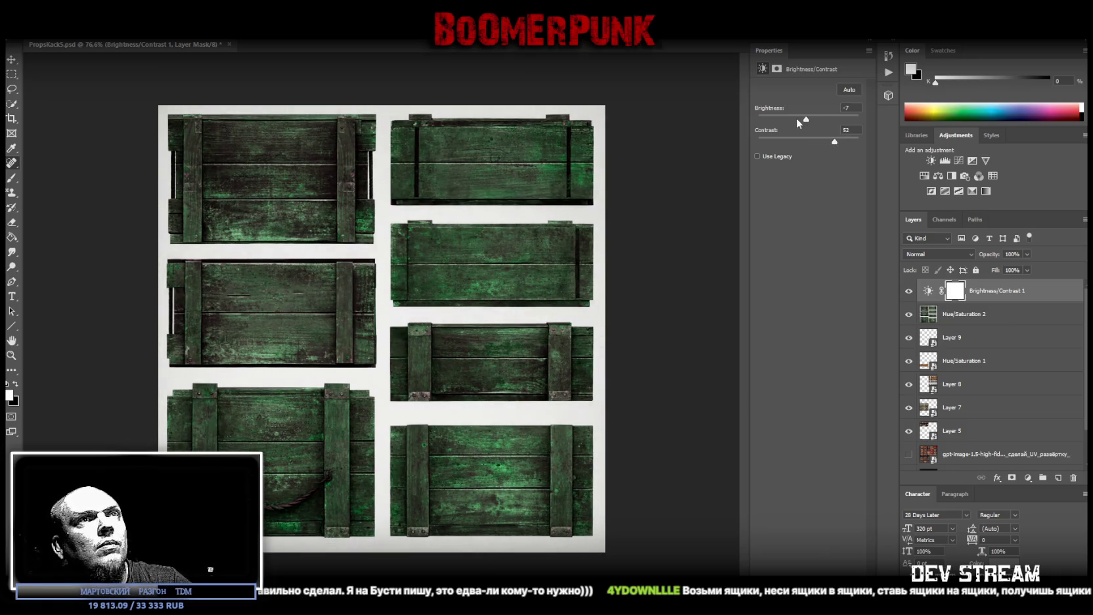
{"action": "left_click_drag", "start_coordinate": [807, 120], "coordinate": [800, 121]}
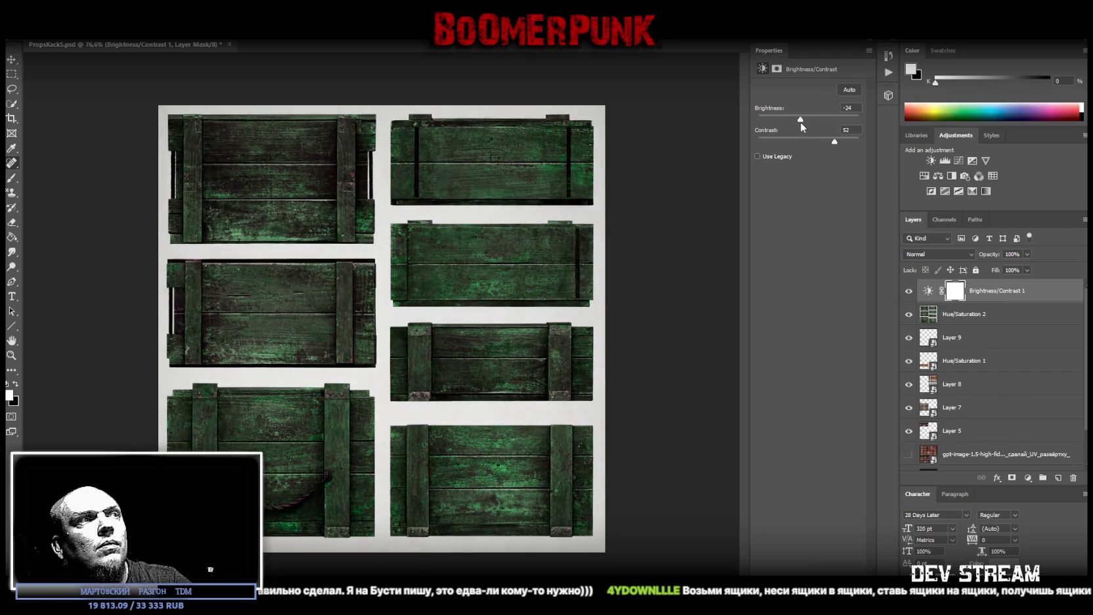
{"action": "left_click", "coordinate": [958, 319], "text": "shift"}
{"action": "right_click", "coordinate": [963, 304]}
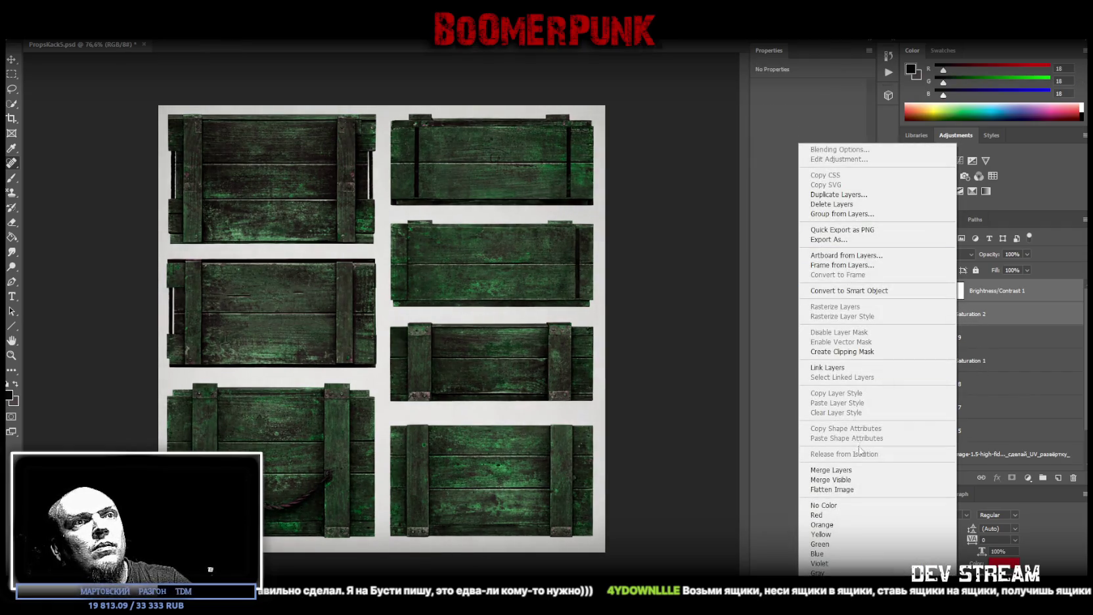
{"action": "left_click", "coordinate": [866, 473]}
Add a Hue/Saturation adjustment with saturation -53 and hue -19 for olive-grey wood
{"action": "left_click", "coordinate": [939, 175]}
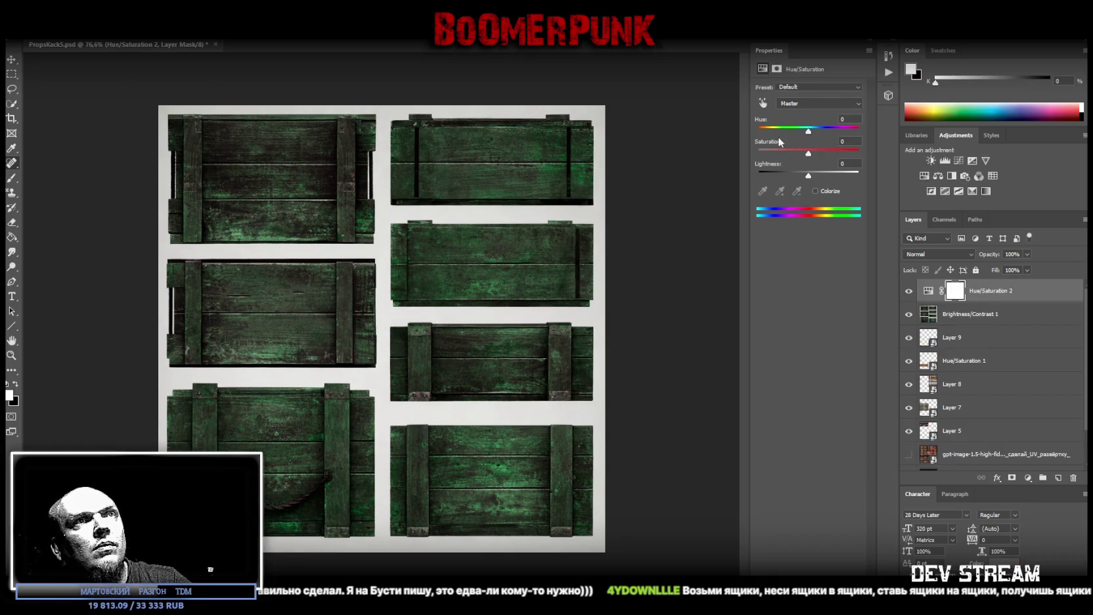
{"action": "left_click_drag", "start_coordinate": [808, 151], "coordinate": [774, 152]}
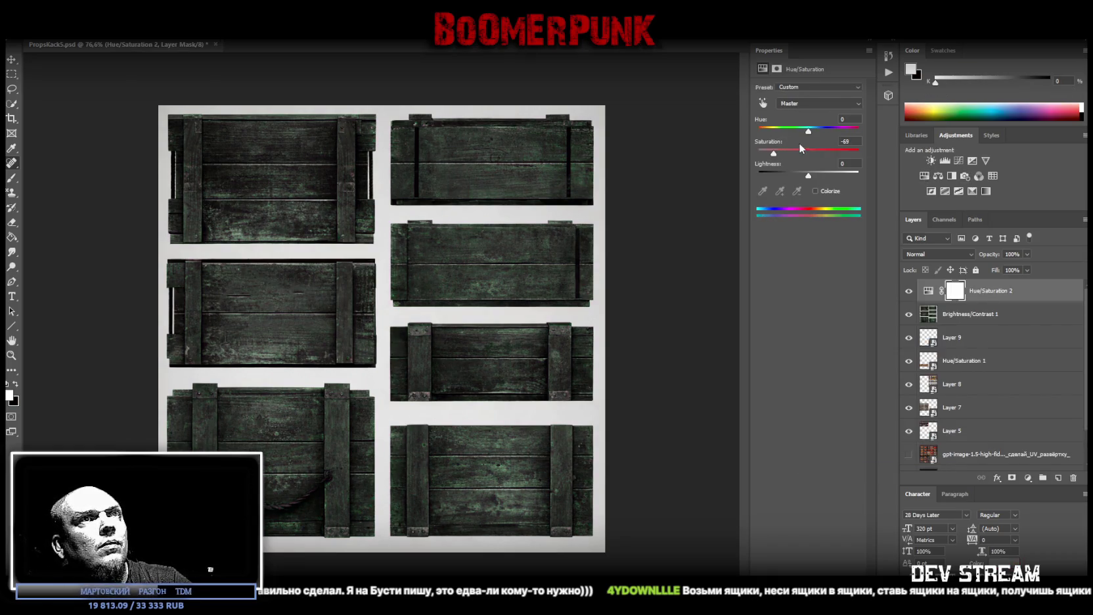
{"action": "left_click_drag", "start_coordinate": [810, 135], "coordinate": [812, 136]}
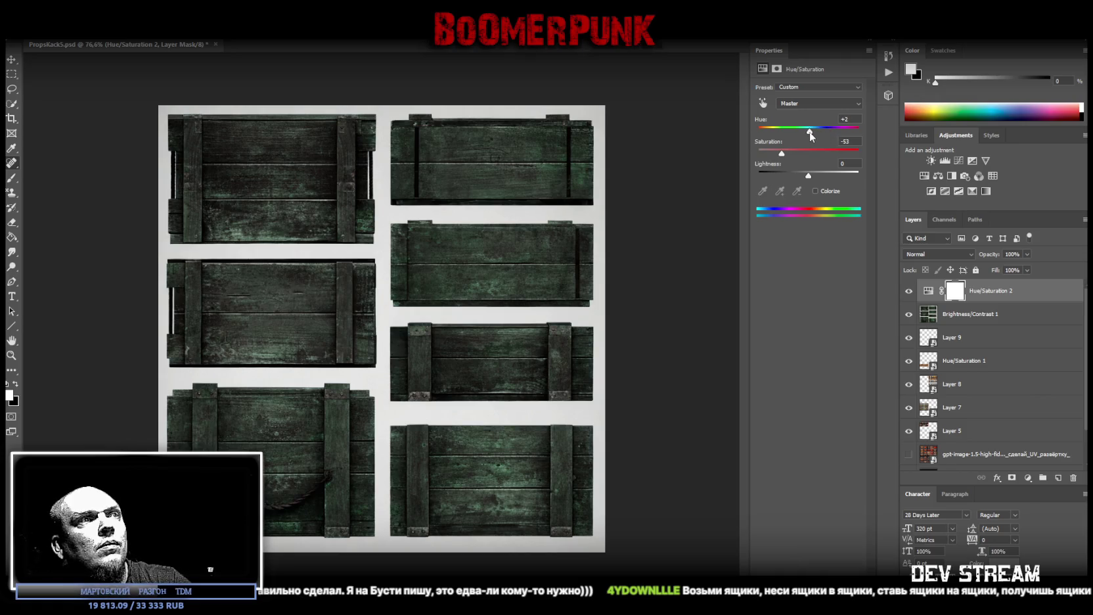
{"action": "left_click_drag", "start_coordinate": [806, 136], "coordinate": [793, 134]}
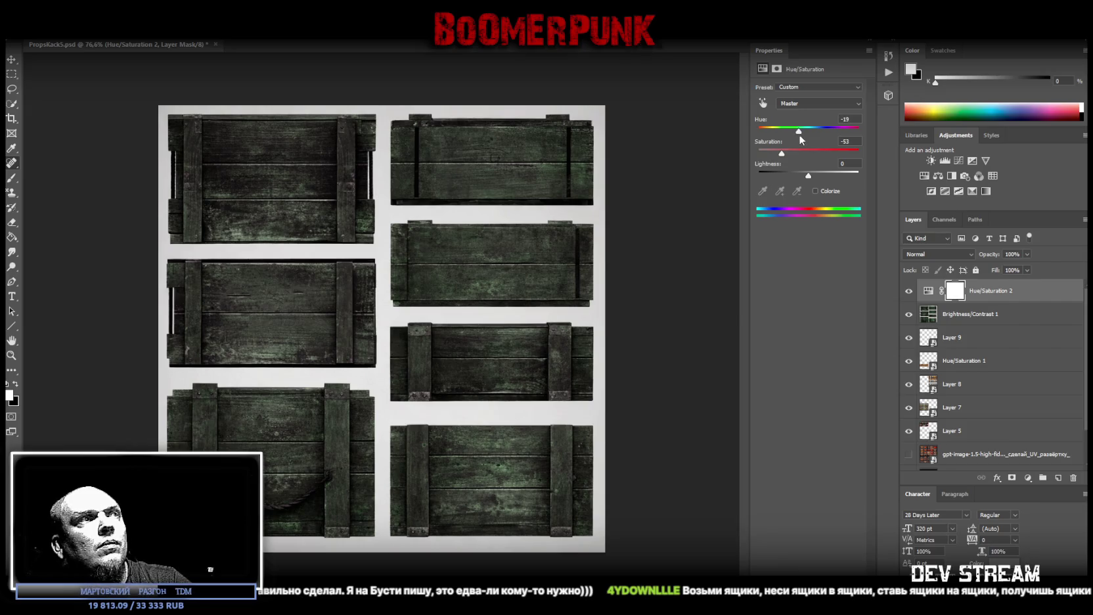
{"action": "left_click", "coordinate": [951, 314], "text": "shift"}
{"action": "right_click", "coordinate": [951, 314]}
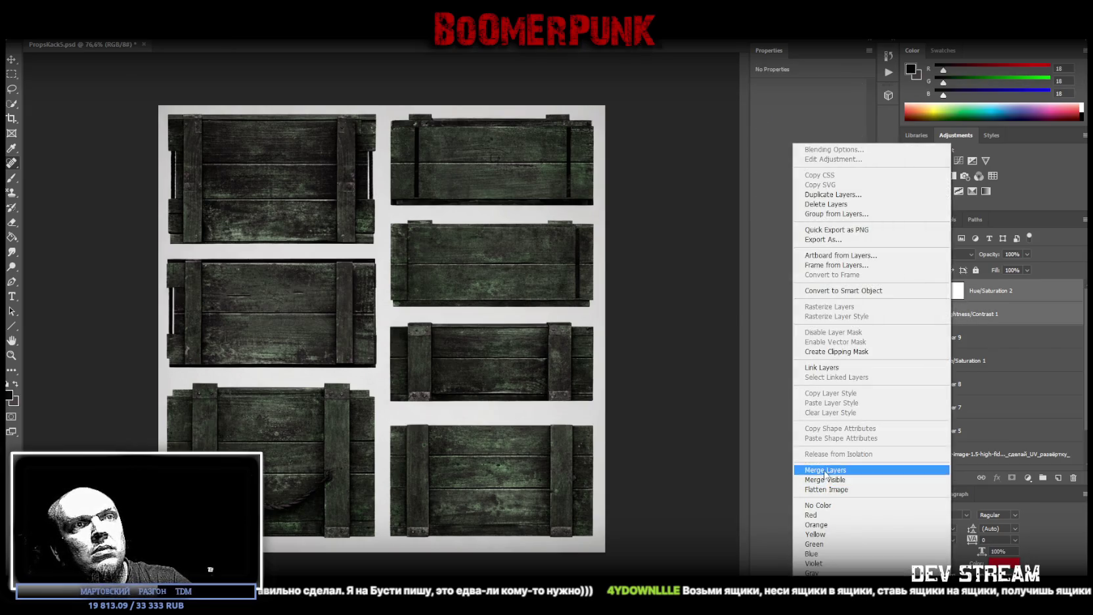
Merge the muted tint, then set brightness 12 and contrast 49 and merge that down
{"action": "left_click", "coordinate": [826, 470]}
{"action": "left_click", "coordinate": [938, 175]}
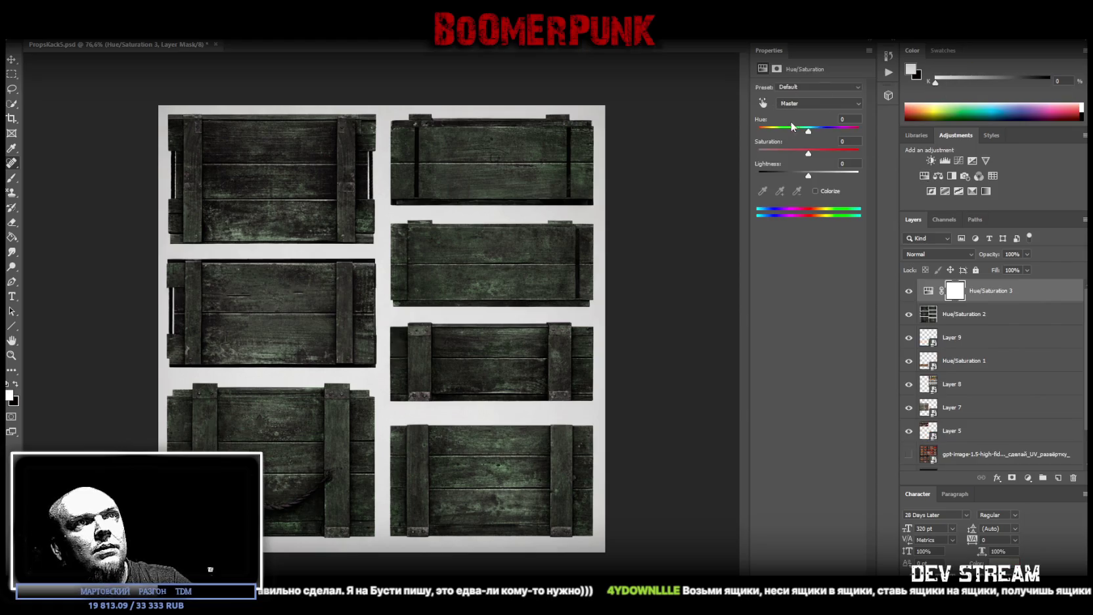
{"action": "left_click_drag", "start_coordinate": [812, 135], "coordinate": [826, 138]}
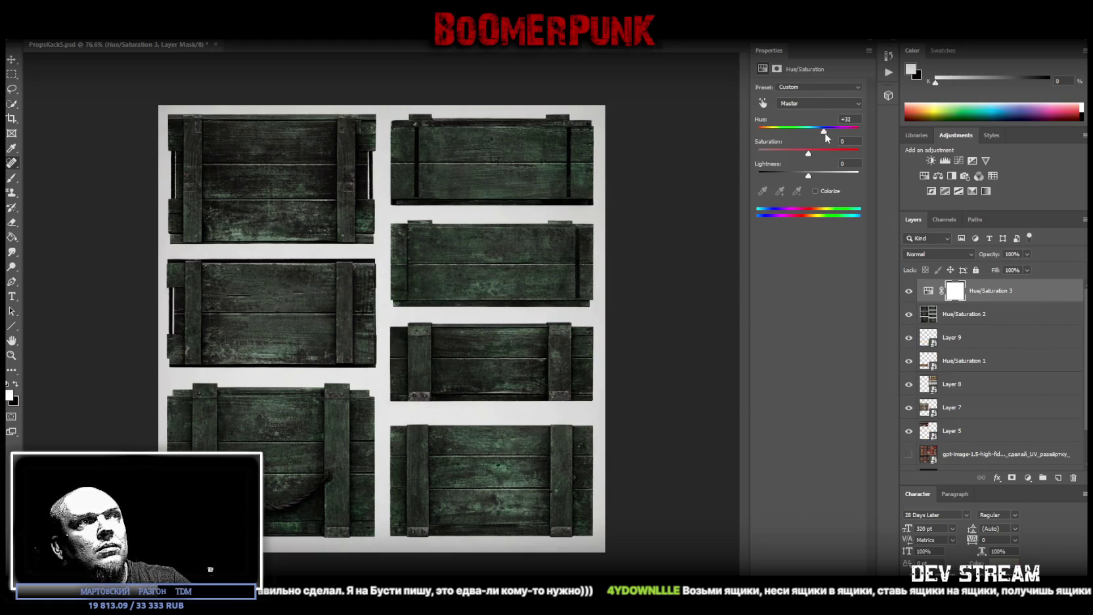
{"action": "key", "text": "ctrl+z"}
{"action": "key", "text": "ctrl+z"}
{"action": "key", "text": "ctrl+z"}
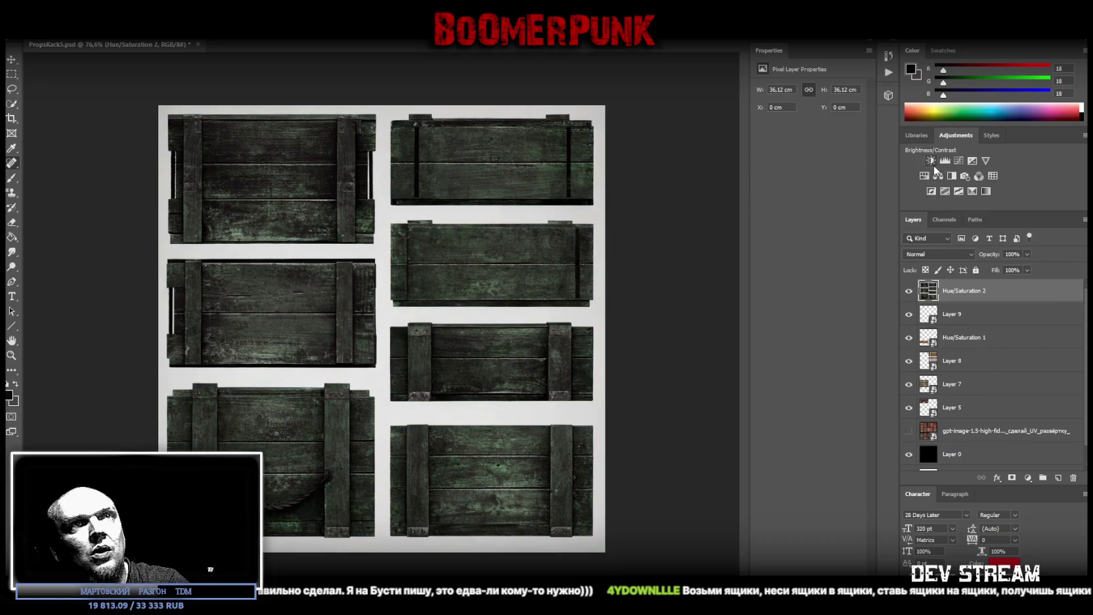
{"action": "mouse_move", "coordinate": [809, 121]}
{"action": "left_mouse_down"}
{"action": "mouse_move", "coordinate": [871, 119]}
{"action": "mouse_move", "coordinate": [835, 122]}
{"action": "mouse_move", "coordinate": [820, 142]}
{"action": "left_mouse_up"}
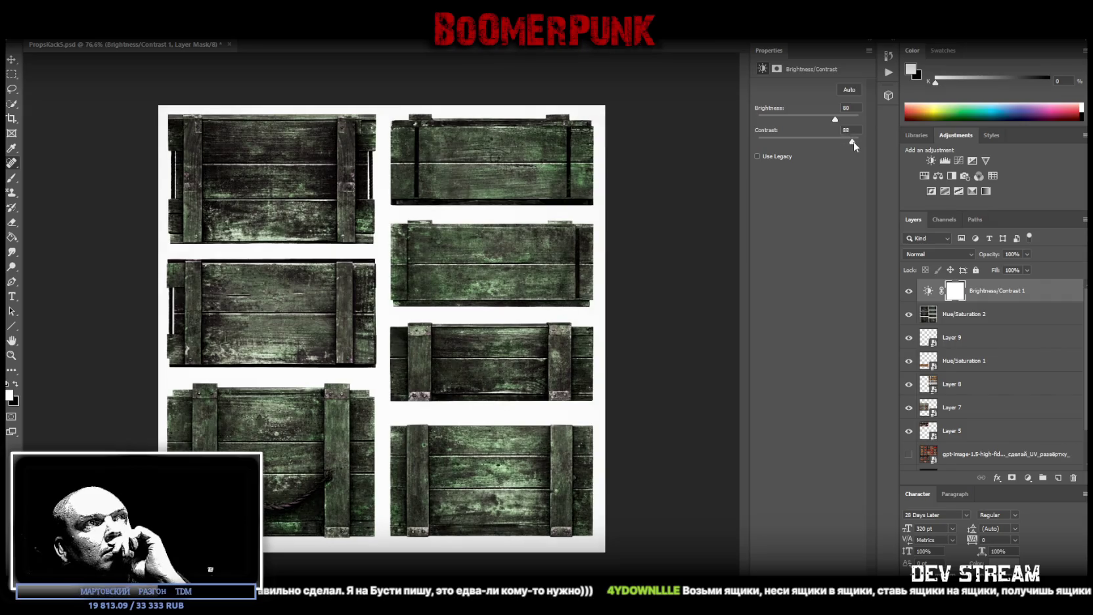
{"action": "left_click_drag", "start_coordinate": [830, 143], "coordinate": [812, 119]}
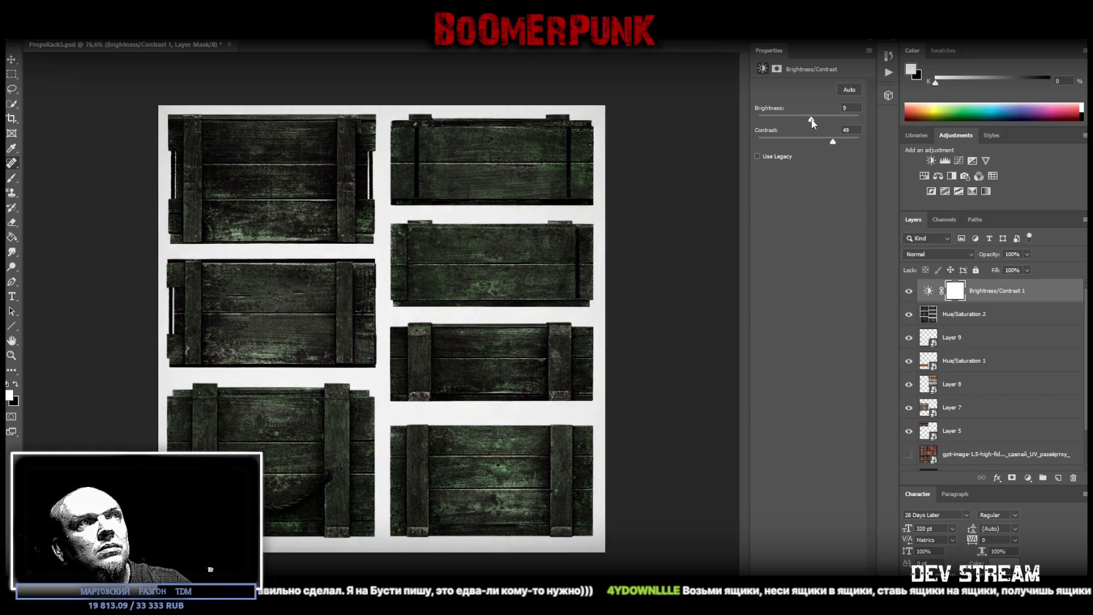
{"action": "left_click_drag", "start_coordinate": [812, 119], "coordinate": [813, 120]}
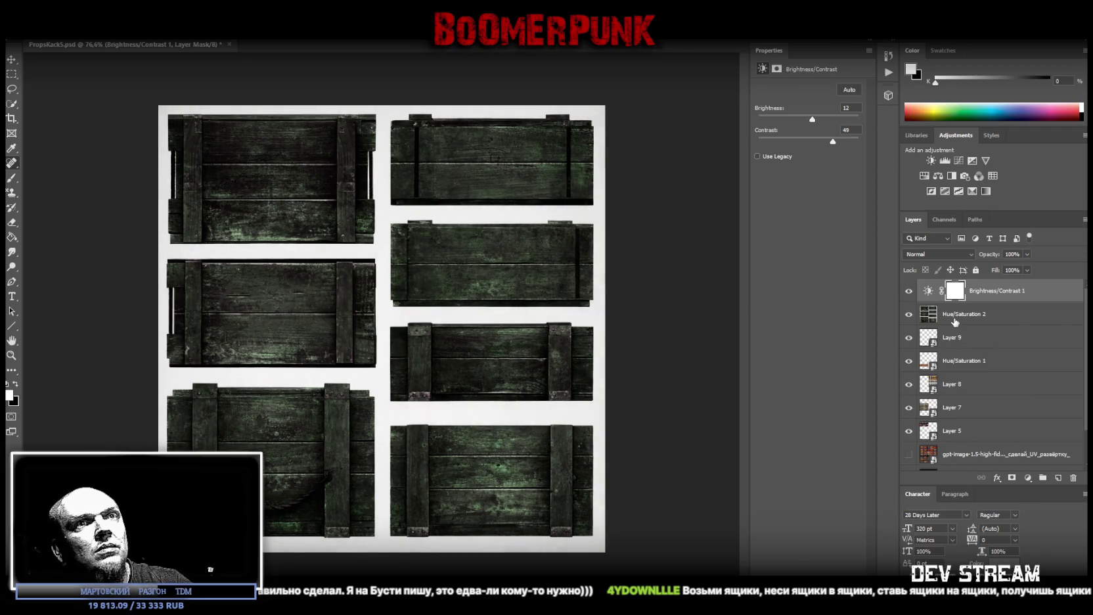
{"action": "right_click", "coordinate": [957, 293]}
{"action": "left_click", "coordinate": [847, 468]}
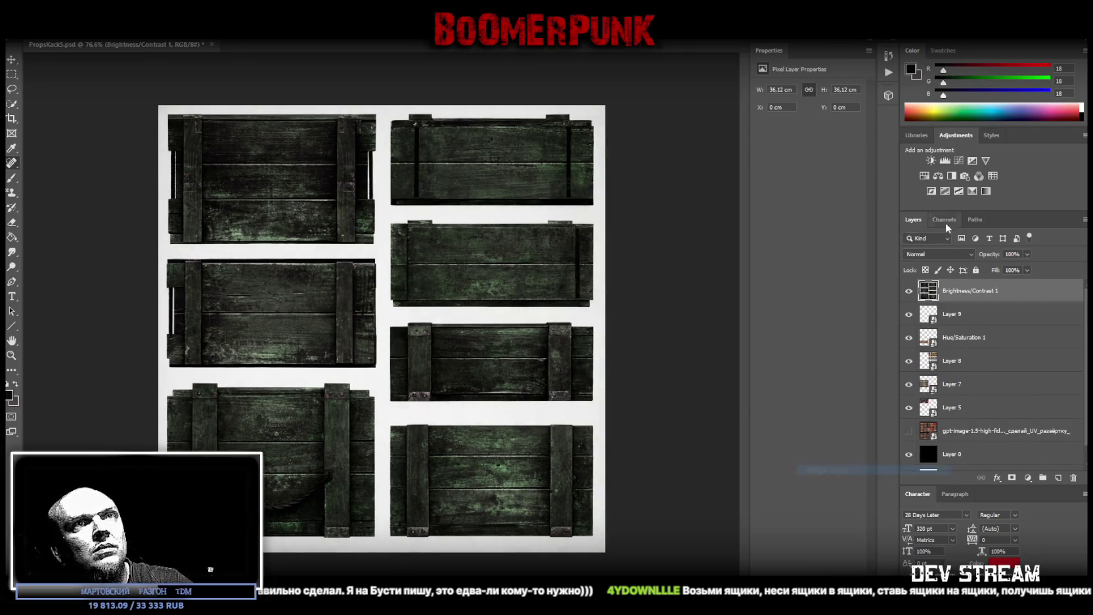
Lower saturation to -24 with Hue/Saturation and combine both layers into one smart object
{"action": "left_click", "coordinate": [925, 176]}
{"action": "left_click", "coordinate": [783, 150]}
{"action": "left_click_drag", "start_coordinate": [782, 152], "coordinate": [797, 152]}
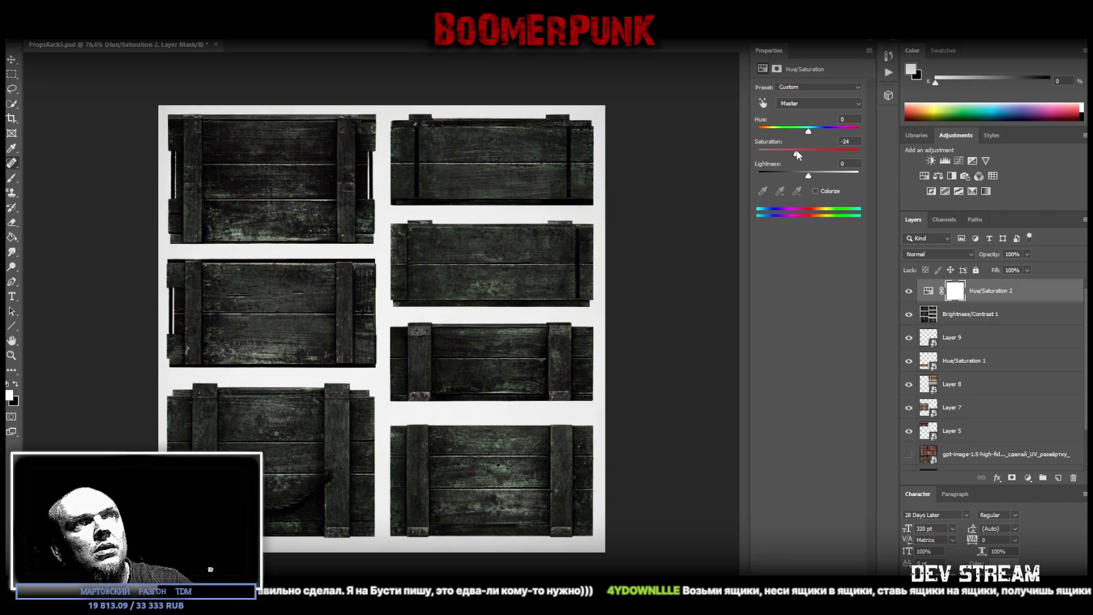
{"action": "left_click", "coordinate": [953, 320], "text": "shift"}
{"action": "right_click", "coordinate": [951, 316]}
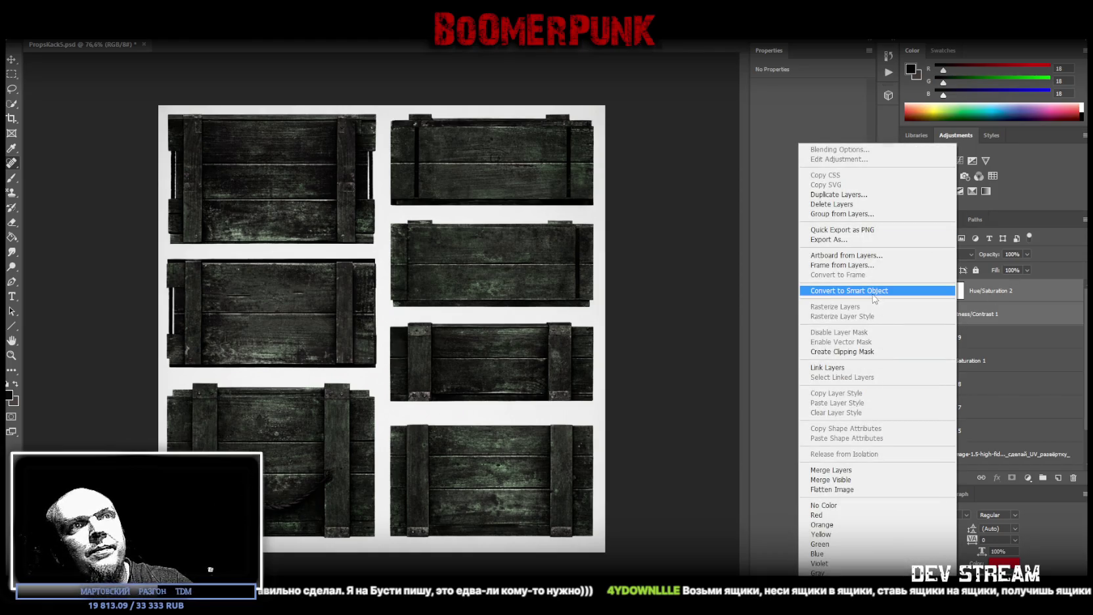
{"action": "left_click", "coordinate": [880, 290]}
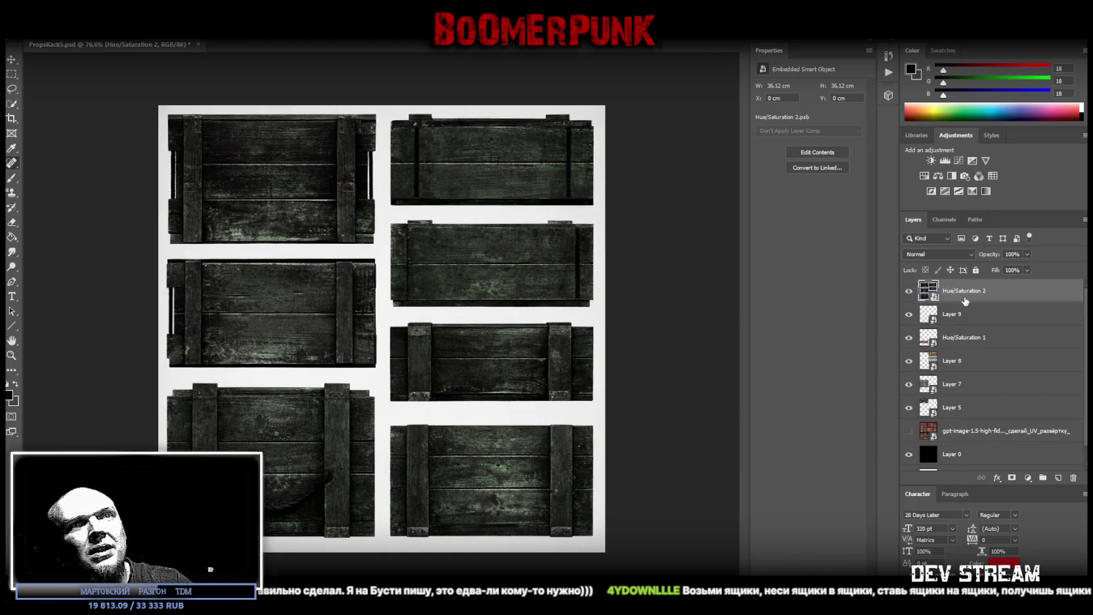
{"action": "key", "text": "ctrl+t"}
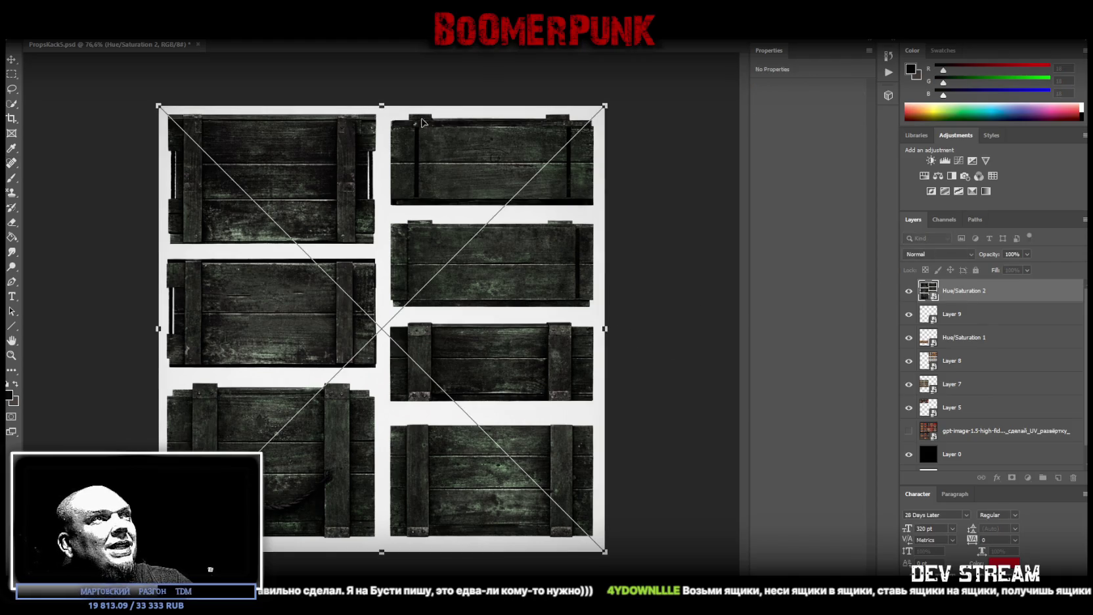
Scale the dark crate sheet down to 12.03 × 6 cm near the atlas bottom
{"action": "mouse_move", "coordinate": [381, 105]}
{"action": "left_mouse_down"}
{"action": "mouse_move", "coordinate": [379, 471]}
{"action": "mouse_move", "coordinate": [283, 504]}
{"action": "mouse_move", "coordinate": [217, 509]}
{"action": "mouse_move", "coordinate": [268, 514]}
{"action": "left_mouse_up"}
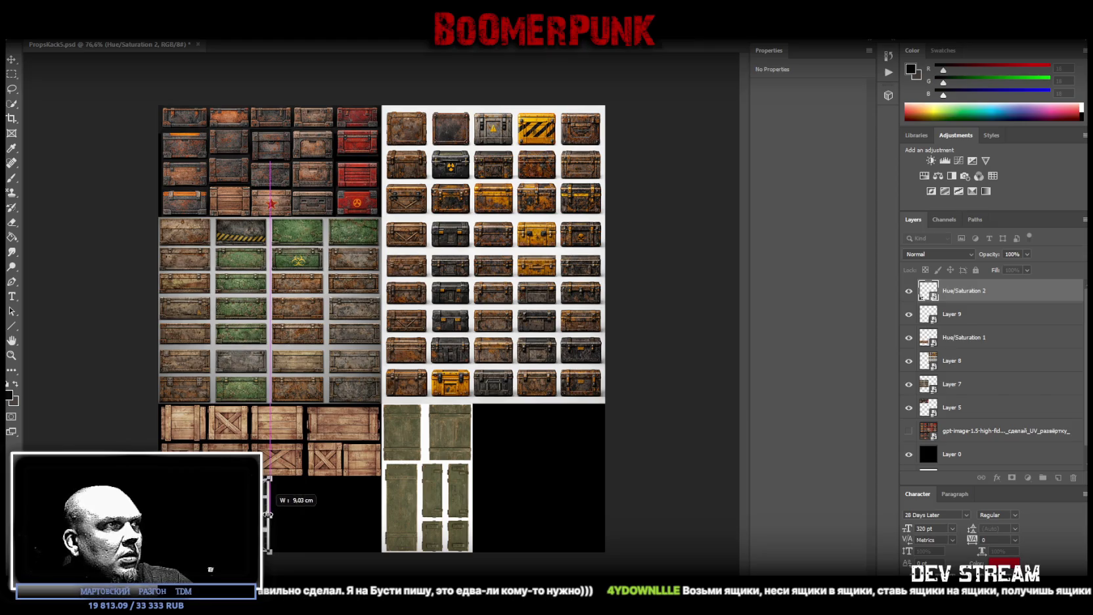
{"action": "key", "text": "j"}
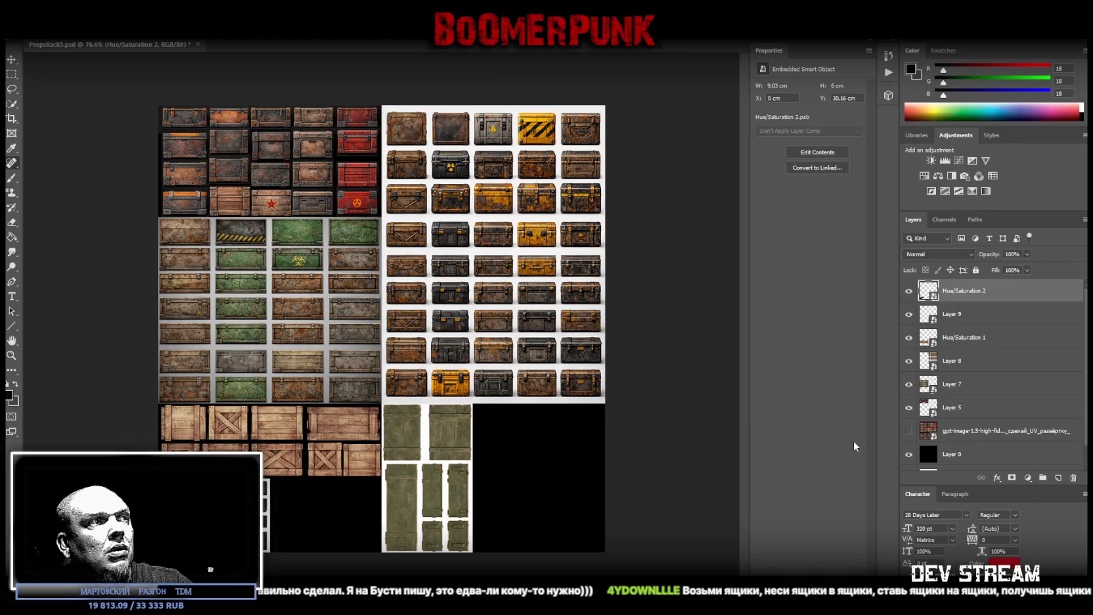
{"action": "key", "text": "ctrl+t"}
{"action": "mouse_move", "coordinate": [381, 104]}
{"action": "left_mouse_down"}
{"action": "mouse_move", "coordinate": [382, 478]}
{"action": "mouse_move", "coordinate": [217, 496]}
{"action": "left_mouse_up"}
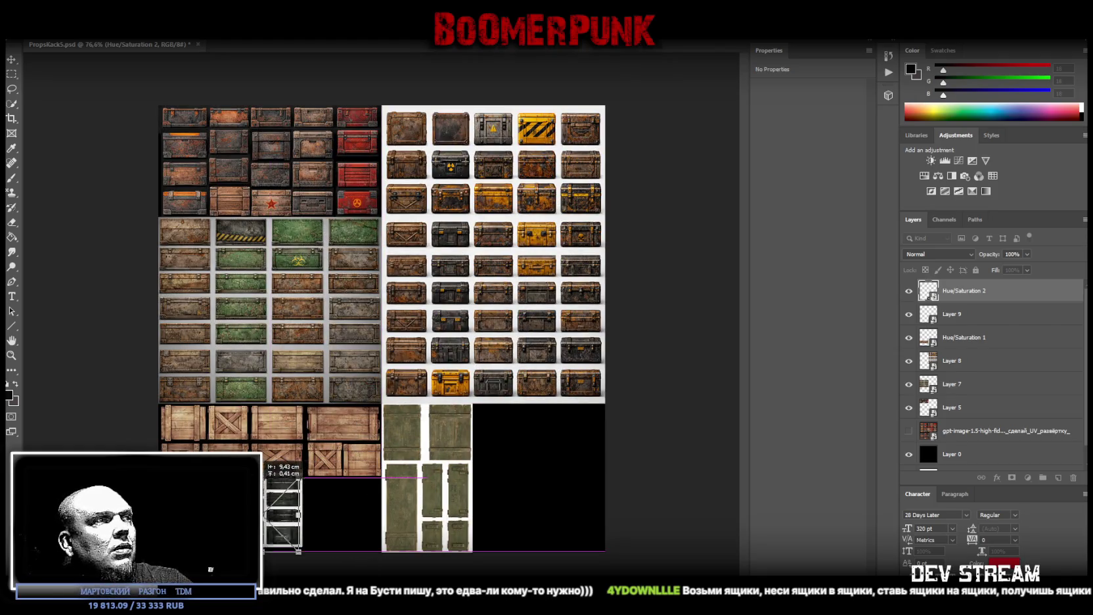
{"action": "key", "text": "Return"}
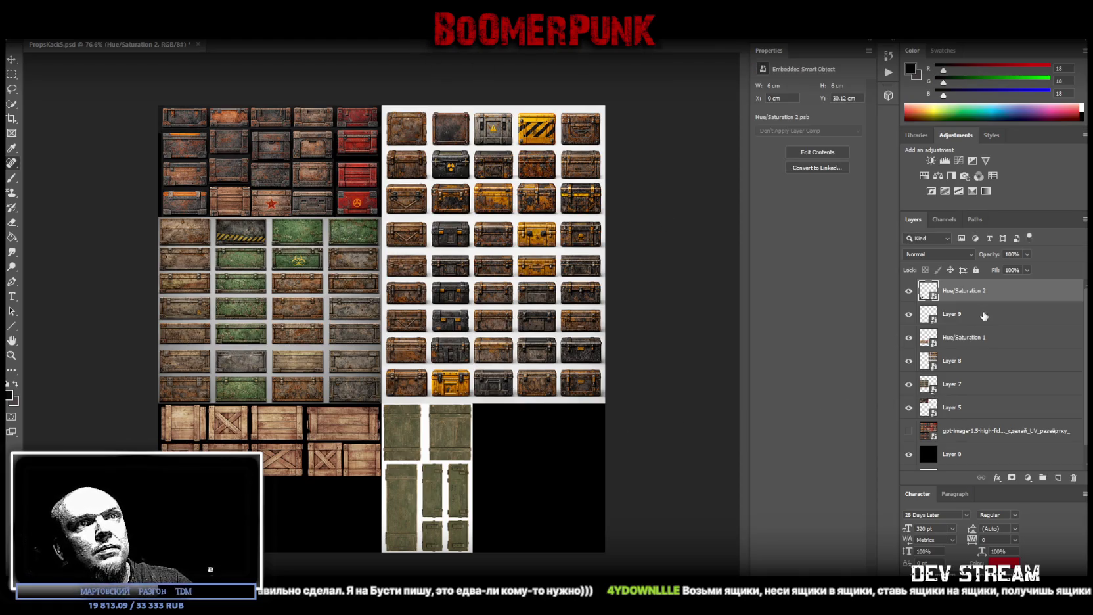
Rotate Layer 9's green planks 90°, place them lower-left at 6 cm tall, and open its contents
{"action": "left_click", "coordinate": [977, 318]}
{"action": "key", "text": "ctrl+t"}
{"action": "left_click_drag", "start_coordinate": [524, 421], "coordinate": [454, 378], "text": "shift"}
{"action": "left_click_drag", "start_coordinate": [401, 459], "coordinate": [298, 503]}
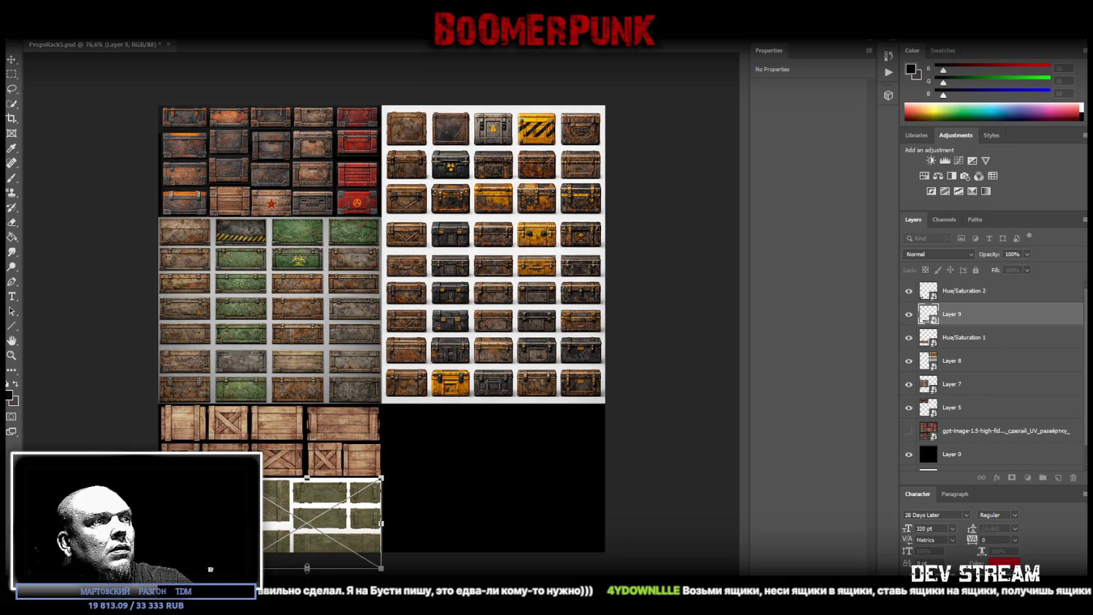
{"action": "left_click_drag", "start_coordinate": [307, 567], "coordinate": [307, 552]}
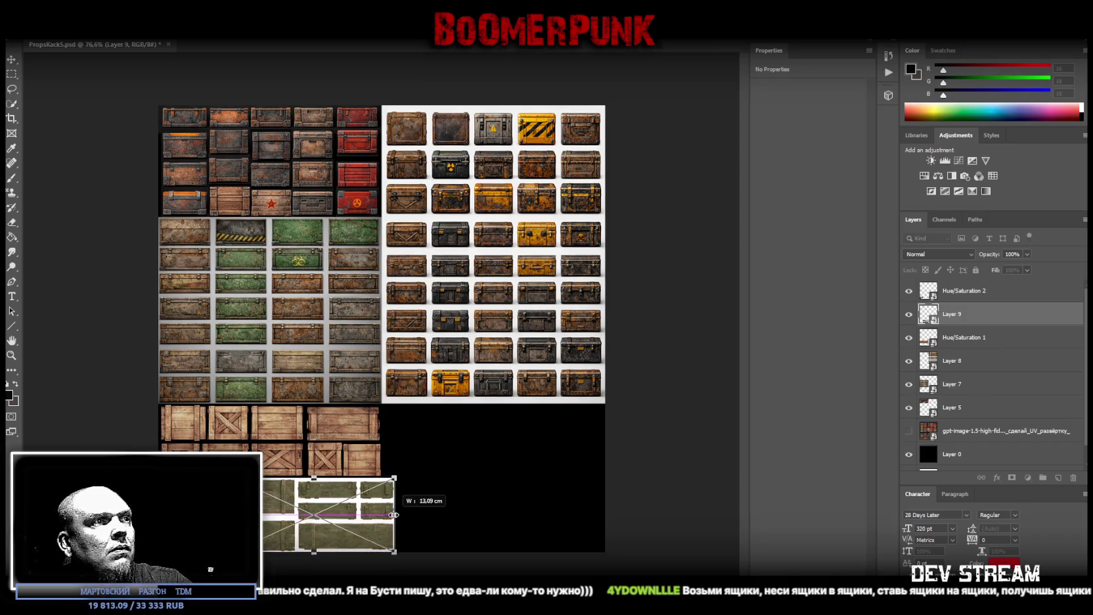
{"action": "key", "text": "Return"}
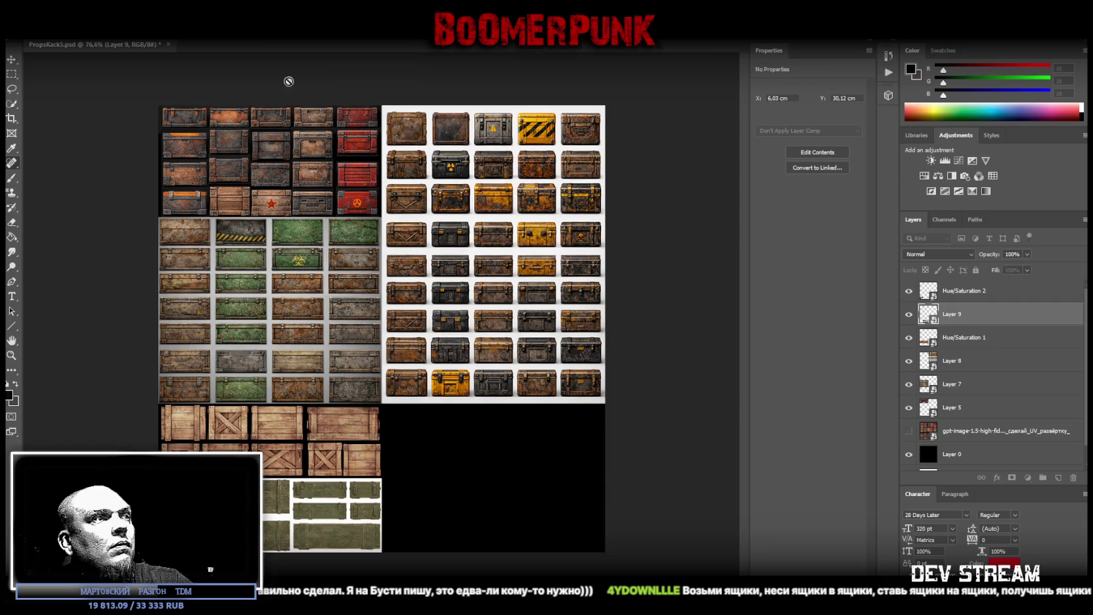
{"action": "double_click", "coordinate": [927, 314]}
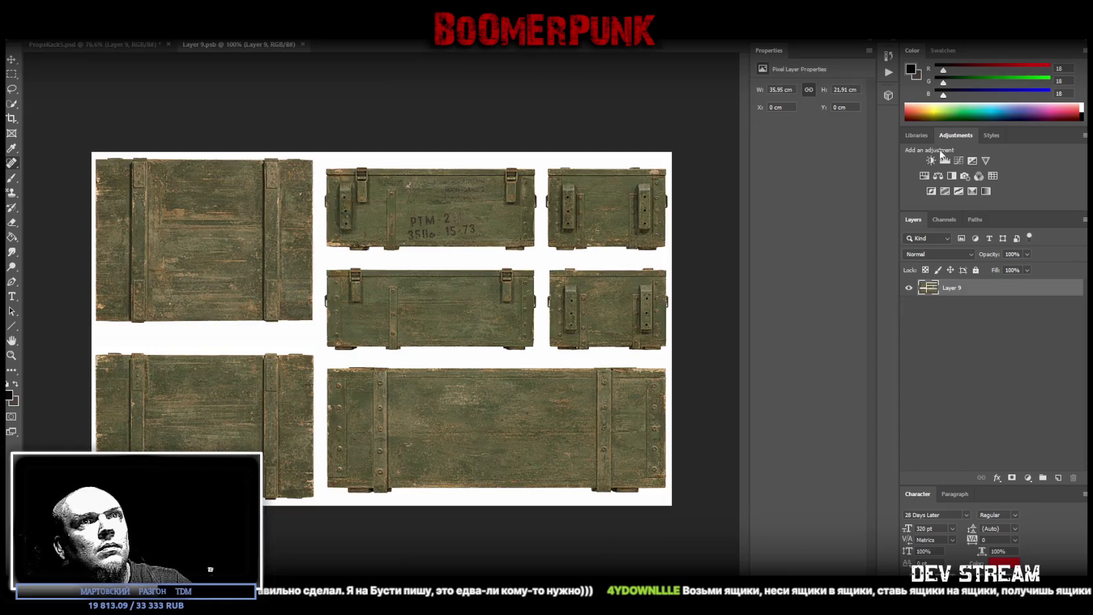
{"action": "left_click", "coordinate": [931, 160]}
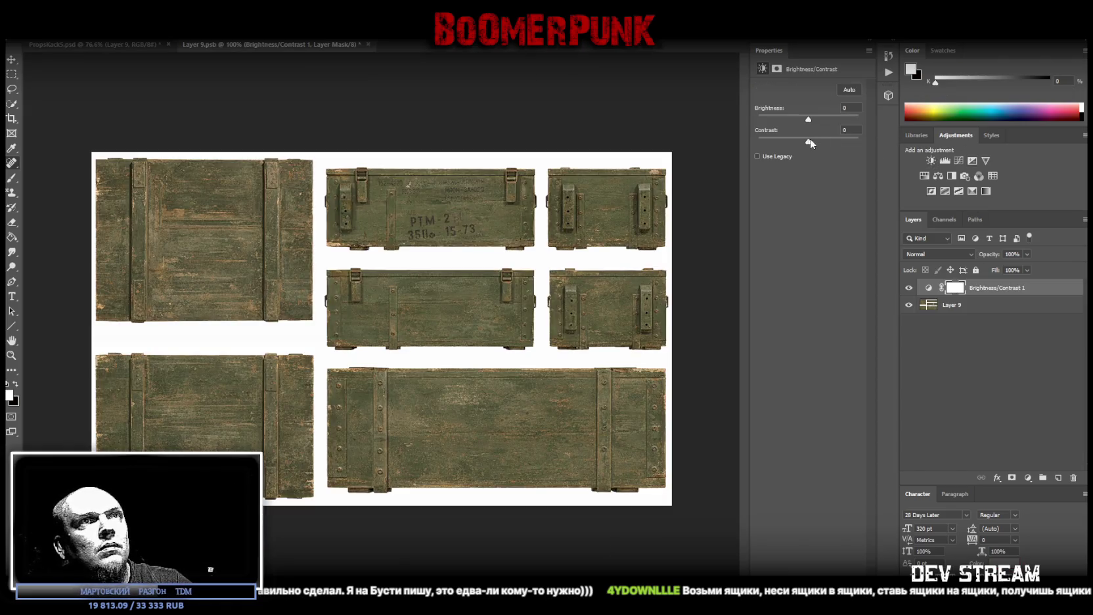
Merge a contrast-100 Brightness/Contrast and a desaturating Hue/Saturation into Layer 9's planks
{"action": "left_click_drag", "start_coordinate": [810, 140], "coordinate": [885, 143]}
{"action": "left_click", "coordinate": [953, 304], "text": "shift"}
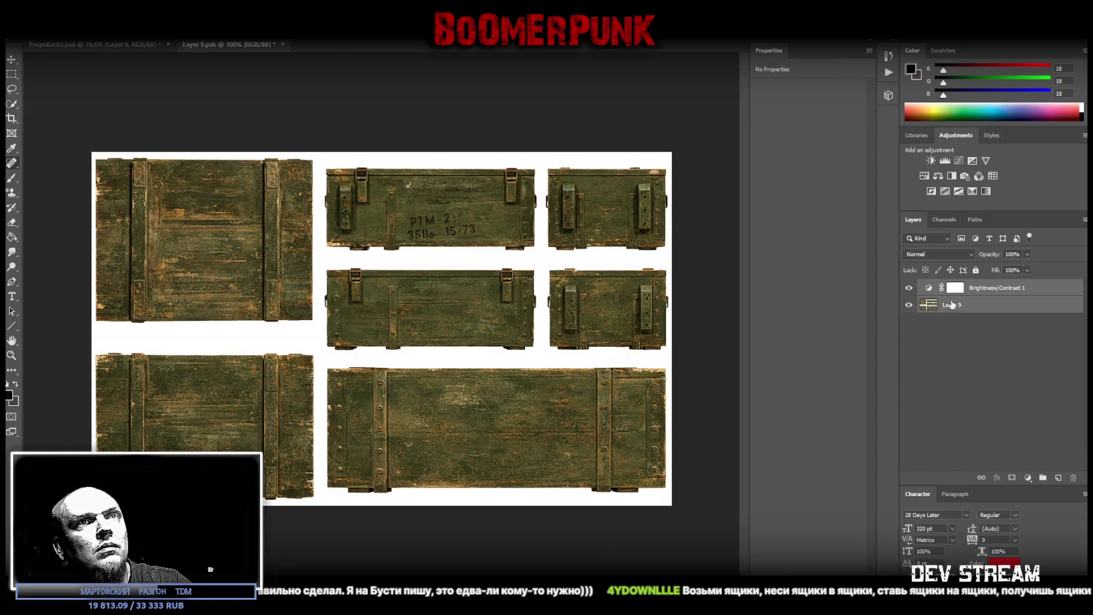
{"action": "right_click", "coordinate": [950, 299]}
{"action": "left_click", "coordinate": [825, 470]}
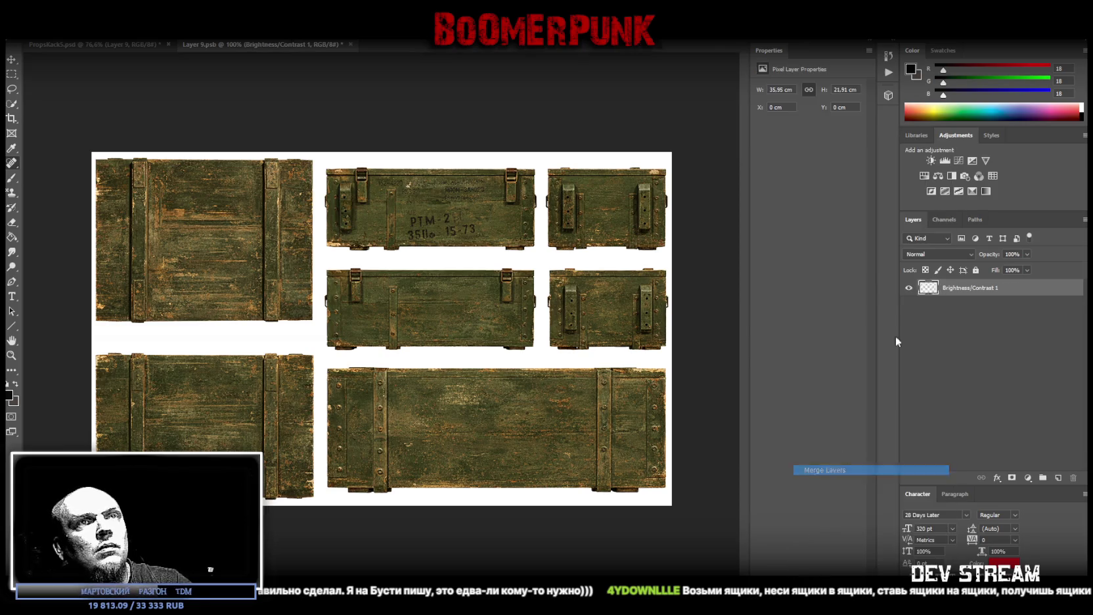
{"action": "left_click", "coordinate": [939, 175]}
{"action": "left_click_drag", "start_coordinate": [799, 156], "coordinate": [789, 155]}
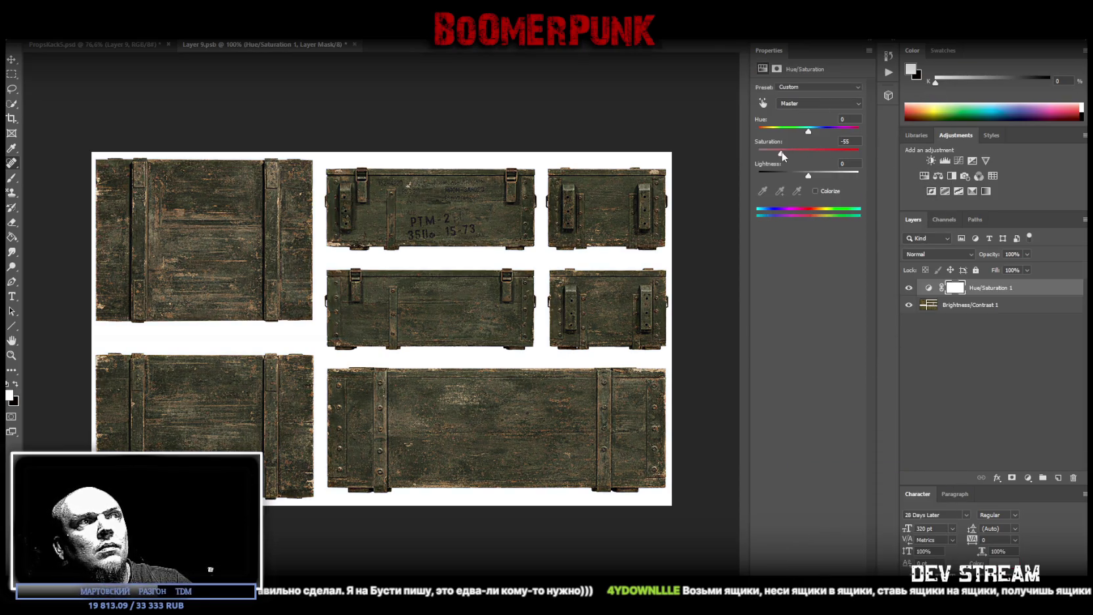
{"action": "left_click", "coordinate": [953, 304], "text": "shift"}
{"action": "right_click", "coordinate": [956, 304]}
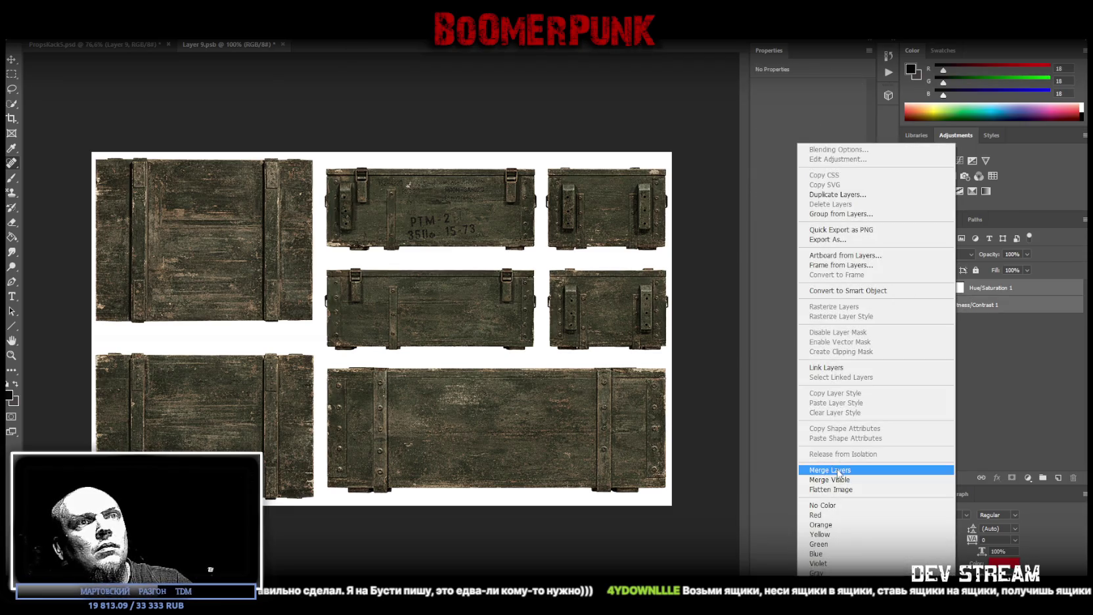
{"action": "left_click", "coordinate": [838, 470]}
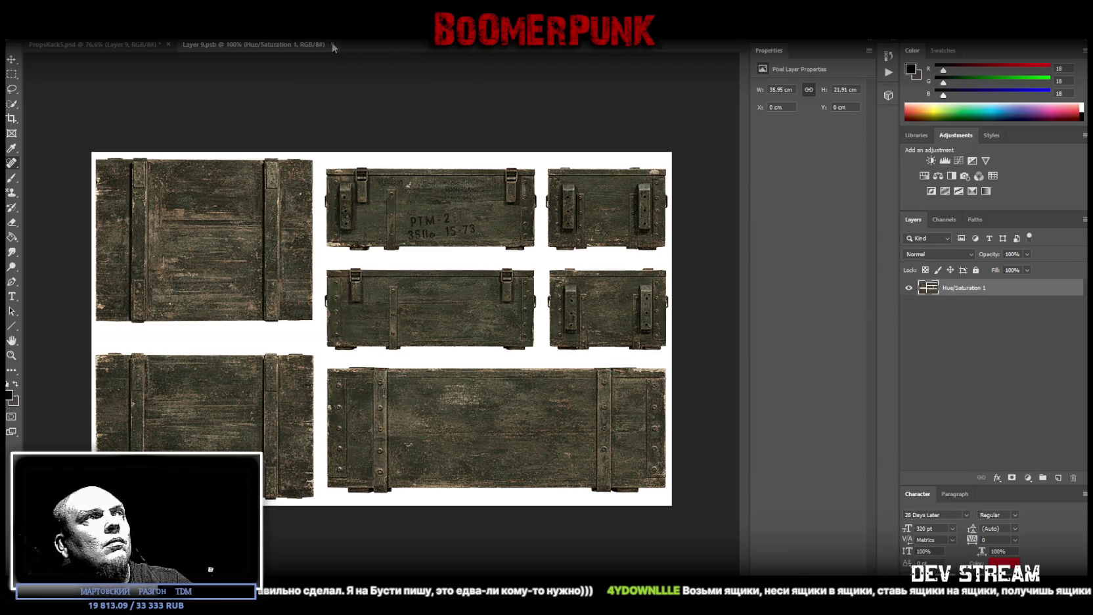
Close the Layer 9.psb contents and save the atlas as a new file
{"action": "left_click", "coordinate": [333, 45]}
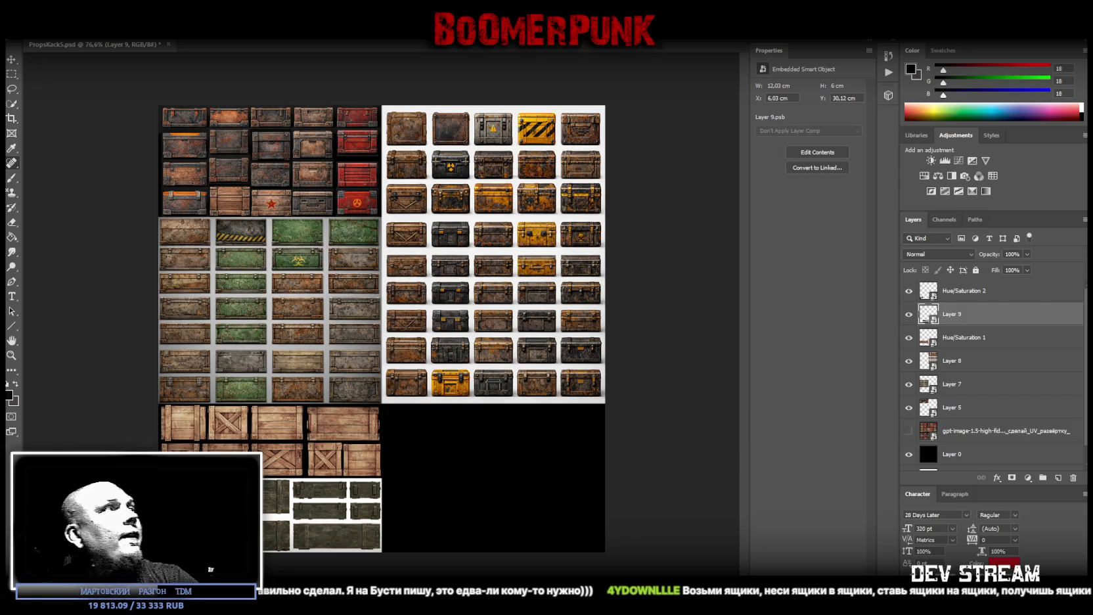
{"action": "left_click", "coordinate": [30, 31]}
{"action": "left_click", "coordinate": [77, 136]}
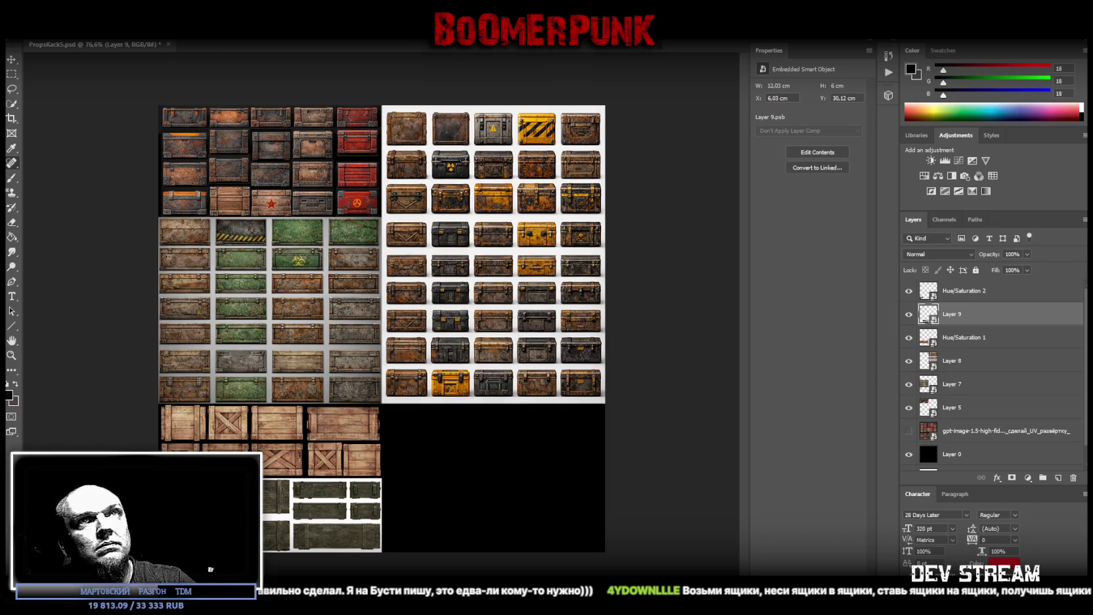
{"action": "key", "text": "alt+Tab"}
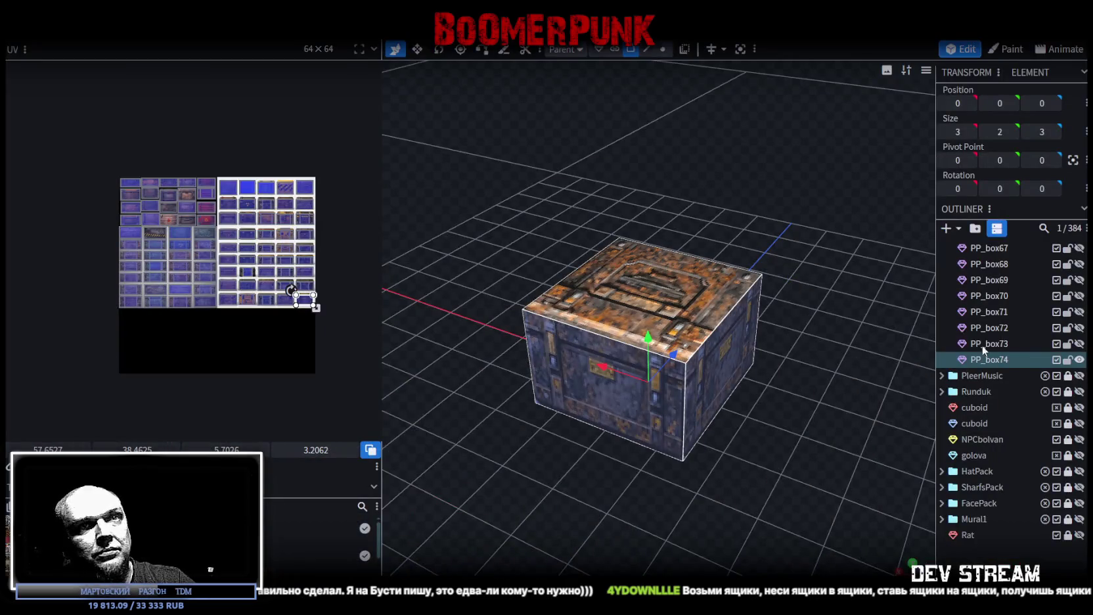
Duplicate the crate cube as PP_box75 and resize it into a 4×4×4 block
{"action": "key", "text": "ctrl+d"}
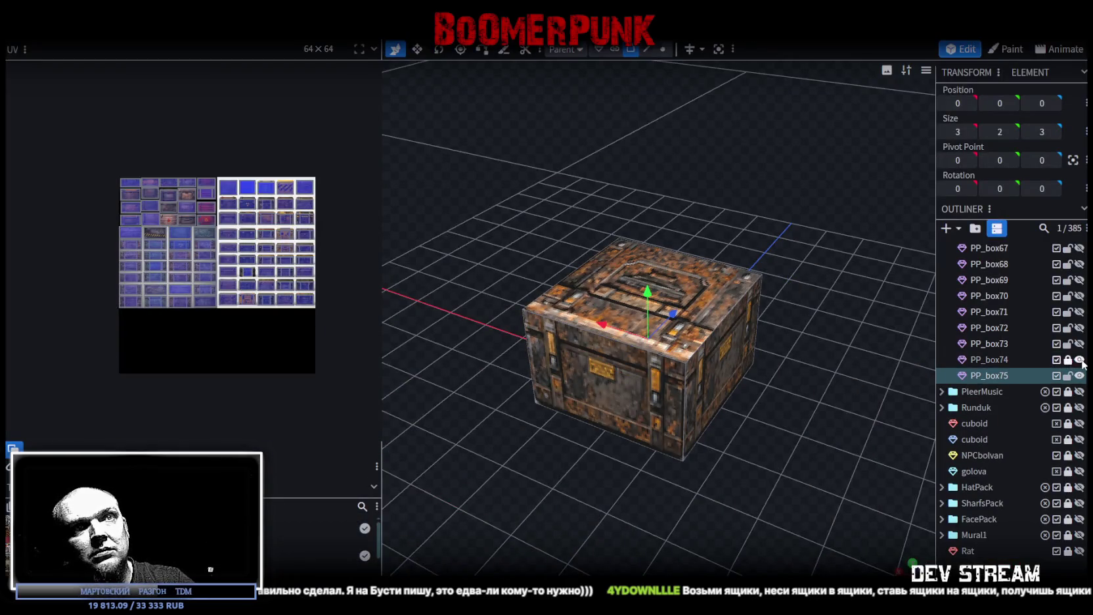
{"action": "mouse_move", "coordinate": [756, 400]}
{"action": "left_mouse_down"}
{"action": "mouse_move", "coordinate": [660, 391]}
{"action": "mouse_move", "coordinate": [759, 458]}
{"action": "mouse_move", "coordinate": [731, 344]}
{"action": "mouse_move", "coordinate": [746, 352]}
{"action": "mouse_move", "coordinate": [701, 376]}
{"action": "mouse_move", "coordinate": [765, 373]}
{"action": "mouse_move", "coordinate": [755, 362]}
{"action": "mouse_move", "coordinate": [785, 341]}
{"action": "mouse_move", "coordinate": [769, 386]}
{"action": "mouse_move", "coordinate": [798, 438]}
{"action": "left_mouse_up"}
{"action": "left_click", "coordinate": [629, 374]}
{"action": "key", "text": "s"}
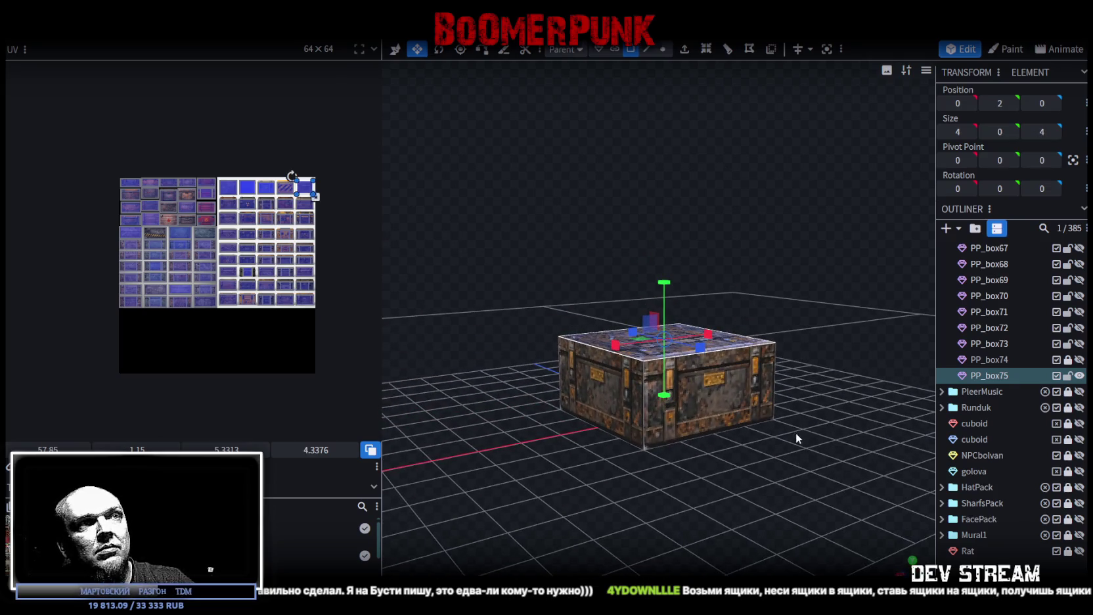
{"action": "key", "text": "s"}
{"action": "left_click_drag", "start_coordinate": [660, 285], "coordinate": [657, 212]}
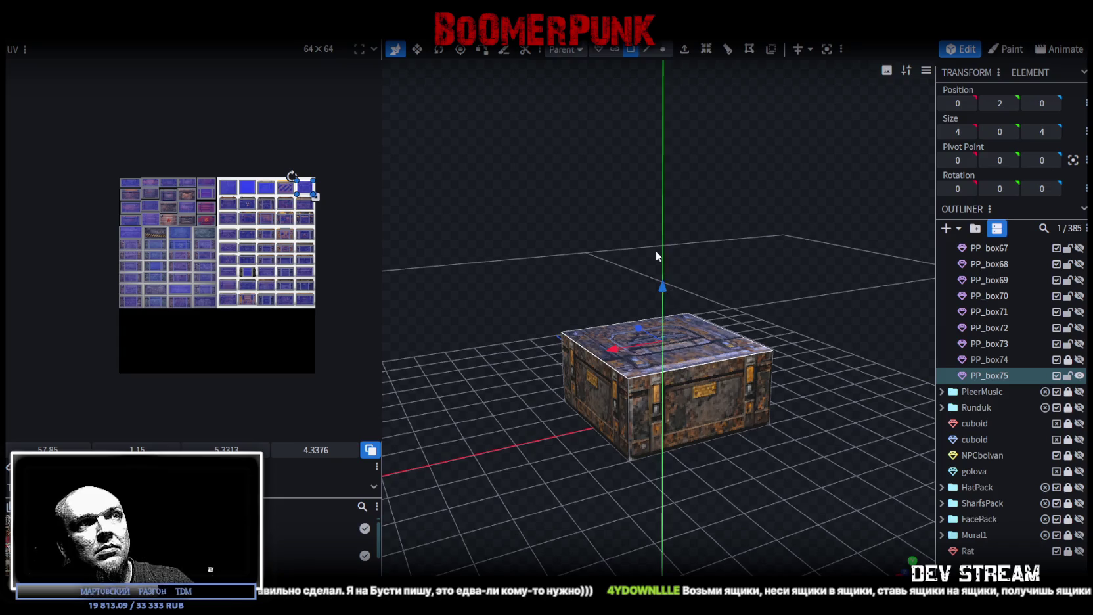
{"action": "scroll", "coordinate": [656, 212], "scroll_direction": "down", "scroll_amount": 3}
Move the cube's side-face UV box onto the empty black area of the crate texture
{"action": "left_click_drag", "start_coordinate": [567, 396], "coordinate": [805, 398]}
{"action": "left_click", "coordinate": [742, 368]}
{"action": "mouse_move", "coordinate": [700, 432]}
{"action": "left_mouse_down"}
{"action": "mouse_move", "coordinate": [612, 427]}
{"action": "mouse_move", "coordinate": [657, 382]}
{"action": "mouse_move", "coordinate": [653, 456]}
{"action": "mouse_move", "coordinate": [651, 394]}
{"action": "mouse_move", "coordinate": [687, 499]}
{"action": "left_mouse_up"}
{"action": "left_click", "coordinate": [657, 382]}
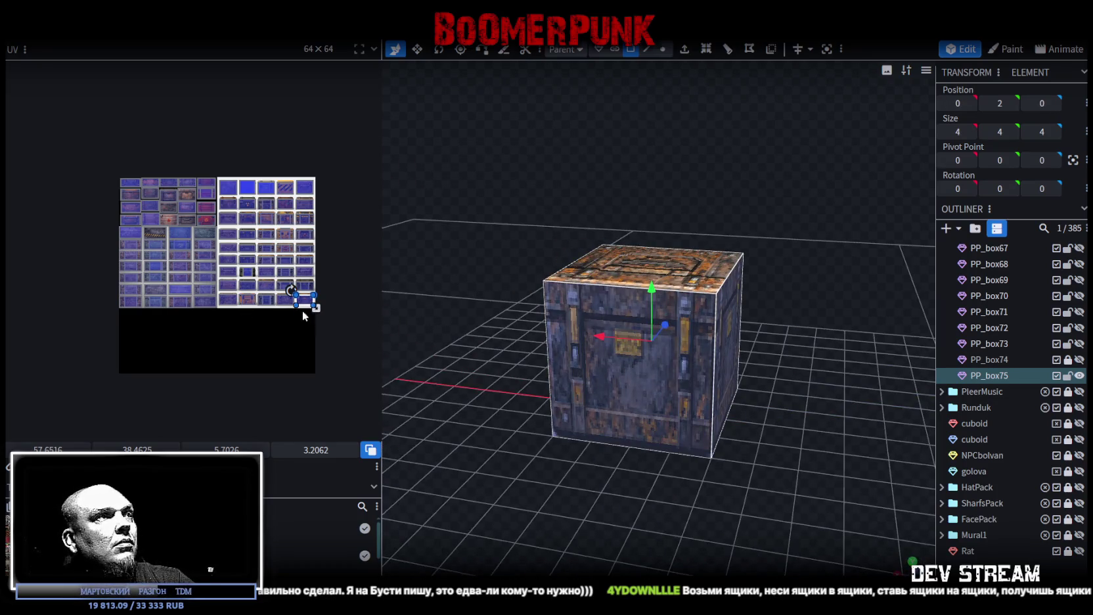
{"action": "left_click_drag", "start_coordinate": [304, 303], "coordinate": [306, 371]}
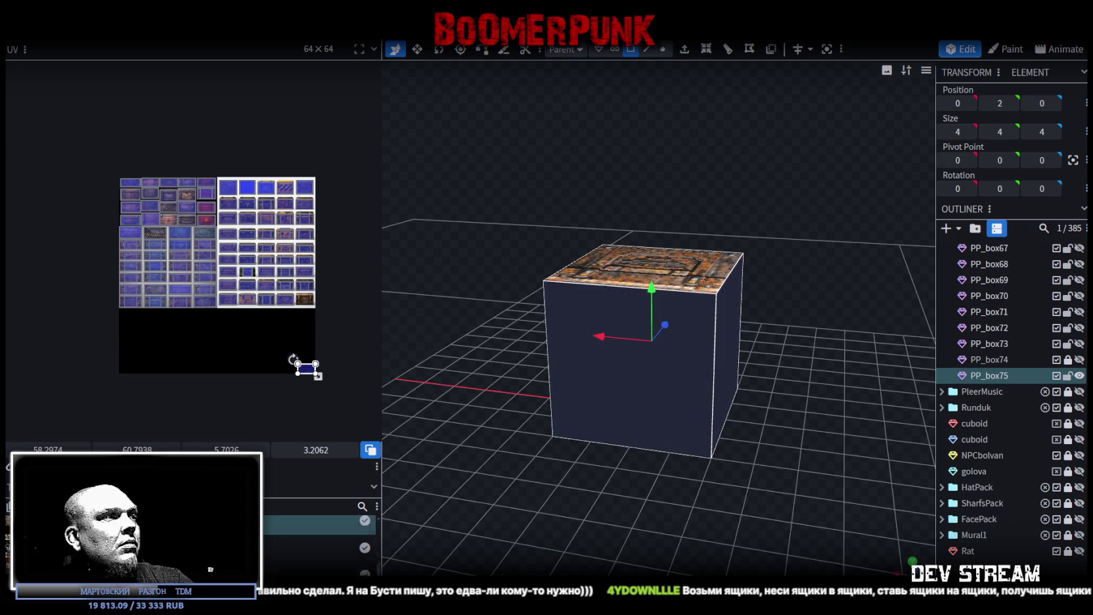
{"action": "right_click", "coordinate": [63, 196]}
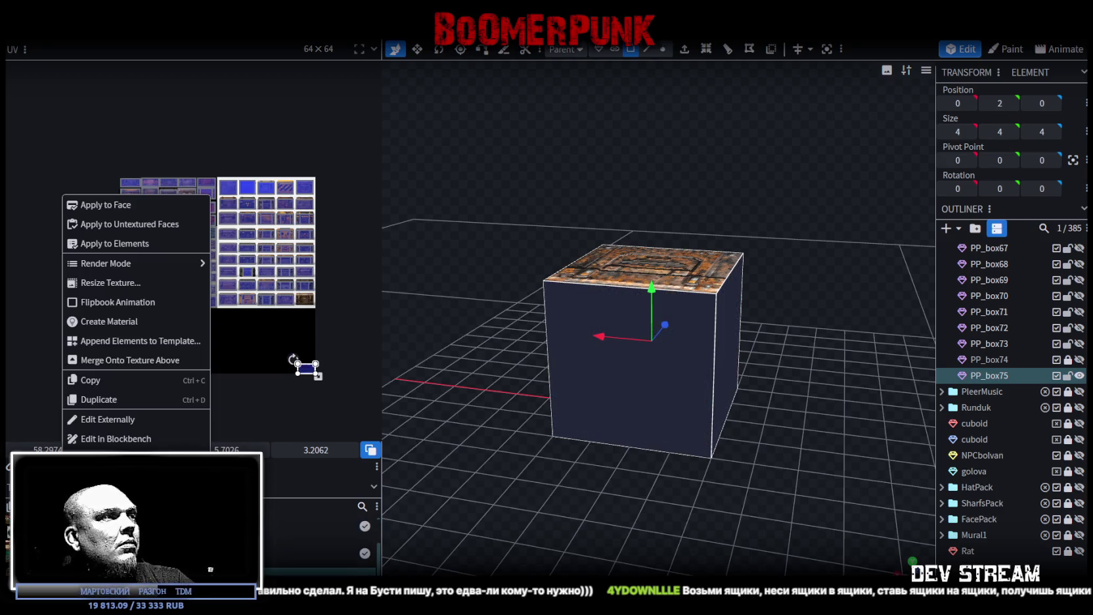
Dismiss the texture options and undo an accidental flattening of the cube
{"action": "key", "text": "Escape"}
{"action": "scroll", "coordinate": [253, 340], "scroll_direction": "up", "scroll_amount": 2}
{"action": "scroll", "coordinate": [289, 369], "scroll_direction": "up", "scroll_amount": 2}
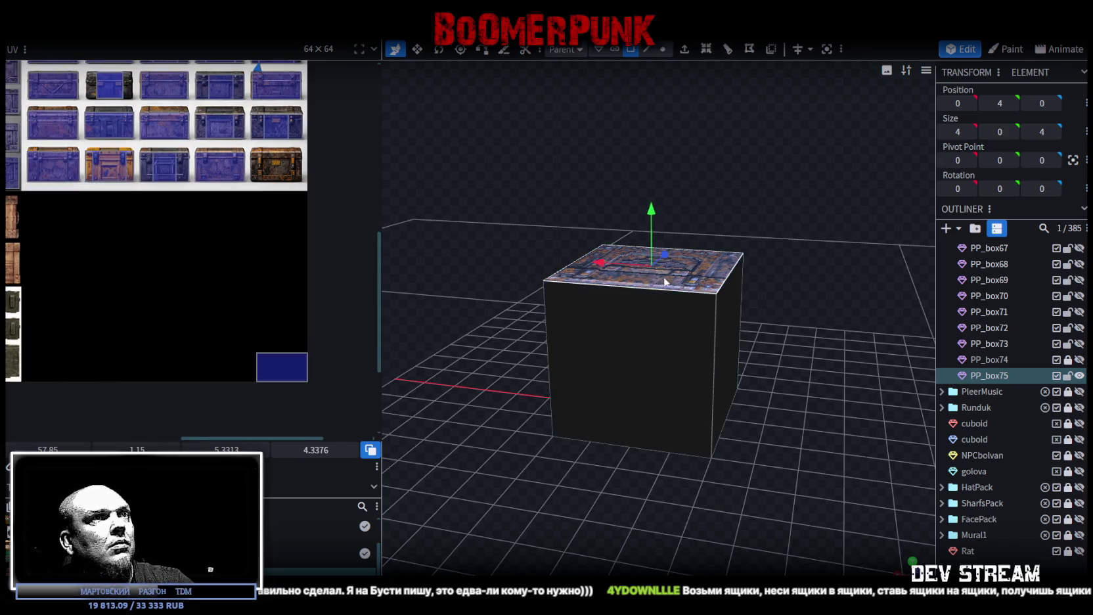
{"action": "middle_click_drag", "start_coordinate": [591, 316], "coordinate": [647, 365]}
{"action": "key", "text": "ctrl+z"}
Move the selected face UVs into the empty texture area, undoing a stray extra move
{"action": "scroll", "coordinate": [171, 244], "scroll_direction": "down", "scroll_amount": 2}
{"action": "scroll", "coordinate": [227, 367], "scroll_direction": "down", "scroll_amount": 2}
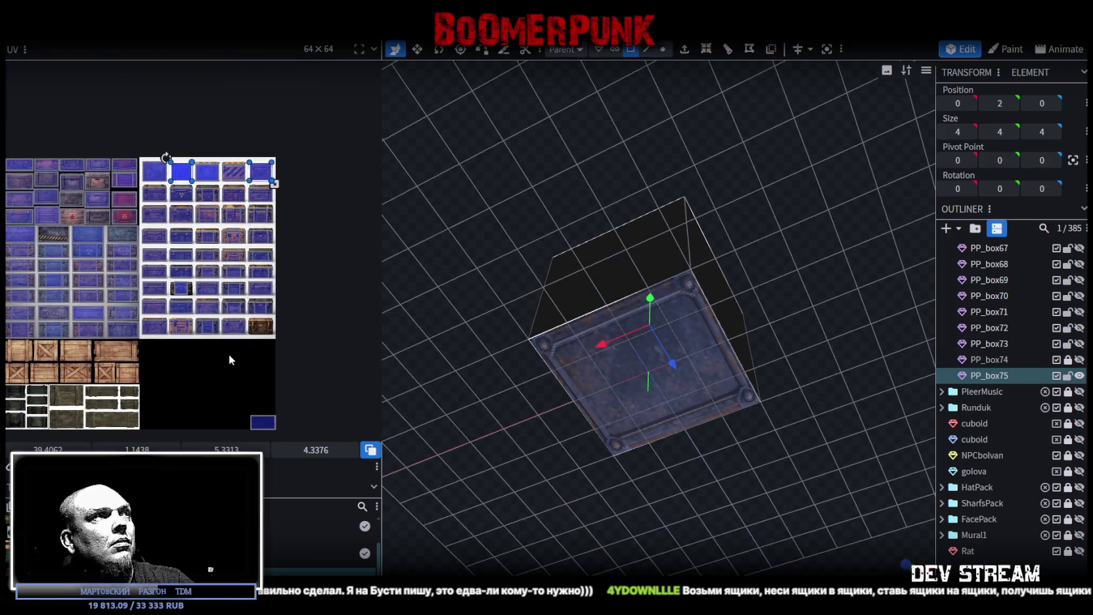
{"action": "left_click_drag", "start_coordinate": [276, 172], "coordinate": [274, 414]}
{"action": "scroll", "coordinate": [313, 289], "scroll_direction": "up", "scroll_amount": 2}
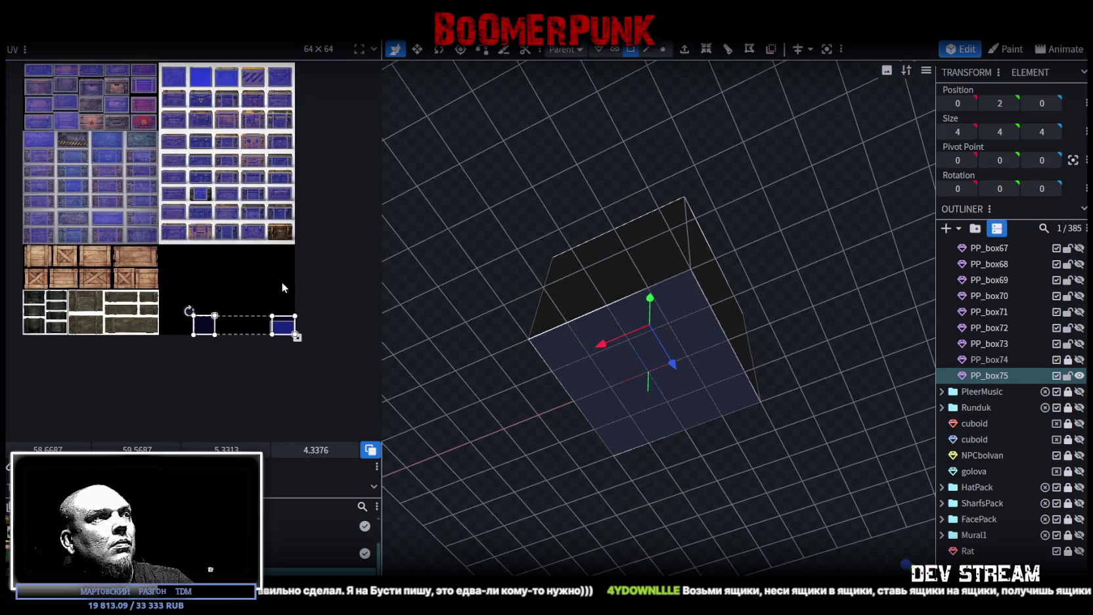
{"action": "scroll", "coordinate": [202, 316], "scroll_direction": "up", "scroll_amount": 2}
{"action": "left_click_drag", "start_coordinate": [202, 299], "coordinate": [394, 322]}
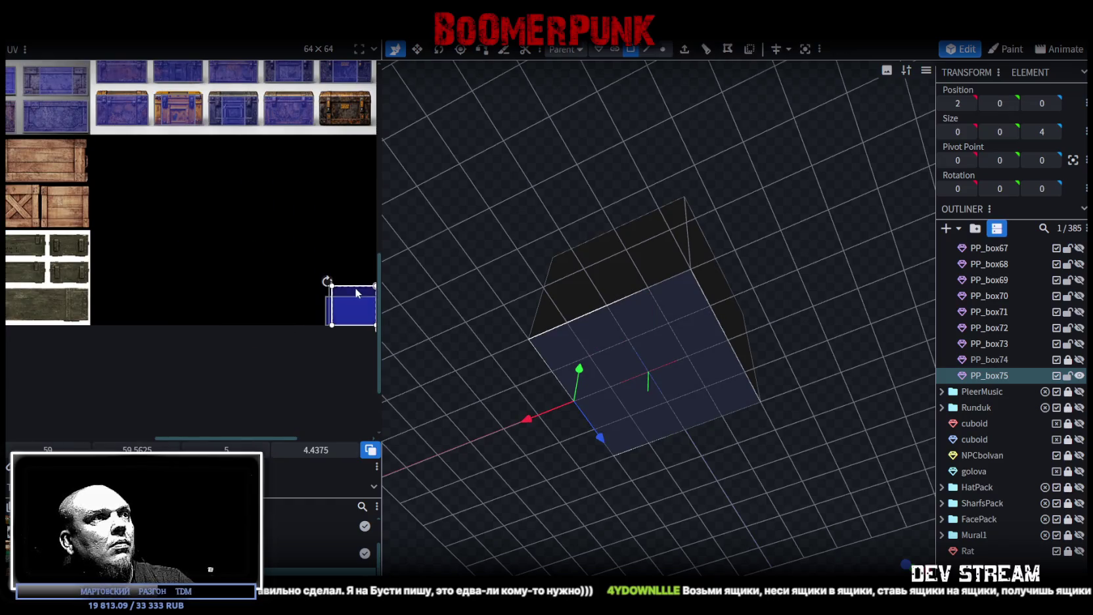
{"action": "scroll", "coordinate": [342, 296], "scroll_direction": "up", "scroll_amount": 2}
{"action": "scroll", "coordinate": [309, 285], "scroll_direction": "up", "scroll_amount": 3}
{"action": "key", "text": "ctrl+z"}
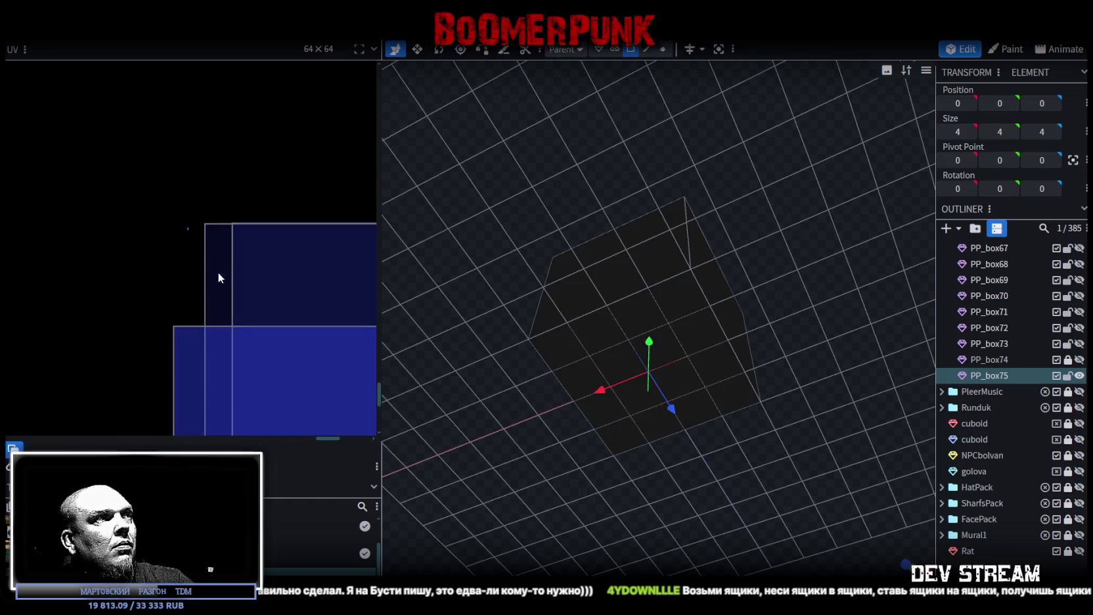
Shrink the UV rectangle by its corner and nudge it into place in the blank area
{"action": "scroll", "coordinate": [222, 284], "scroll_direction": "down", "scroll_amount": 1}
{"action": "scroll", "coordinate": [237, 292], "scroll_direction": "down", "scroll_amount": 2}
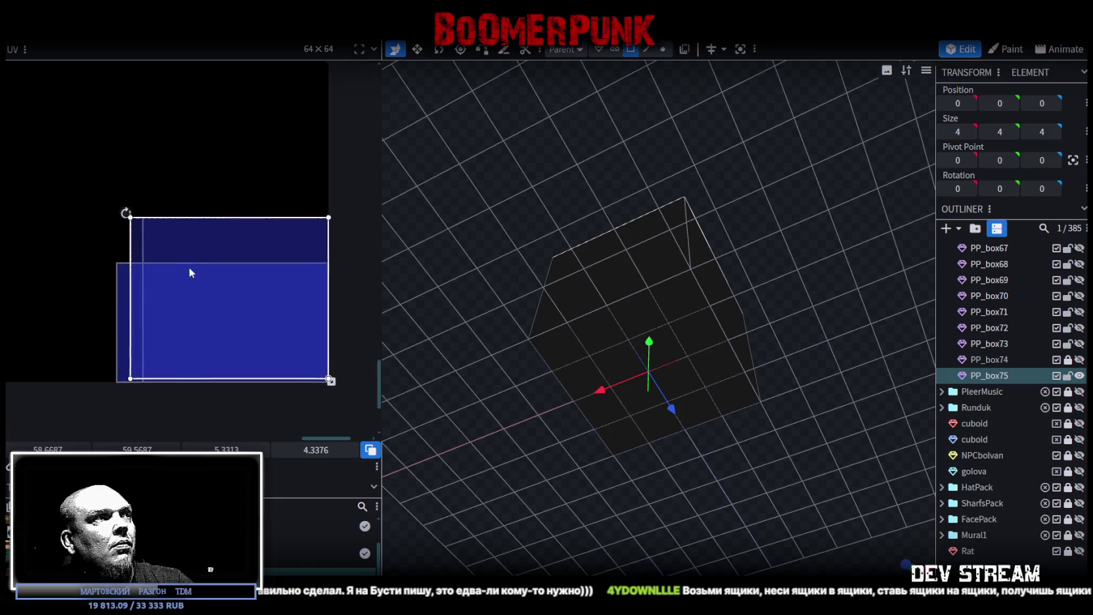
{"action": "scroll", "coordinate": [197, 272], "scroll_direction": "down", "scroll_amount": 1}
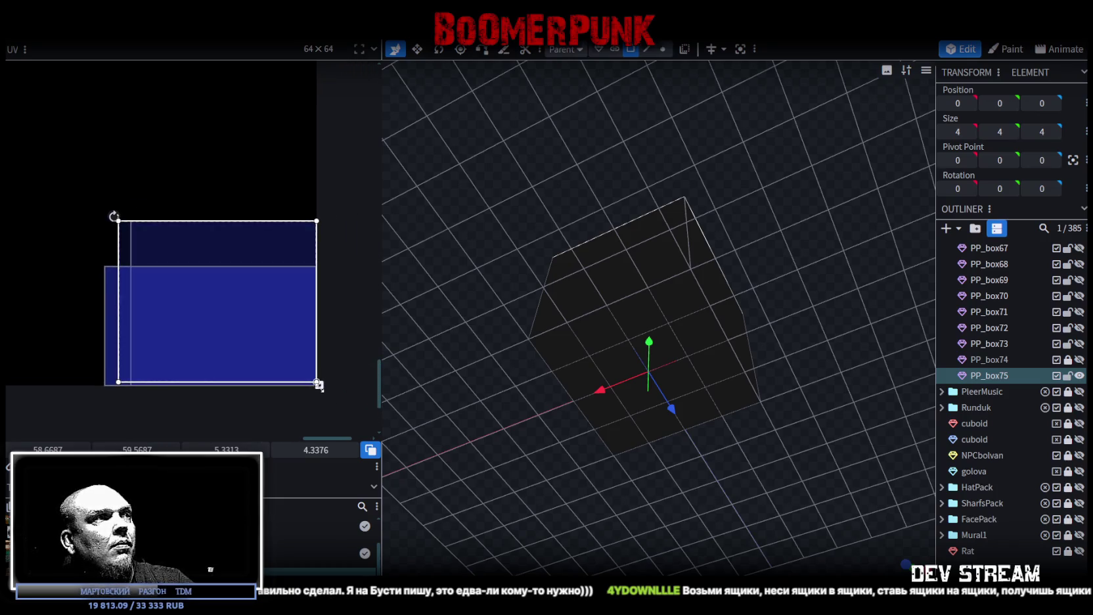
{"action": "left_click_drag", "start_coordinate": [317, 383], "coordinate": [306, 338]}
{"action": "left_click_drag", "start_coordinate": [184, 258], "coordinate": [156, 288]}
{"action": "mouse_move", "coordinate": [288, 369]}
{"action": "left_mouse_down"}
{"action": "mouse_move", "coordinate": [307, 391]}
{"action": "mouse_move", "coordinate": [273, 354]}
{"action": "left_mouse_up"}
{"action": "scroll", "coordinate": [95, 256], "scroll_direction": "up", "scroll_amount": 3}
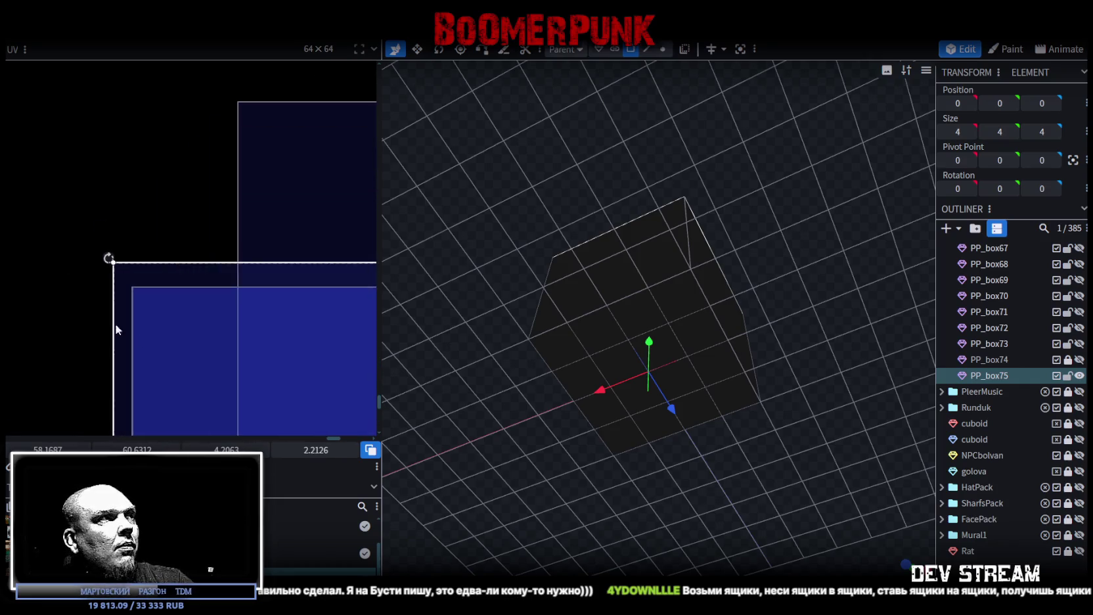
{"action": "scroll", "coordinate": [97, 312], "scroll_direction": "up", "scroll_amount": 2}
{"action": "left_click_drag", "start_coordinate": [126, 259], "coordinate": [159, 301]}
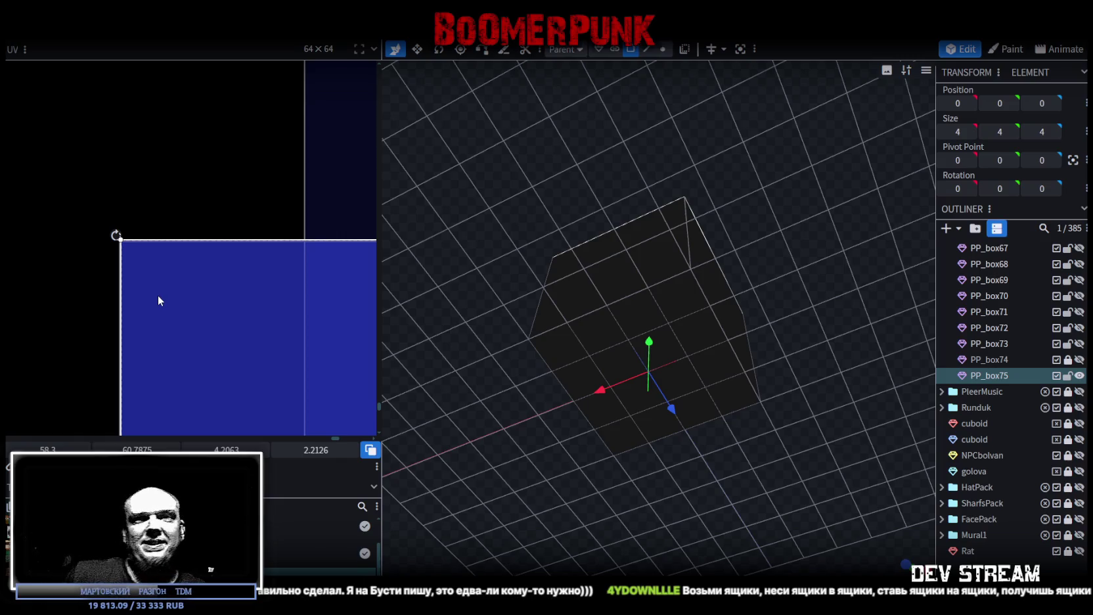
Nudge the UV face into place and enlarge it to about 5.6 by 3.15
{"action": "scroll", "coordinate": [150, 262], "scroll_direction": "up", "scroll_amount": 1}
{"action": "left_click_drag", "start_coordinate": [175, 263], "coordinate": [172, 265]}
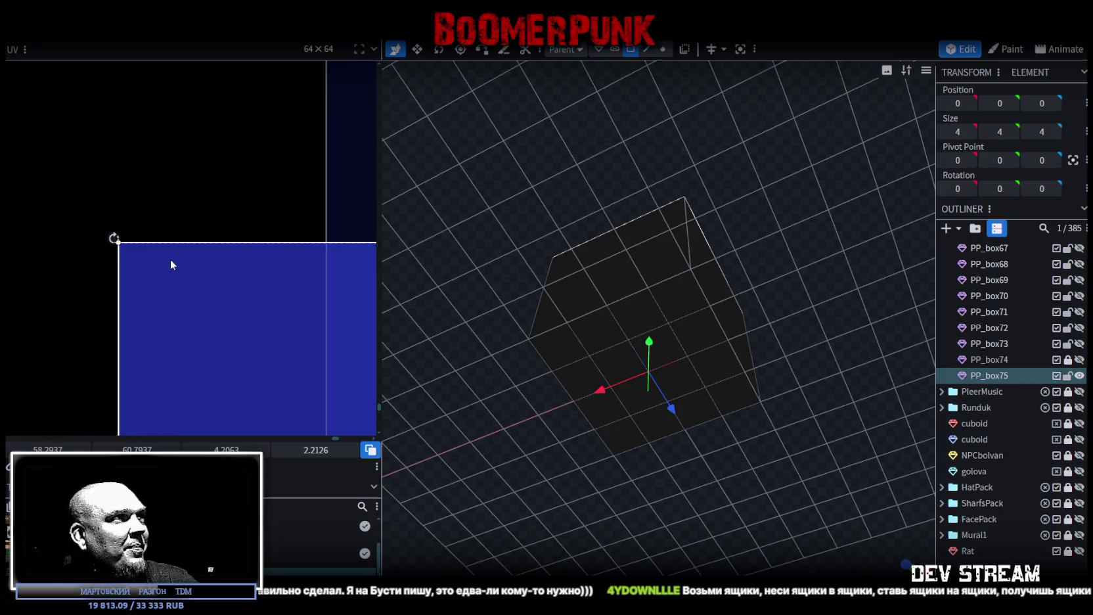
{"action": "left_click_drag", "start_coordinate": [171, 265], "coordinate": [173, 265]}
{"action": "scroll", "coordinate": [191, 289], "scroll_direction": "up", "scroll_amount": 3}
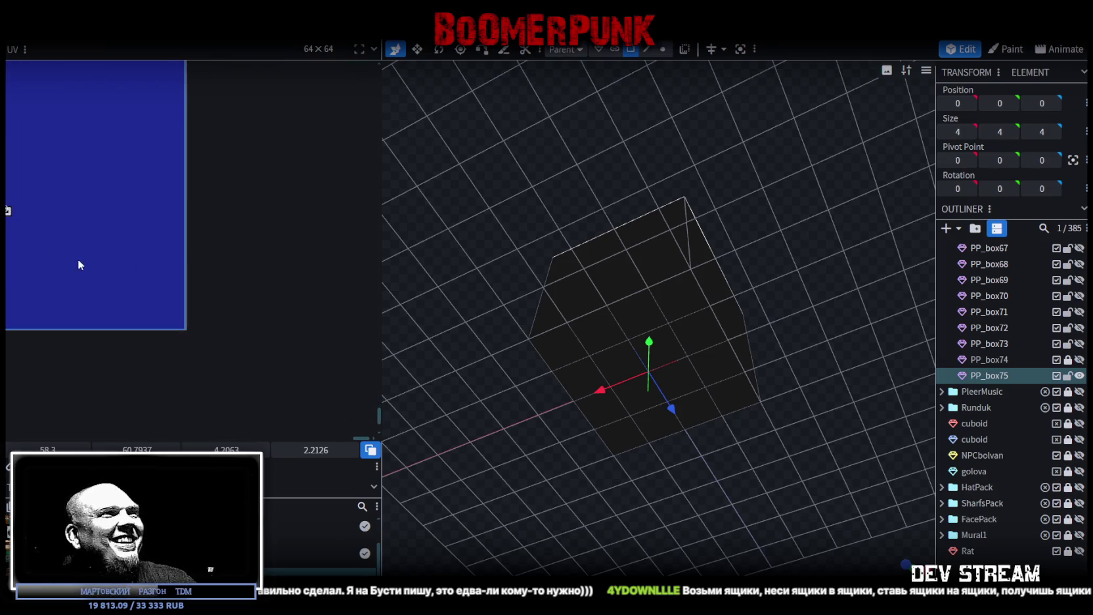
{"action": "mouse_move", "coordinate": [35, 218]}
{"action": "left_mouse_down"}
{"action": "mouse_move", "coordinate": [183, 325]}
{"action": "mouse_move", "coordinate": [186, 298]}
{"action": "left_mouse_up"}
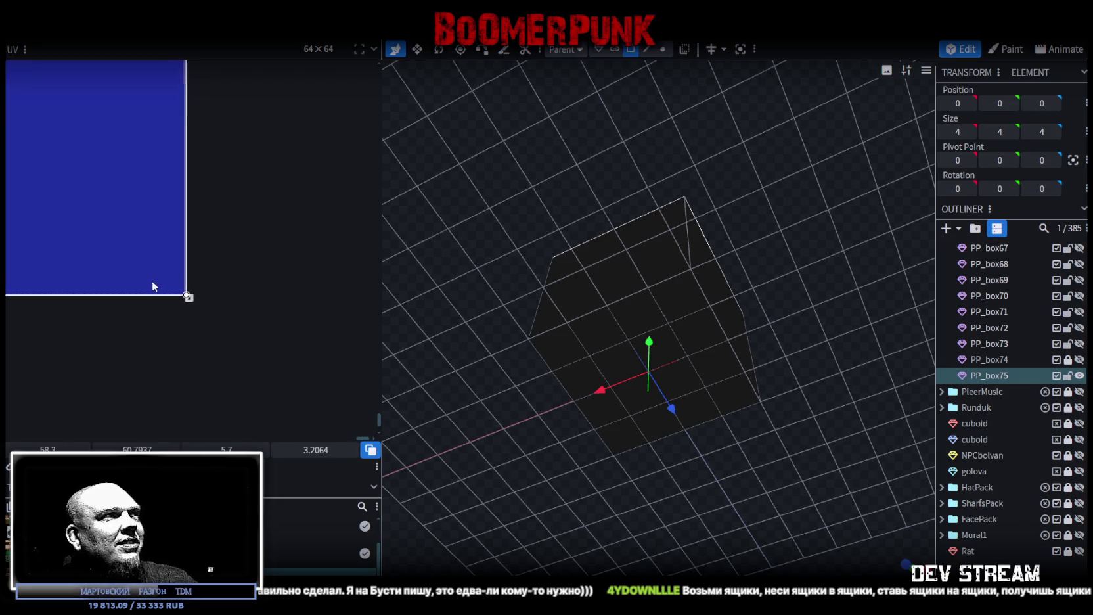
{"action": "scroll", "coordinate": [144, 264], "scroll_direction": "down", "scroll_amount": 2}
{"action": "scroll", "coordinate": [110, 241], "scroll_direction": "down", "scroll_amount": 3}
Reselect the UV rectangle, shrink and reposition it, then resize it to about 5.6 by 3.1
{"action": "left_click", "coordinate": [187, 229]}
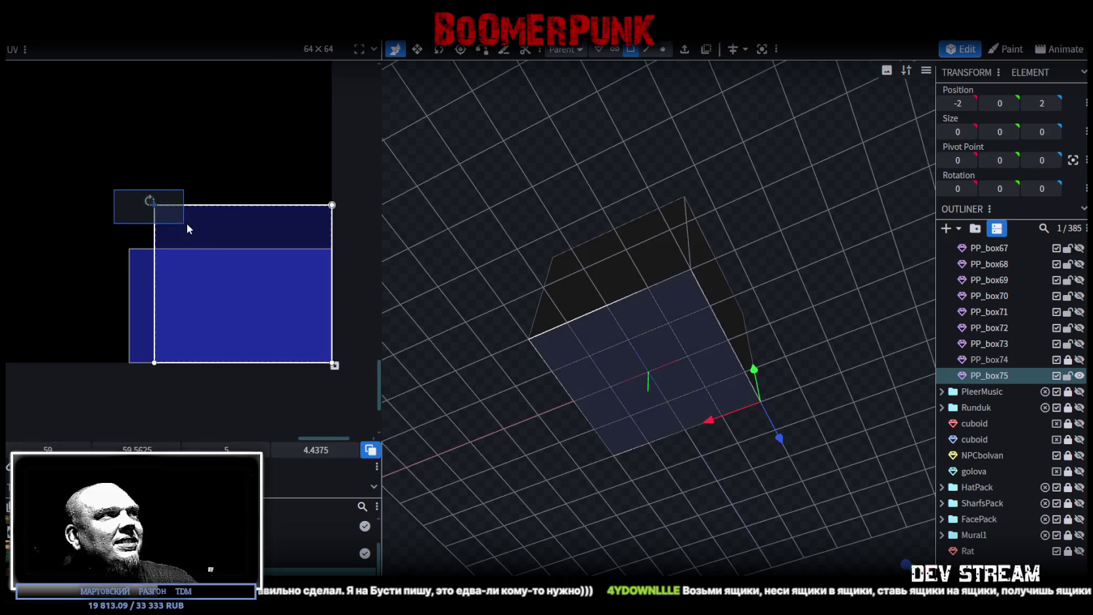
{"action": "left_click_drag", "start_coordinate": [329, 360], "coordinate": [271, 268]}
{"action": "mouse_move", "coordinate": [205, 239]}
{"action": "left_mouse_down"}
{"action": "mouse_move", "coordinate": [188, 271]}
{"action": "mouse_move", "coordinate": [180, 259]}
{"action": "mouse_move", "coordinate": [175, 355]}
{"action": "left_mouse_up"}
{"action": "scroll", "coordinate": [127, 232], "scroll_direction": "up", "scroll_amount": 3}
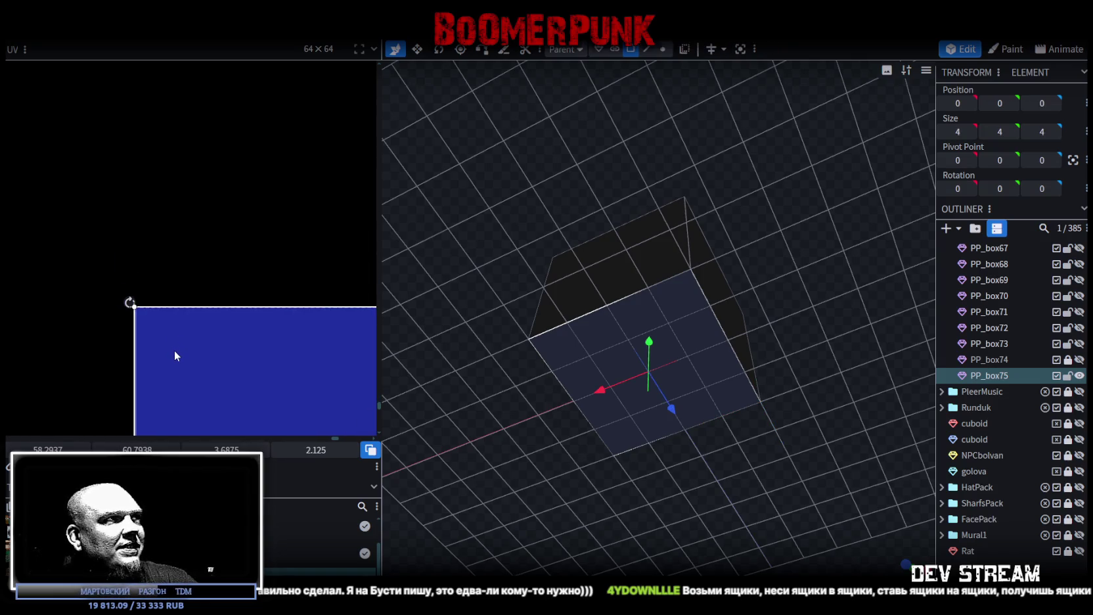
{"action": "scroll", "coordinate": [341, 403], "scroll_direction": "down", "scroll_amount": 3}
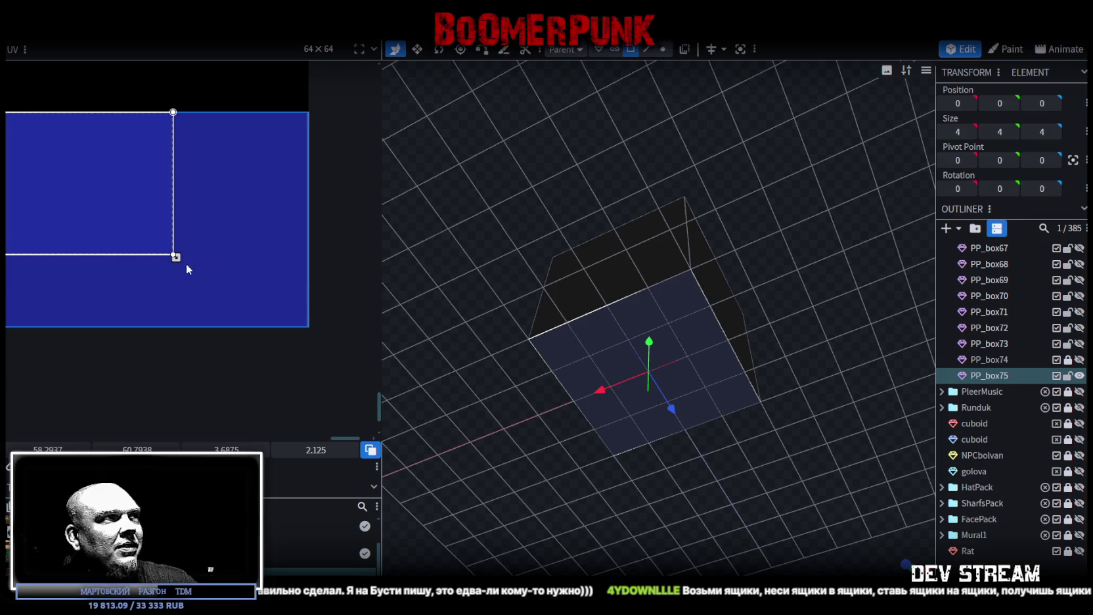
{"action": "mouse_move", "coordinate": [186, 265]}
{"action": "left_mouse_down"}
{"action": "mouse_move", "coordinate": [292, 315]}
{"action": "mouse_move", "coordinate": [273, 322]}
{"action": "mouse_move", "coordinate": [295, 350]}
{"action": "mouse_move", "coordinate": [259, 311]}
{"action": "left_mouse_up"}
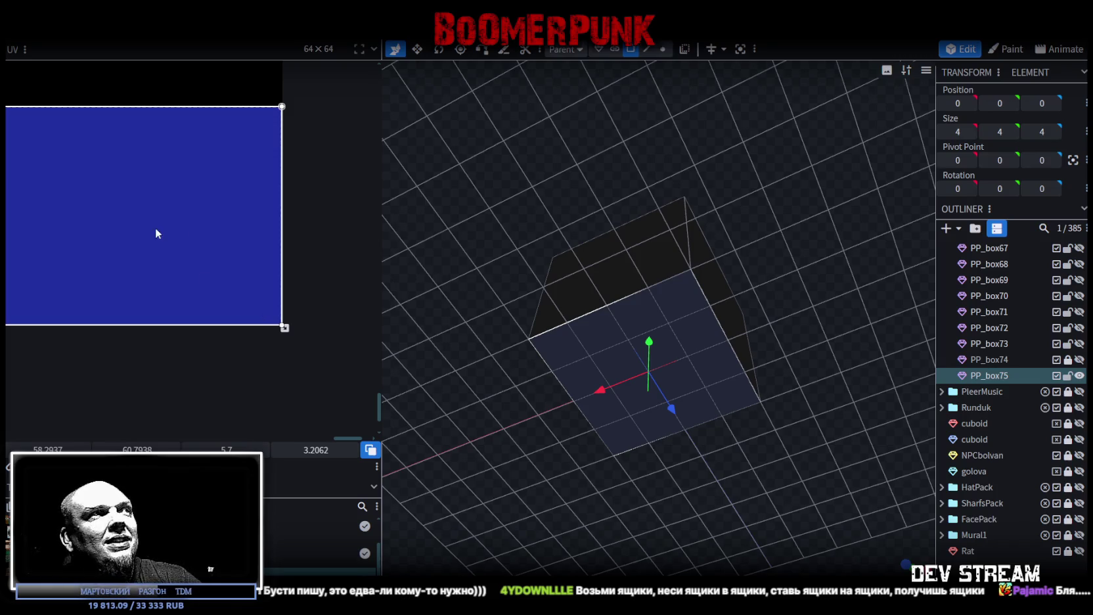
Place the cube's UV on the X-braced wooden crate picture in the atlas
{"action": "scroll", "coordinate": [157, 235], "scroll_direction": "down", "scroll_amount": 3}
{"action": "scroll", "coordinate": [109, 223], "scroll_direction": "down", "scroll_amount": 2}
{"action": "mouse_move", "coordinate": [200, 255]}
{"action": "left_mouse_down"}
{"action": "mouse_move", "coordinate": [288, 327]}
{"action": "mouse_move", "coordinate": [94, 266]}
{"action": "left_mouse_up"}
{"action": "scroll", "coordinate": [288, 327], "scroll_direction": "down", "scroll_amount": 2}
{"action": "scroll", "coordinate": [285, 322], "scroll_direction": "down", "scroll_amount": 2}
{"action": "scroll", "coordinate": [320, 341], "scroll_direction": "down", "scroll_amount": 1}
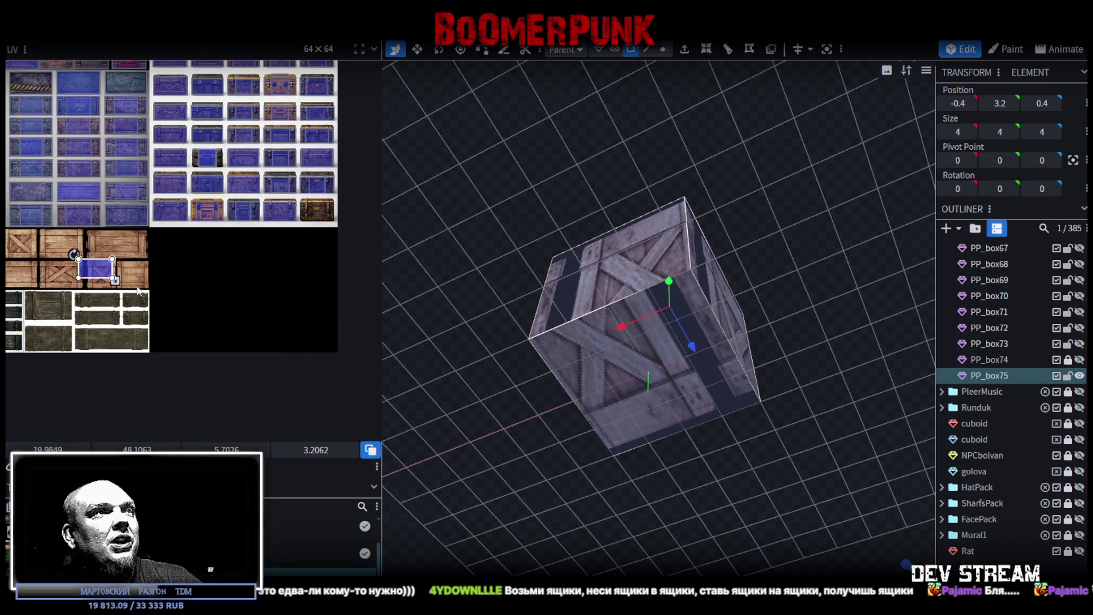
Fit the UV onto the X-braced crate picture, resizing it to match the image
{"action": "scroll", "coordinate": [105, 269], "scroll_direction": "up", "scroll_amount": 2}
{"action": "scroll", "coordinate": [203, 304], "scroll_direction": "up", "scroll_amount": 1}
{"action": "mouse_move", "coordinate": [277, 320]}
{"action": "left_mouse_down"}
{"action": "mouse_move", "coordinate": [146, 271]}
{"action": "mouse_move", "coordinate": [193, 260]}
{"action": "mouse_move", "coordinate": [147, 270]}
{"action": "left_mouse_up"}
{"action": "scroll", "coordinate": [158, 275], "scroll_direction": "up", "scroll_amount": 3}
{"action": "scroll", "coordinate": [160, 277], "scroll_direction": "up", "scroll_amount": 3}
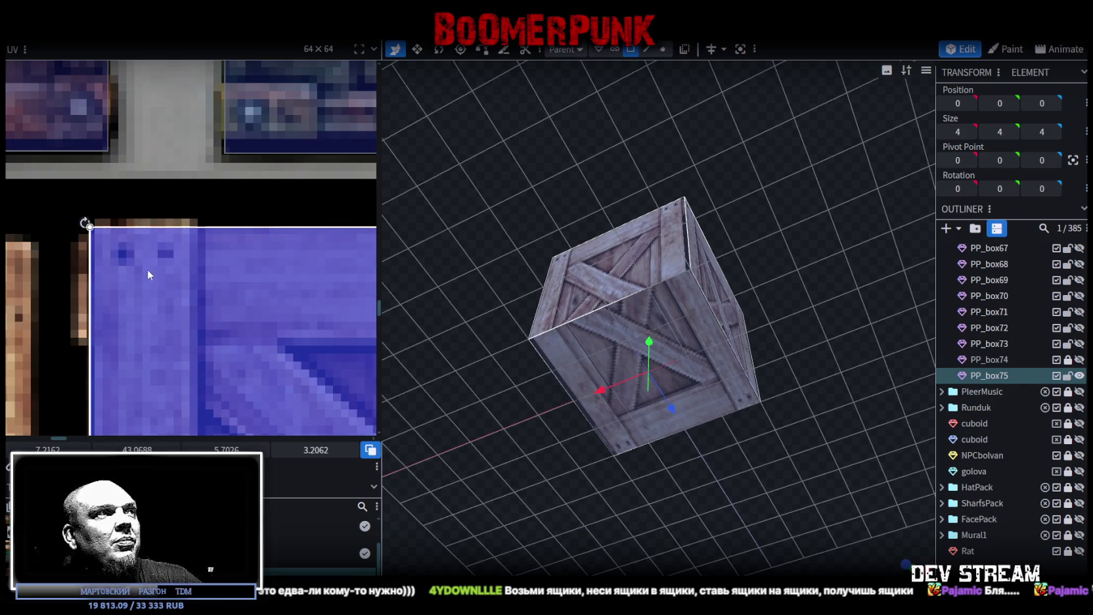
{"action": "scroll", "coordinate": [147, 270], "scroll_direction": "down", "scroll_amount": 5}
{"action": "scroll", "coordinate": [261, 321], "scroll_direction": "up", "scroll_amount": 3}
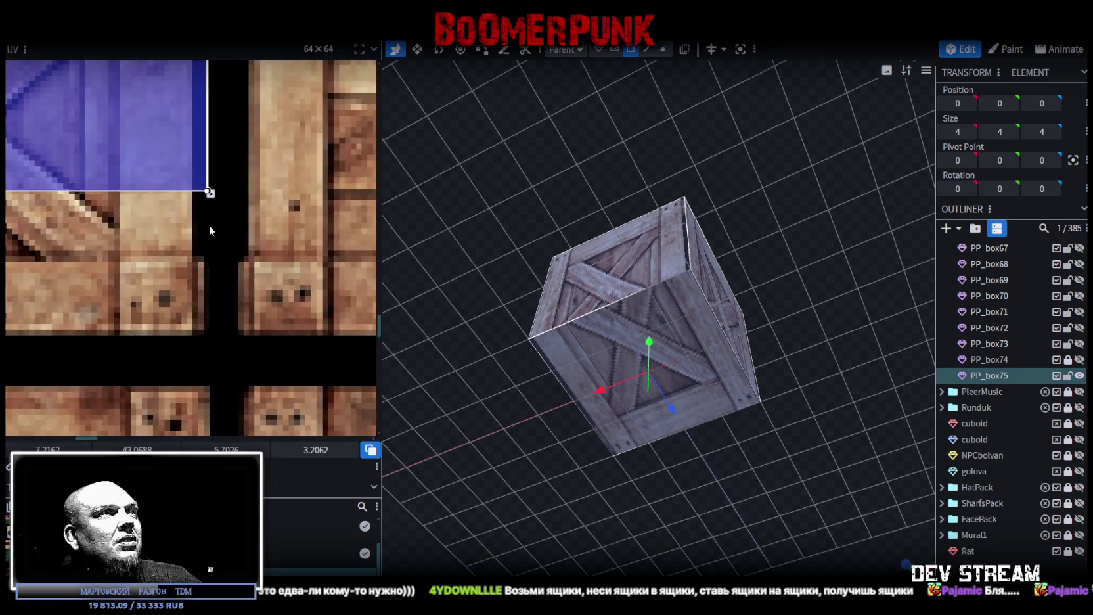
{"action": "left_click_drag", "start_coordinate": [212, 200], "coordinate": [199, 335]}
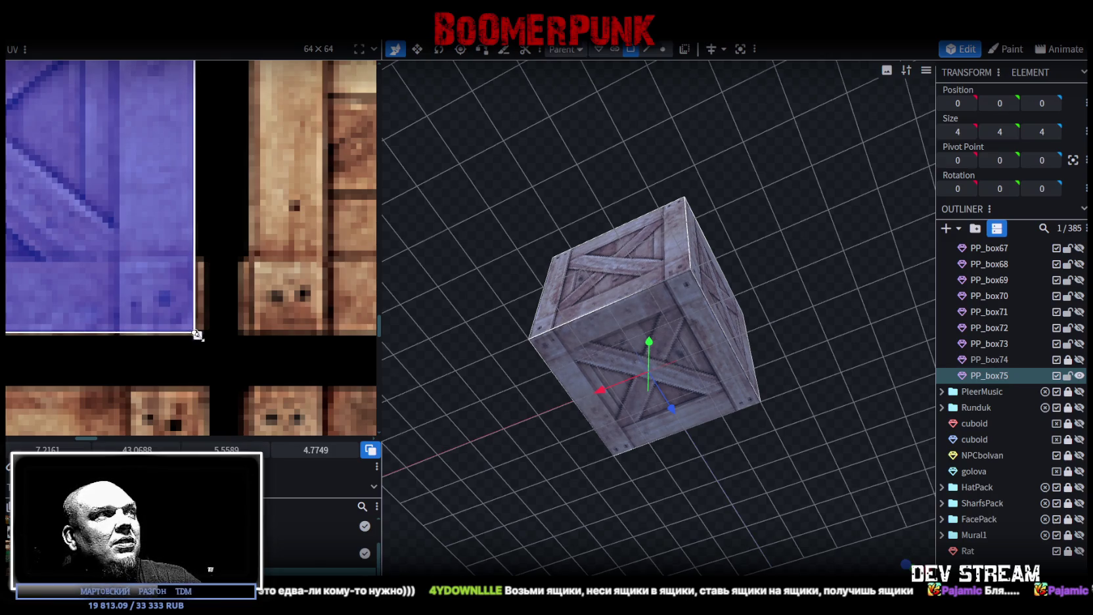
{"action": "scroll", "coordinate": [140, 272], "scroll_direction": "down", "scroll_amount": 1}
{"action": "scroll", "coordinate": [135, 267], "scroll_direction": "down", "scroll_amount": 2}
{"action": "scroll", "coordinate": [134, 267], "scroll_direction": "down", "scroll_amount": 2}
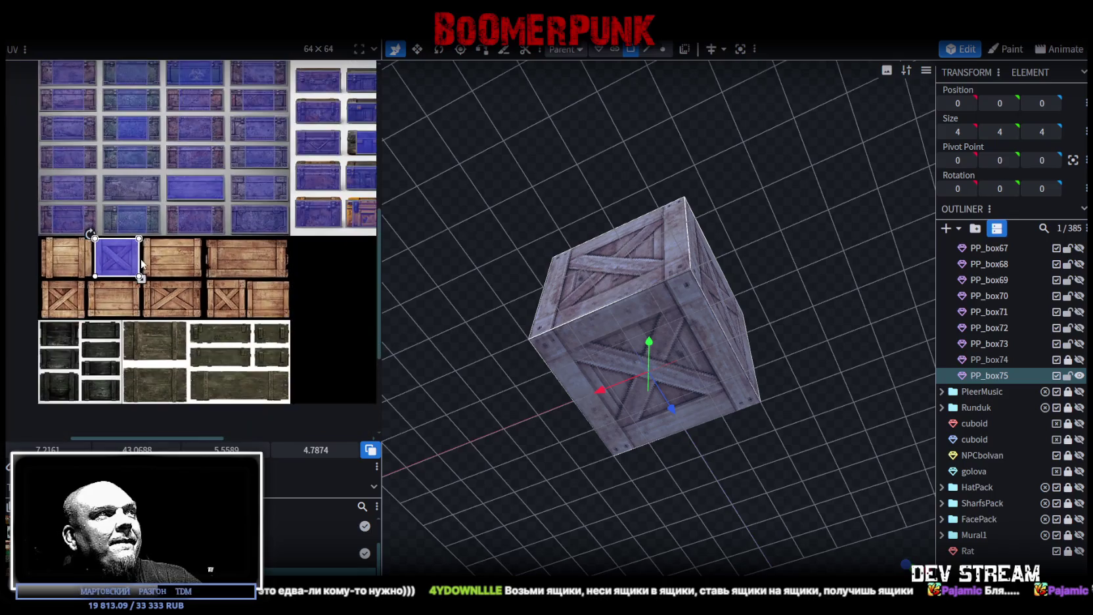
Inspect the crate from front, top and below, and select its front face
{"action": "key", "text": "KP_1"}
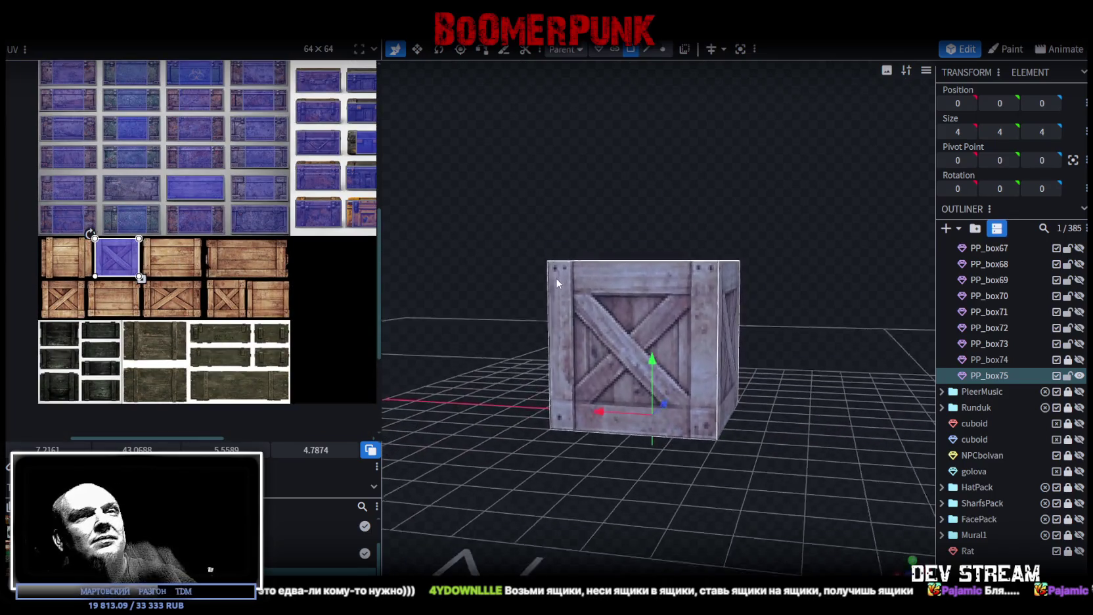
{"action": "mouse_move", "coordinate": [554, 277]}
{"action": "left_mouse_down"}
{"action": "mouse_move", "coordinate": [454, 308]}
{"action": "mouse_move", "coordinate": [485, 316]}
{"action": "mouse_move", "coordinate": [498, 305]}
{"action": "mouse_move", "coordinate": [489, 322]}
{"action": "mouse_move", "coordinate": [652, 291]}
{"action": "left_mouse_up"}
{"action": "left_click", "coordinate": [652, 291]}
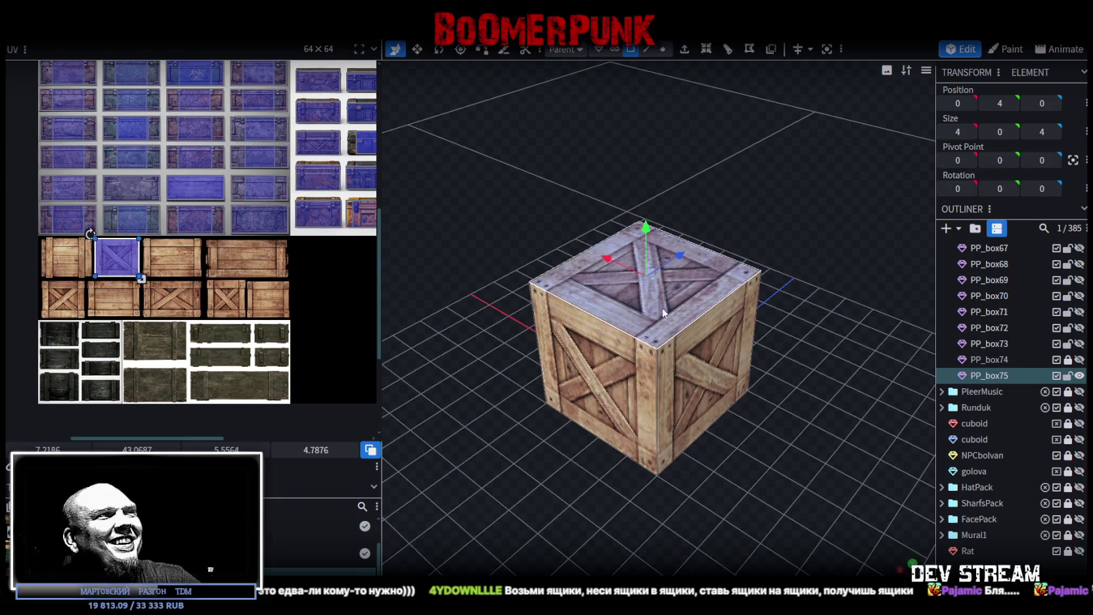
{"action": "left_click_drag", "start_coordinate": [771, 483], "coordinate": [744, 351]}
{"action": "mouse_move", "coordinate": [638, 358]}
{"action": "left_mouse_down"}
{"action": "mouse_move", "coordinate": [552, 338]}
{"action": "mouse_move", "coordinate": [800, 335]}
{"action": "mouse_move", "coordinate": [587, 304]}
{"action": "left_mouse_up"}
{"action": "left_click", "coordinate": [587, 303]}
{"action": "left_click", "coordinate": [657, 372]}
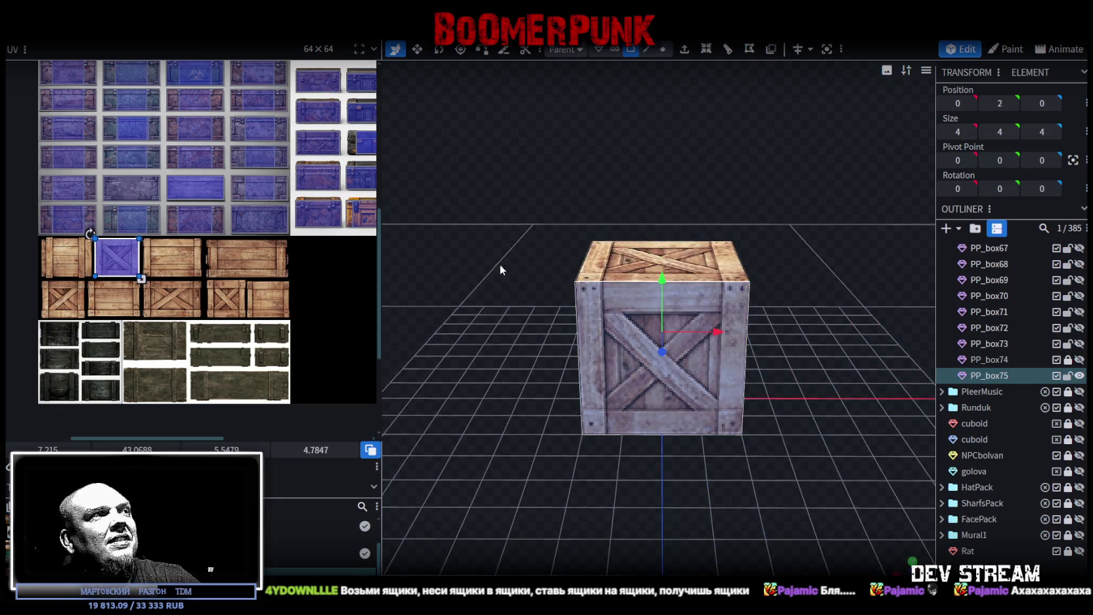
{"action": "left_click_drag", "start_coordinate": [478, 247], "coordinate": [407, 260]}
{"action": "scroll", "coordinate": [115, 263], "scroll_direction": "up", "scroll_amount": 2}
{"action": "scroll", "coordinate": [115, 262], "scroll_direction": "up", "scroll_amount": 3}
Move the front face's UV onto the plain plank picture and stretch it to cover it
{"action": "middle_click_drag", "start_coordinate": [116, 263], "coordinate": [199, 196]}
{"action": "left_click_drag", "start_coordinate": [161, 152], "coordinate": [147, 277]}
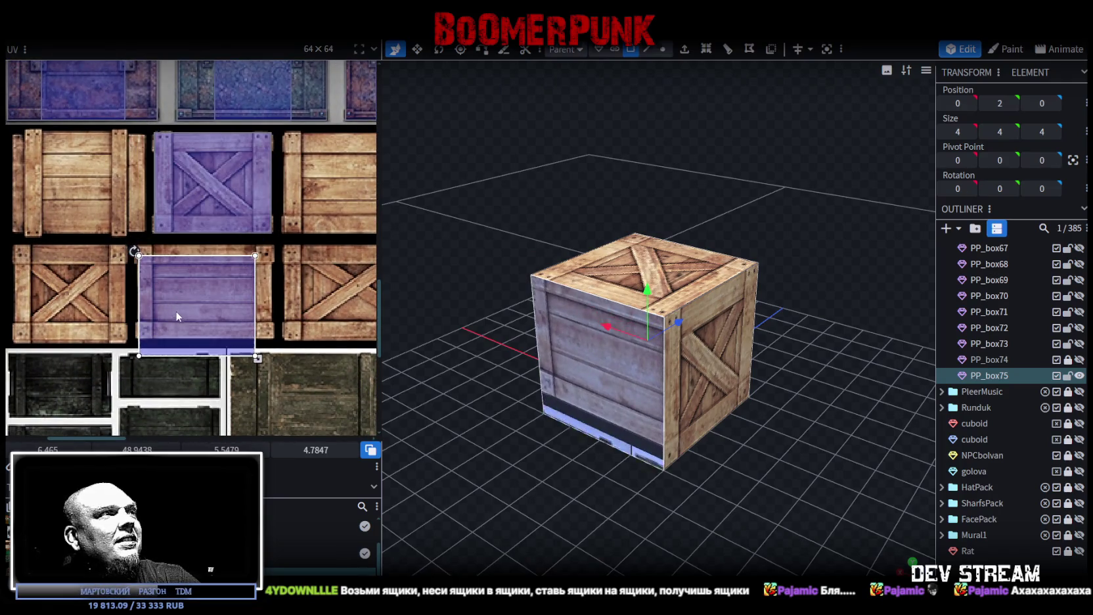
{"action": "scroll", "coordinate": [148, 277], "scroll_direction": "up", "scroll_amount": 2}
{"action": "scroll", "coordinate": [171, 263], "scroll_direction": "up", "scroll_amount": 2}
{"action": "scroll", "coordinate": [207, 250], "scroll_direction": "up", "scroll_amount": 2}
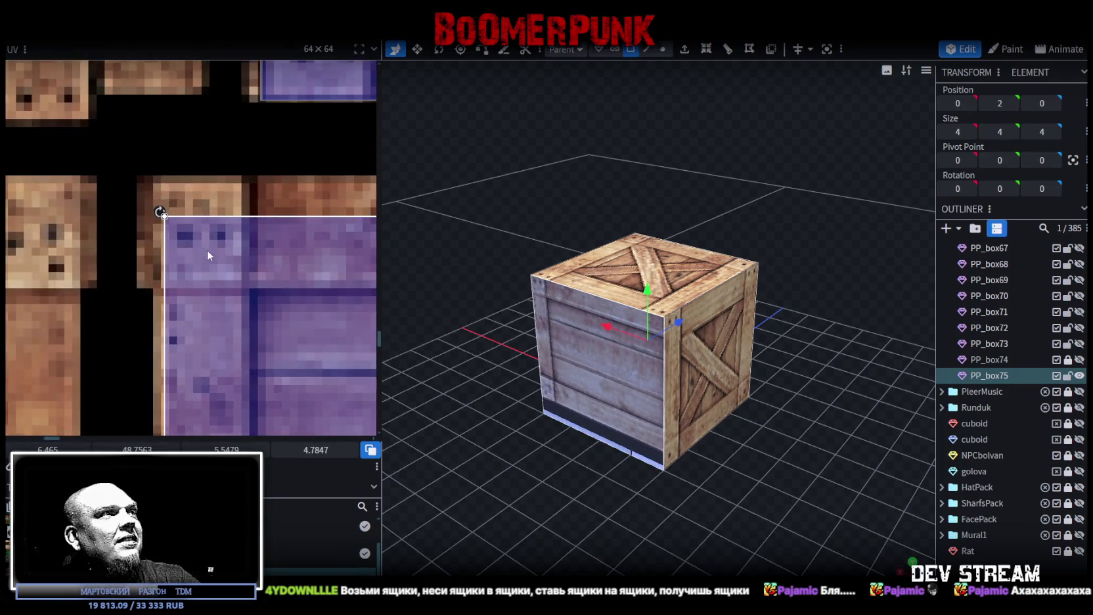
{"action": "scroll", "coordinate": [199, 225], "scroll_direction": "up", "scroll_amount": 1}
{"action": "left_click_drag", "start_coordinate": [200, 226], "coordinate": [197, 215]}
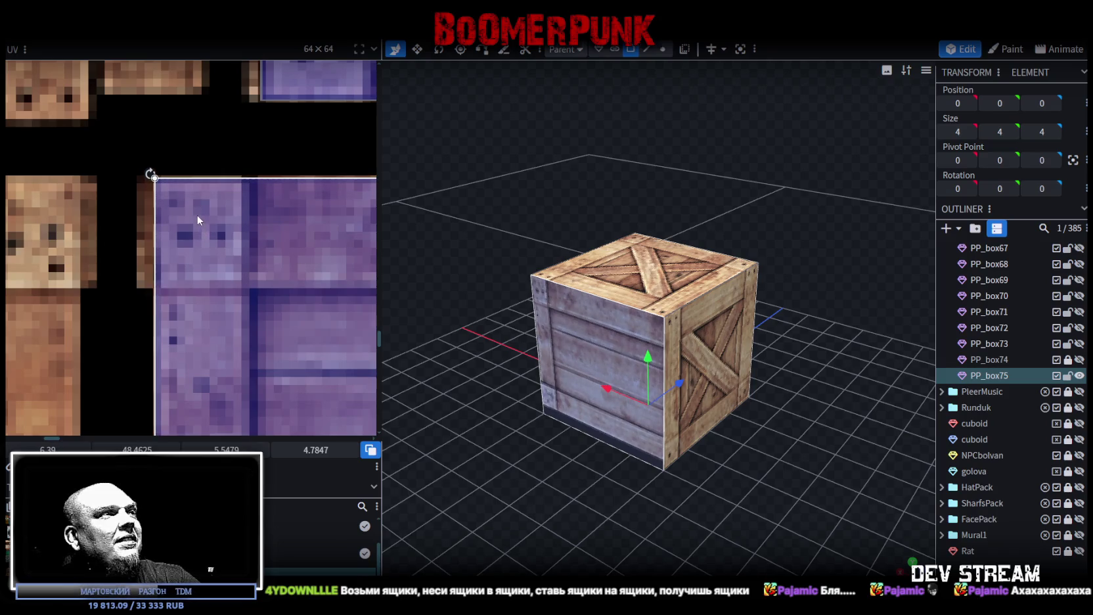
{"action": "scroll", "coordinate": [198, 218], "scroll_direction": "down", "scroll_amount": 2}
{"action": "scroll", "coordinate": [207, 237], "scroll_direction": "down", "scroll_amount": 2}
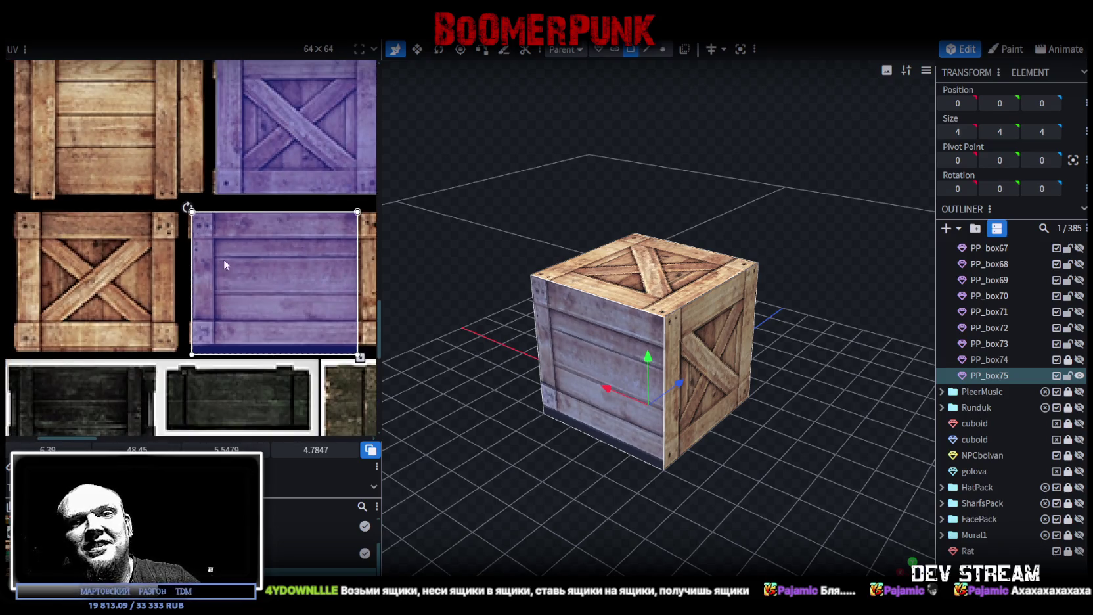
{"action": "scroll", "coordinate": [204, 250], "scroll_direction": "down", "scroll_amount": 2}
{"action": "scroll", "coordinate": [242, 233], "scroll_direction": "up", "scroll_amount": 2}
{"action": "scroll", "coordinate": [227, 256], "scroll_direction": "up", "scroll_amount": 2}
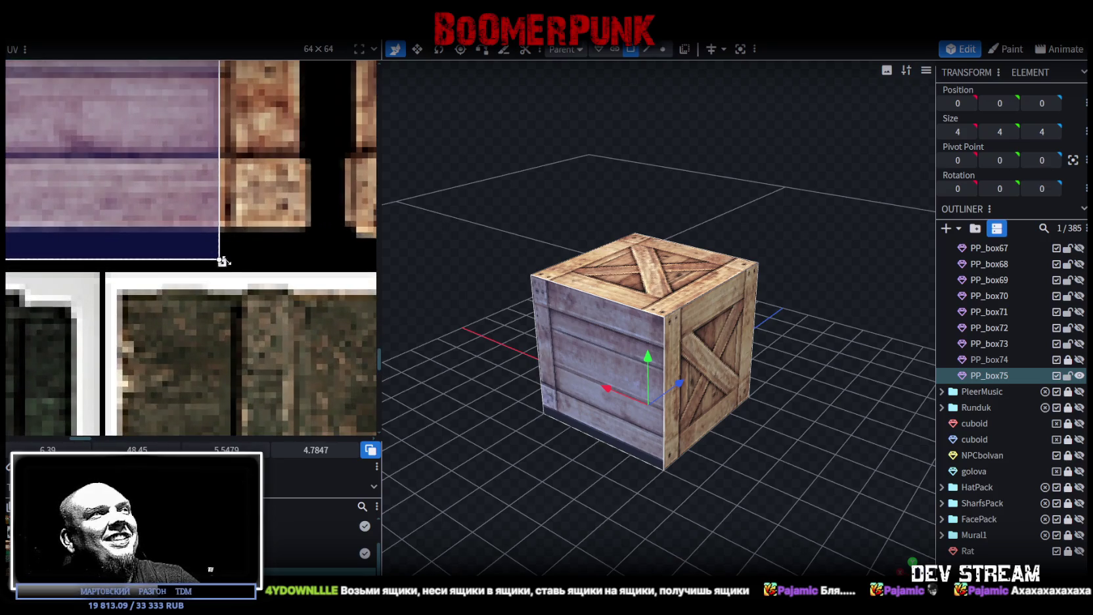
{"action": "left_click_drag", "start_coordinate": [222, 262], "coordinate": [304, 230]}
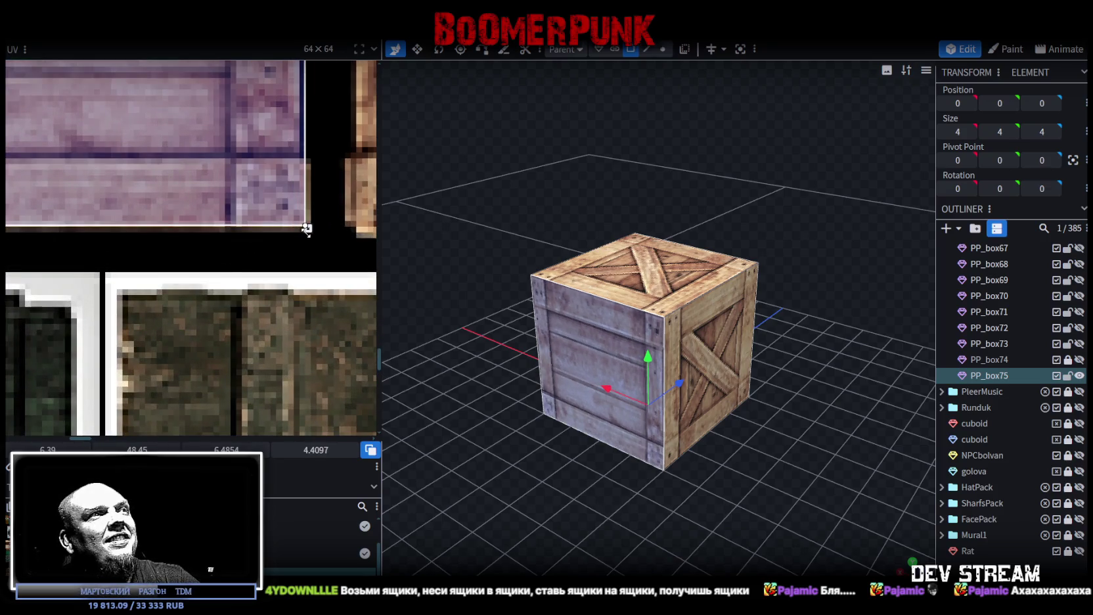